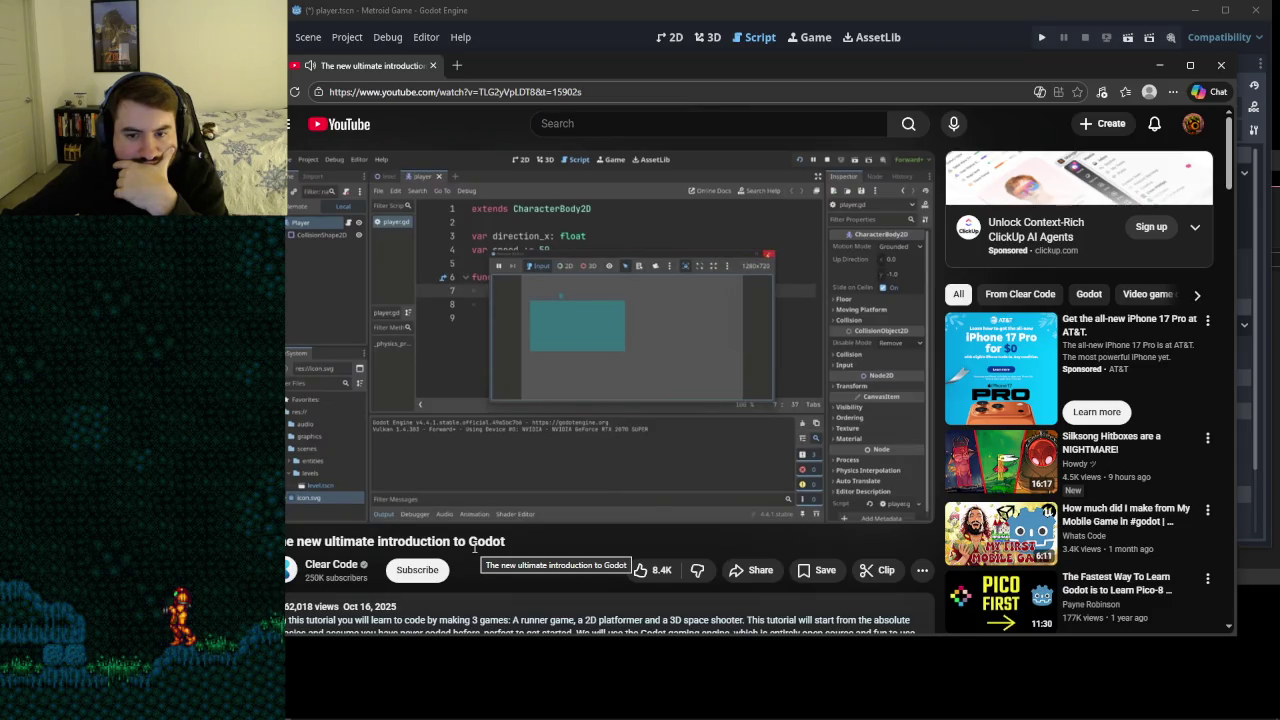
- Play and pause the tutorial until it reaches the get_input() function at 4:48:01
click(519, 395)
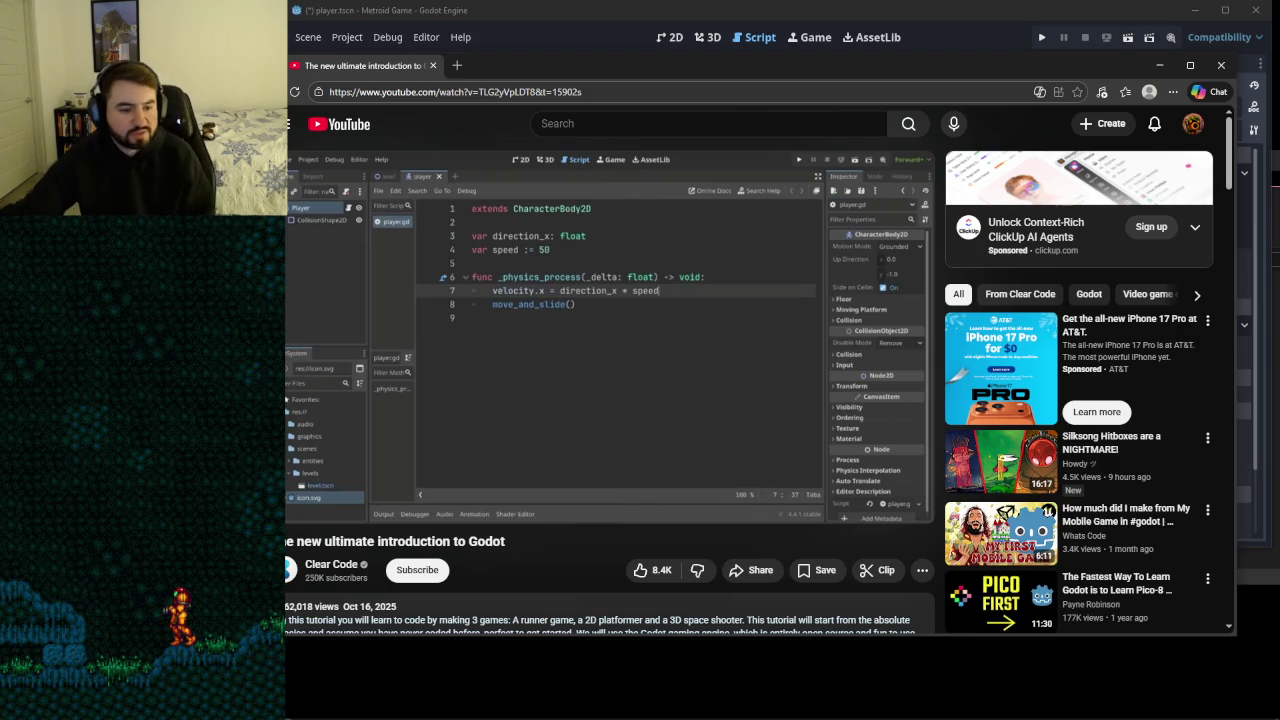
click(567, 347)
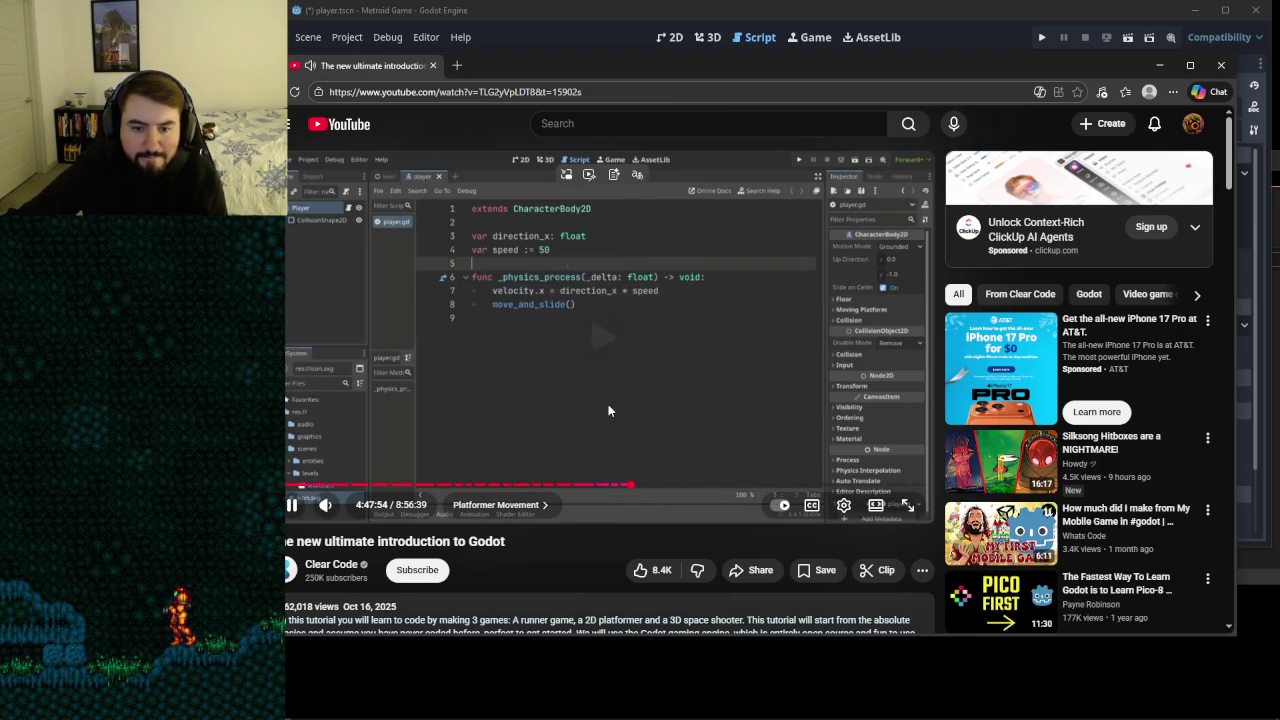
click(603, 347)
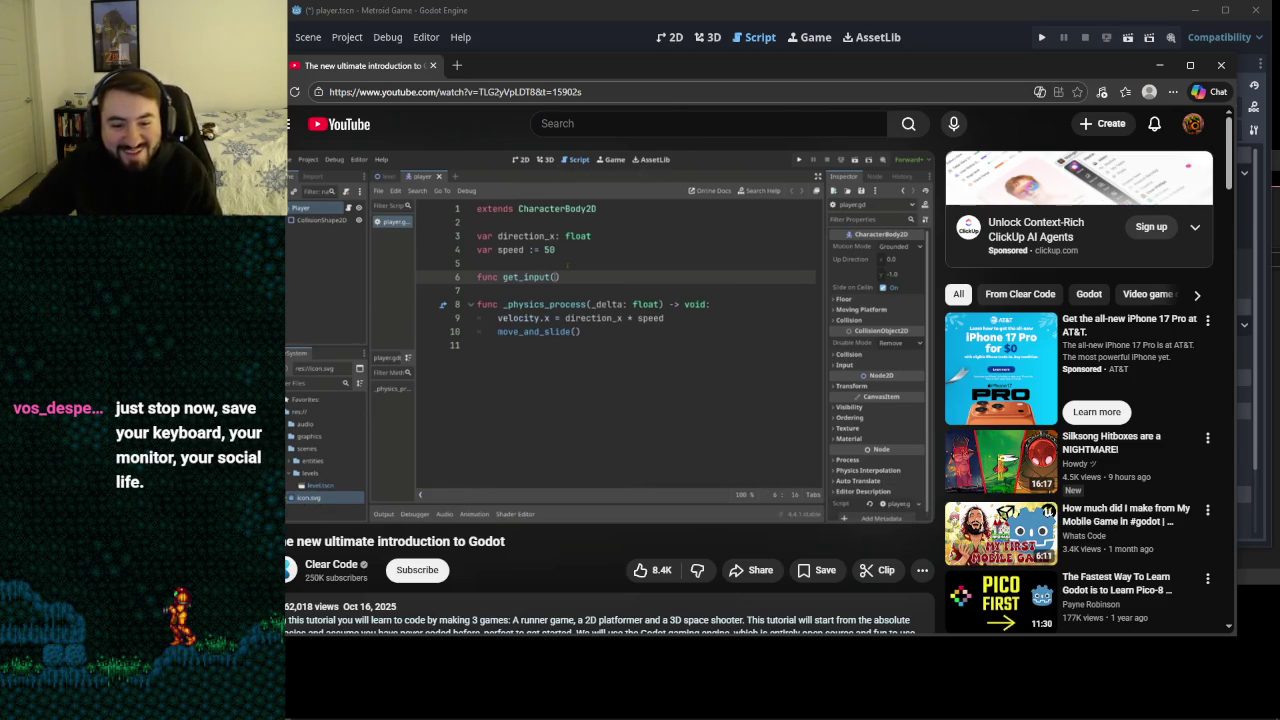
- Resume the tutorial and close the OBS stream chat window
click(654, 352)
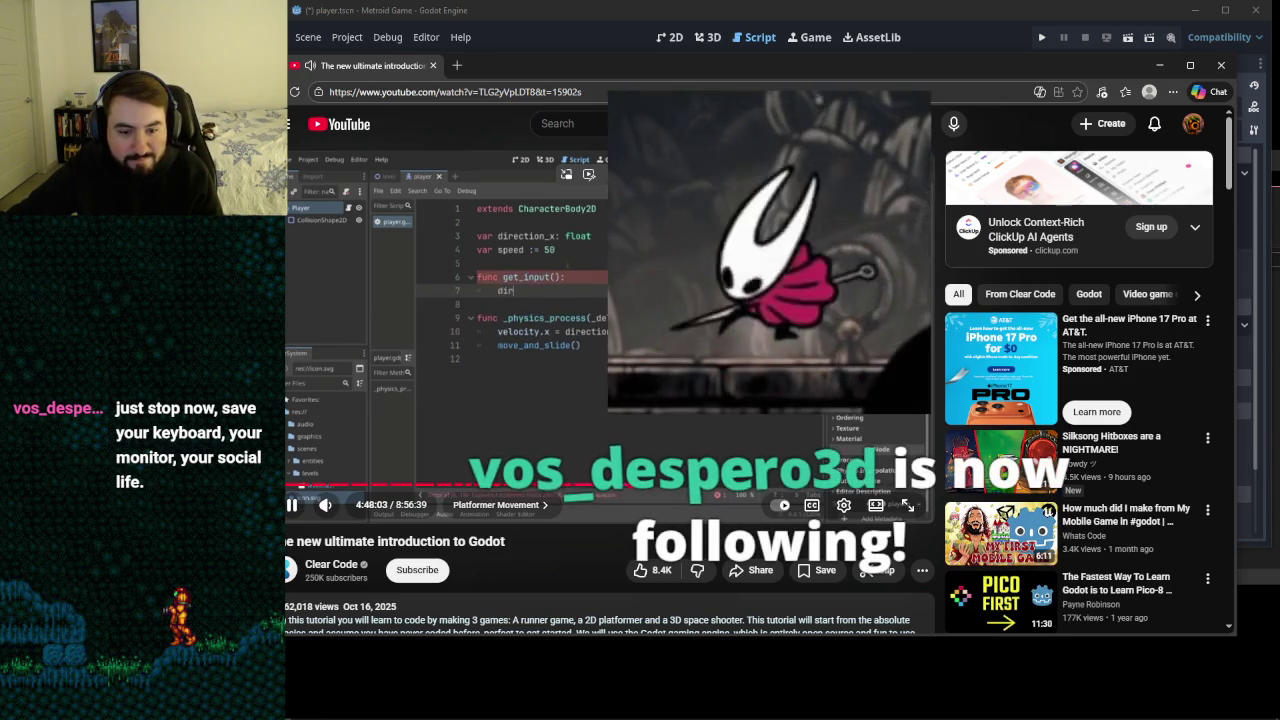
key(alt+Tab)
click(655, 25)
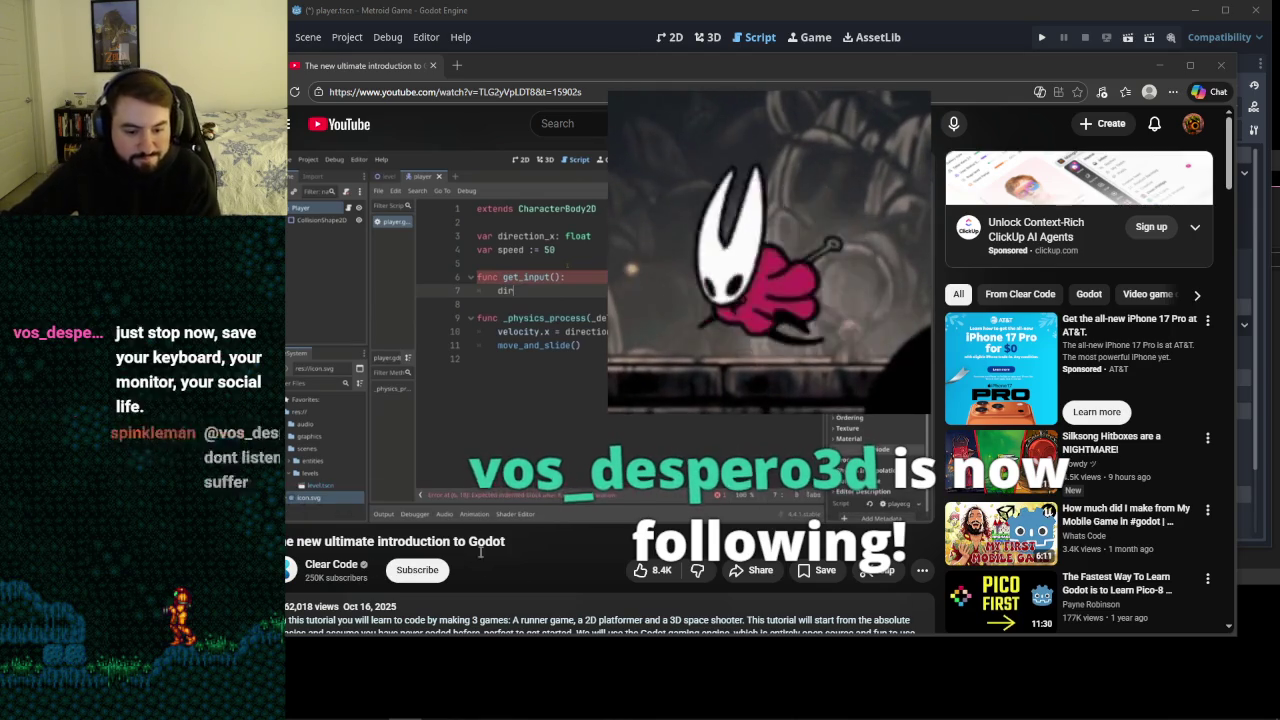
click(536, 580)
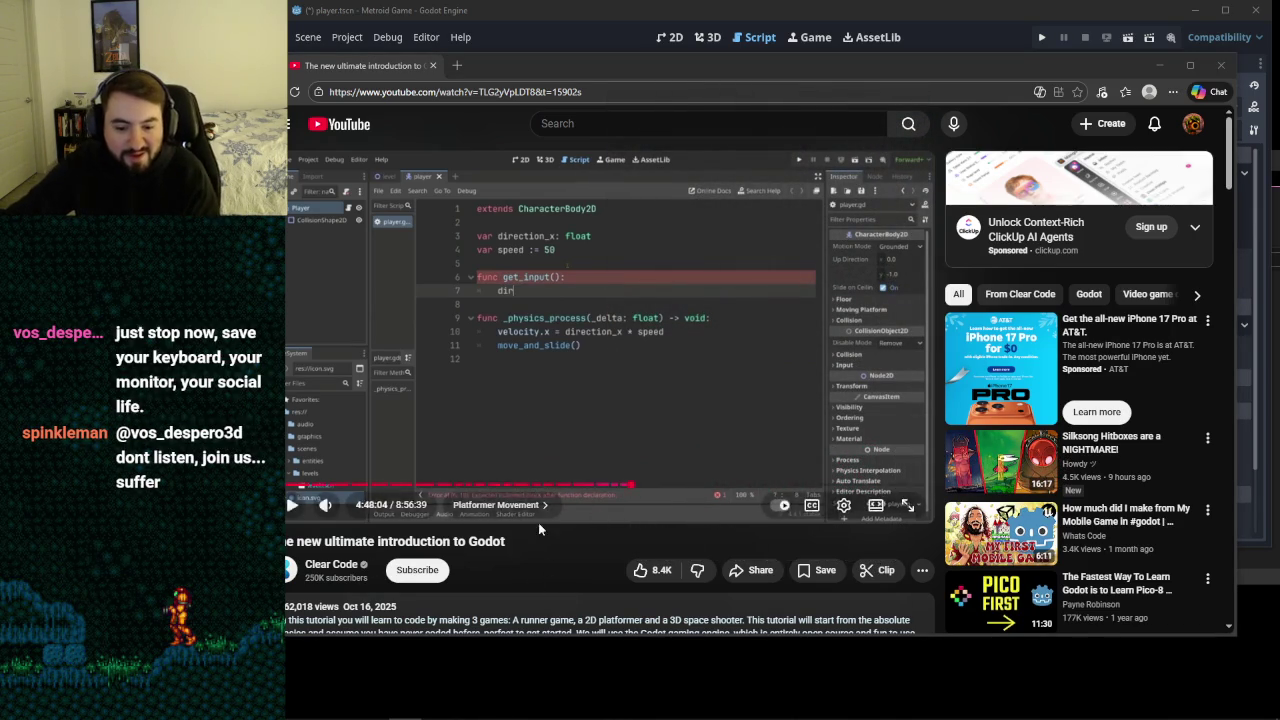
- Play and pause until Input.get_axis("left", "right") and print(direction_x) appear
click(631, 365)
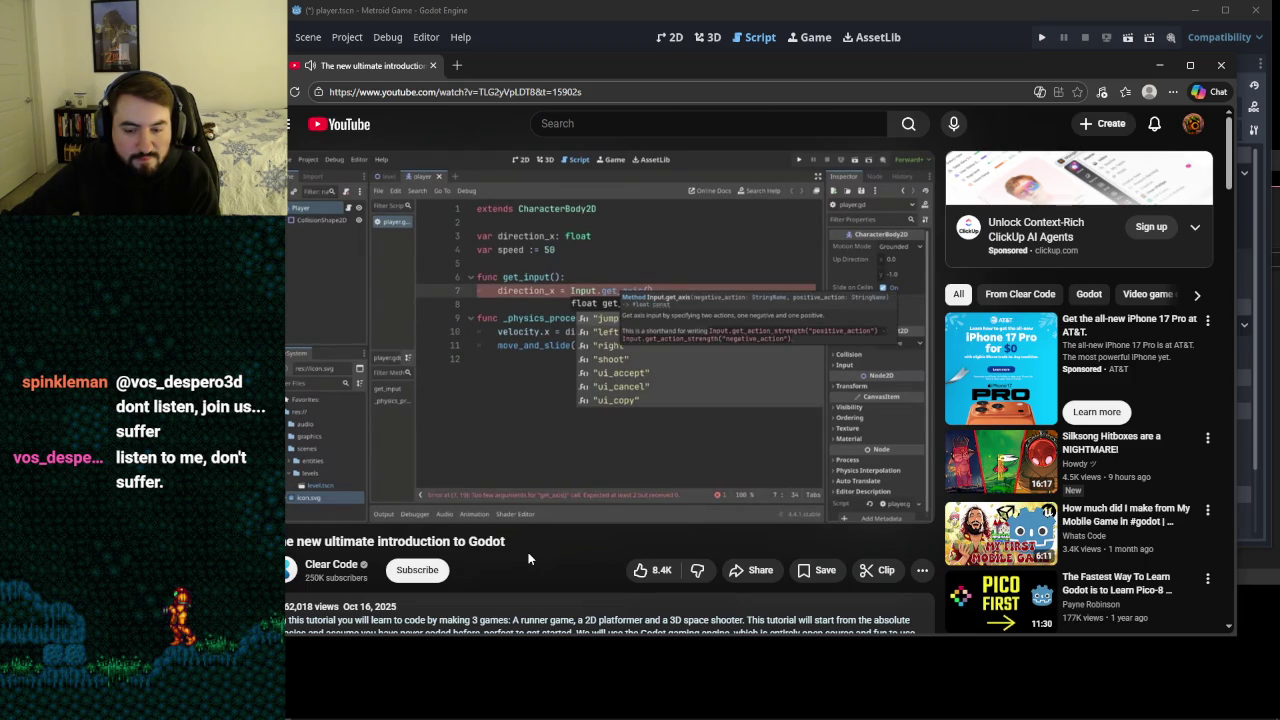
click(612, 362)
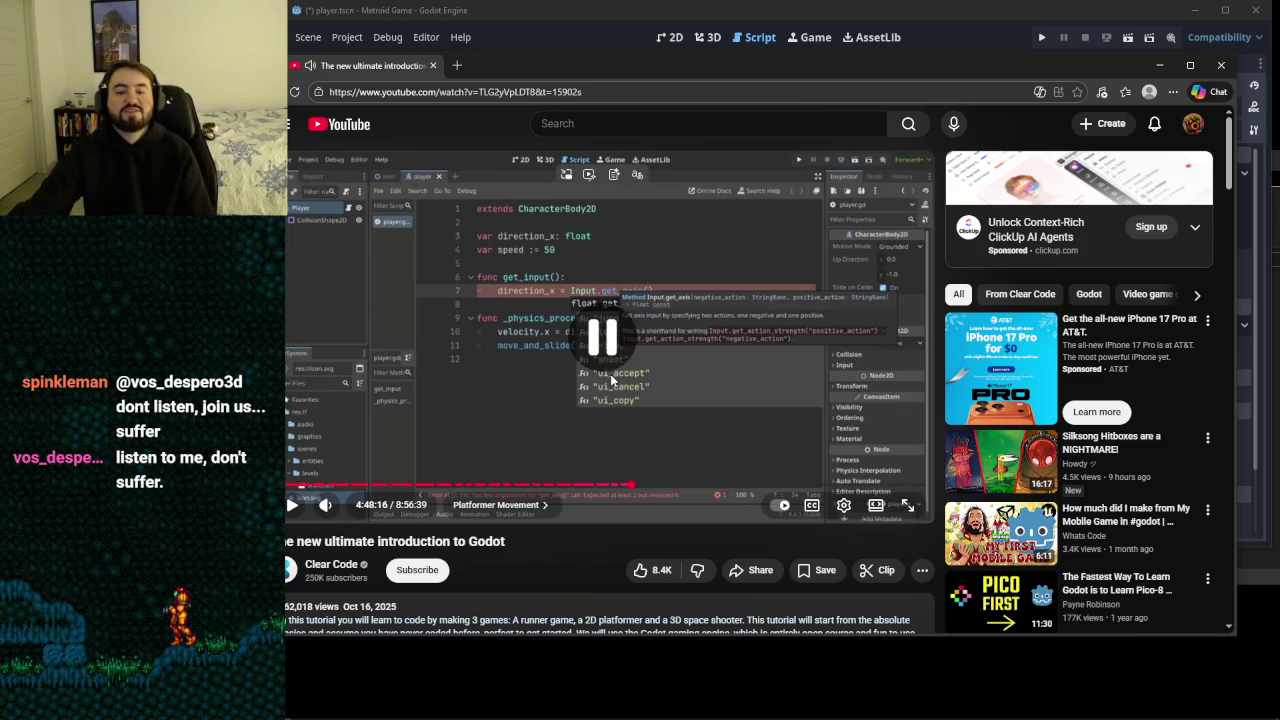
click(614, 368)
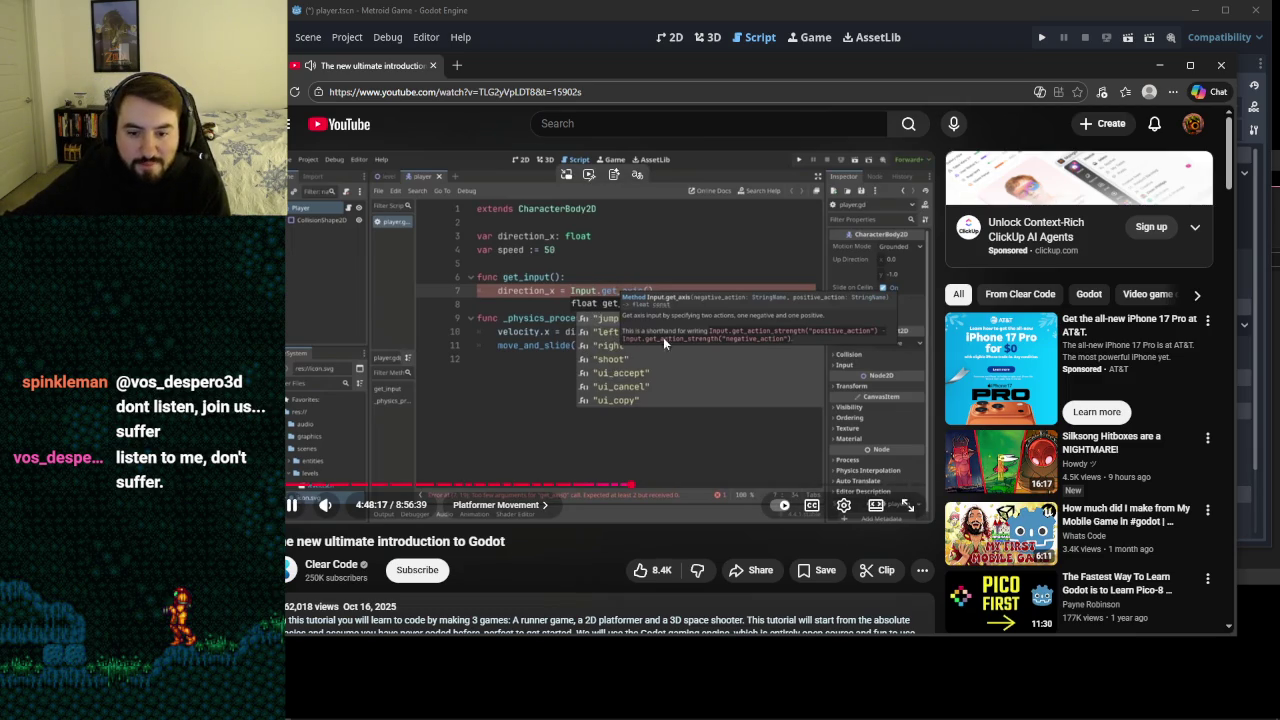
click(640, 374)
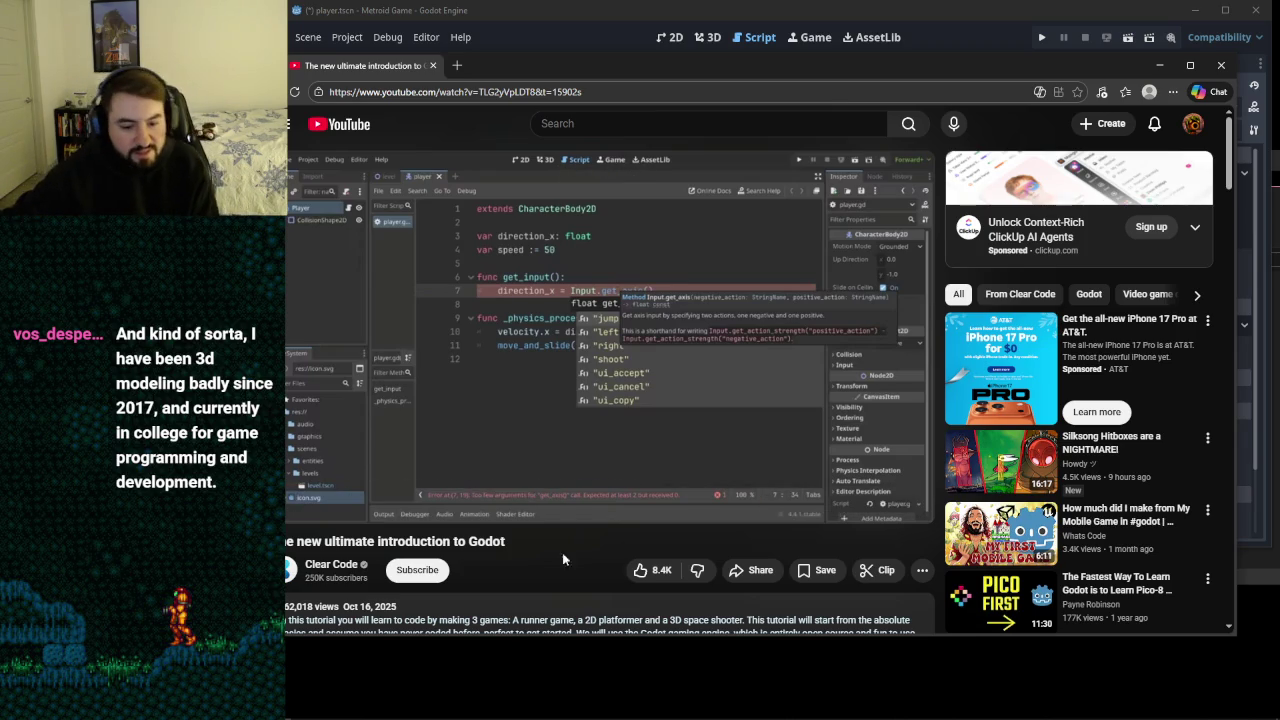
double_click(487, 540)
double_click(411, 540)
click(481, 538)
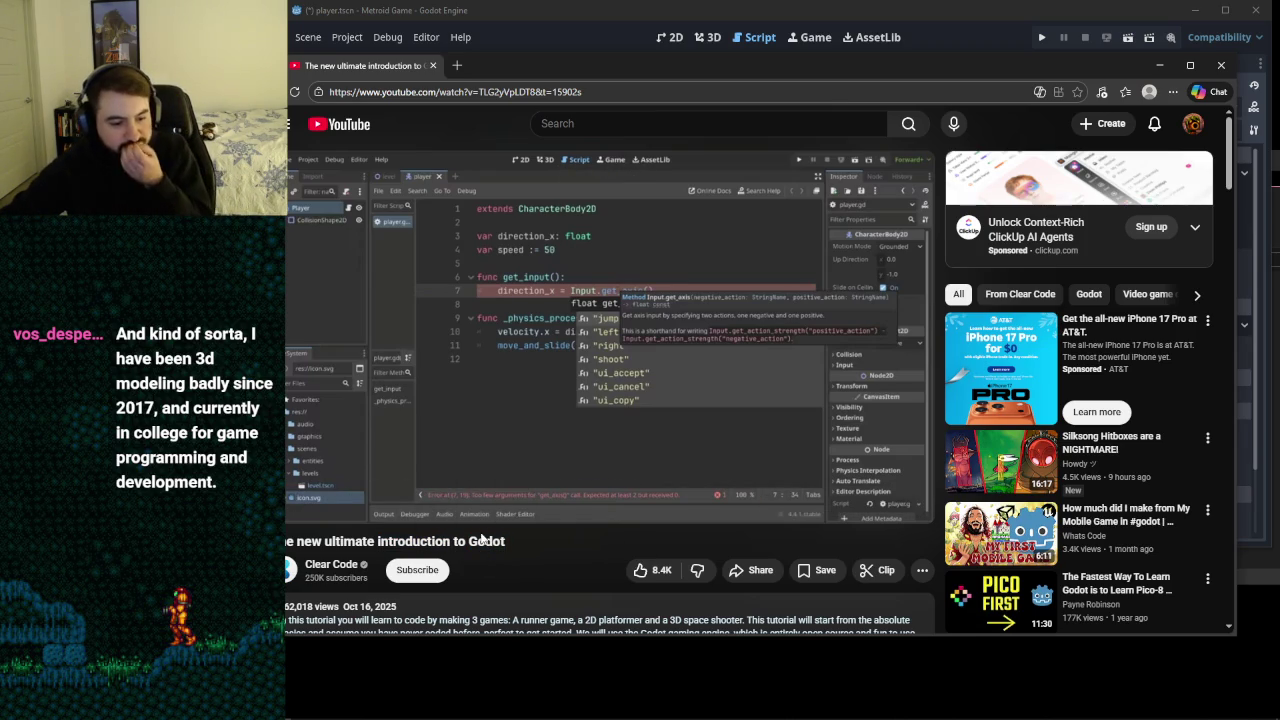
mouse_move(475, 526)
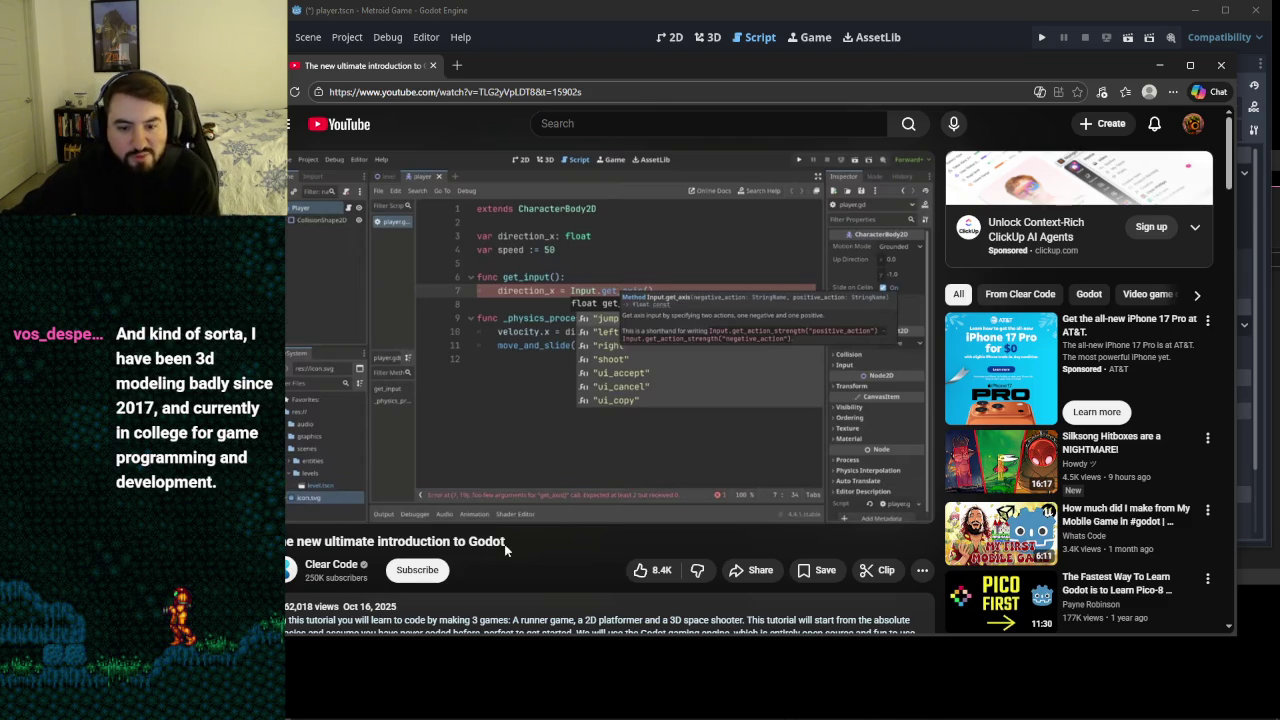
click(609, 343)
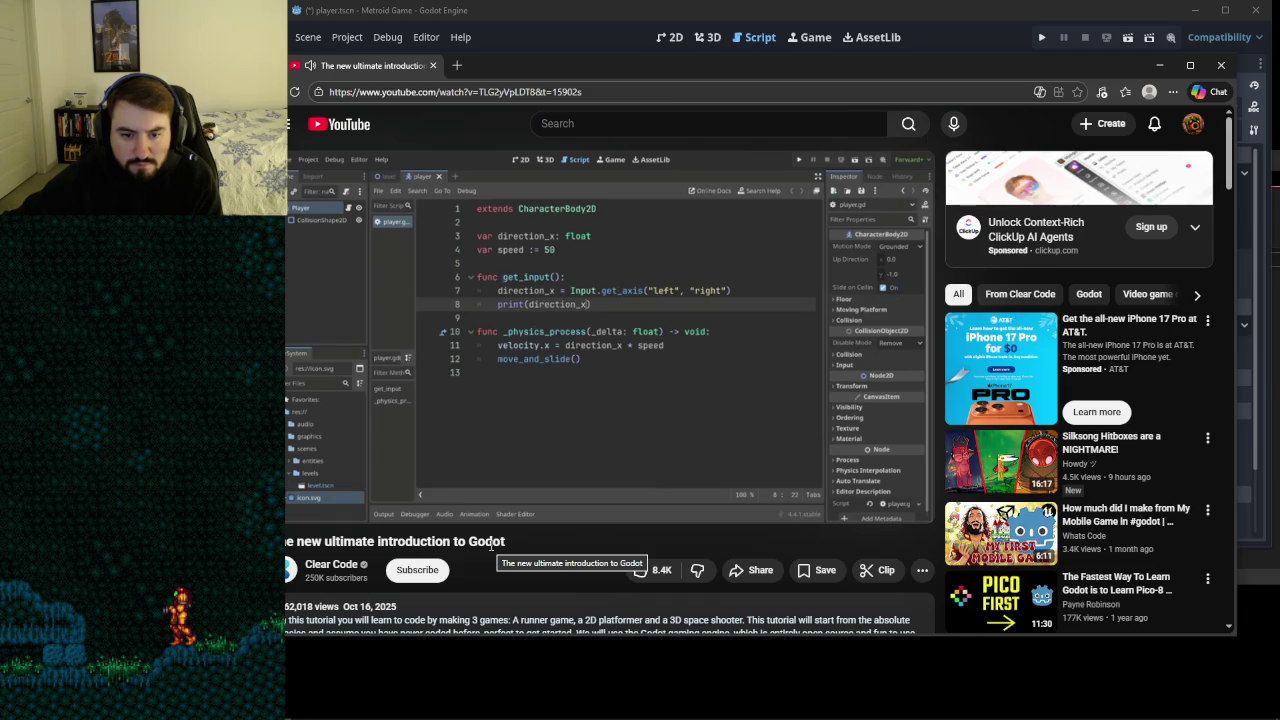
- Pause the tutorial once get_input() is added to _physics_process
mouse_move(675, 366)
click(674, 366)
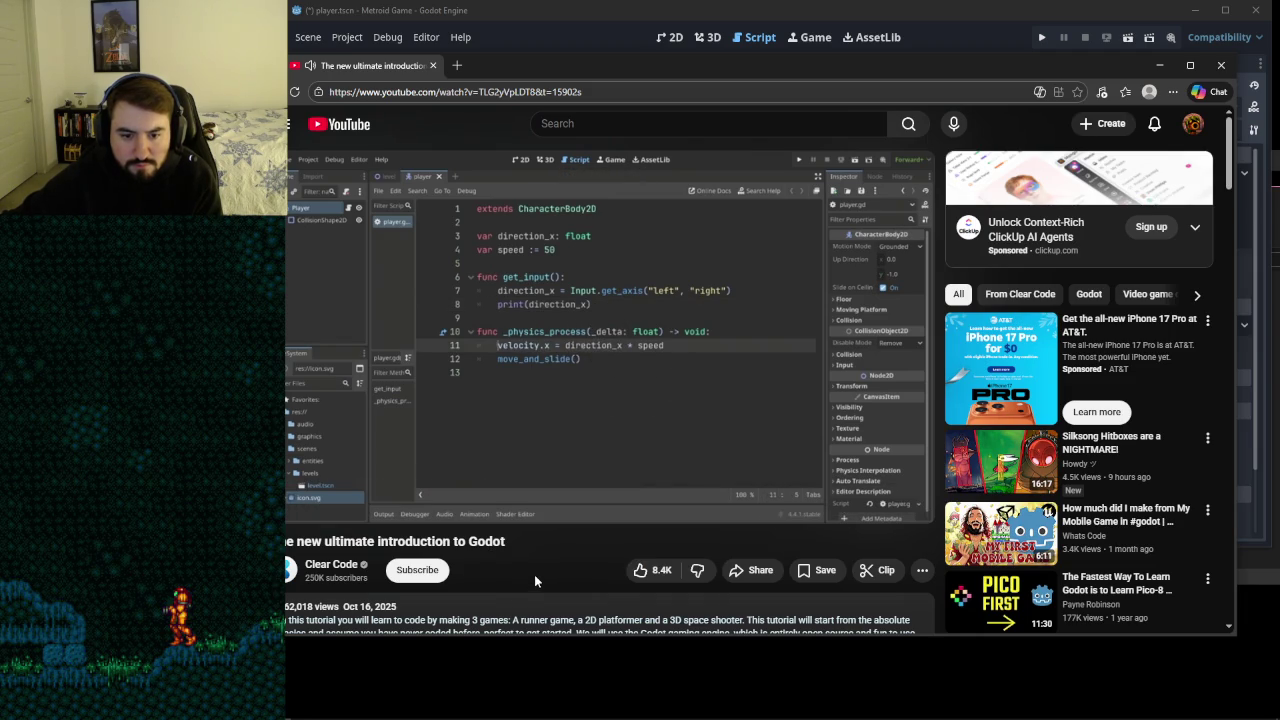
click(614, 385)
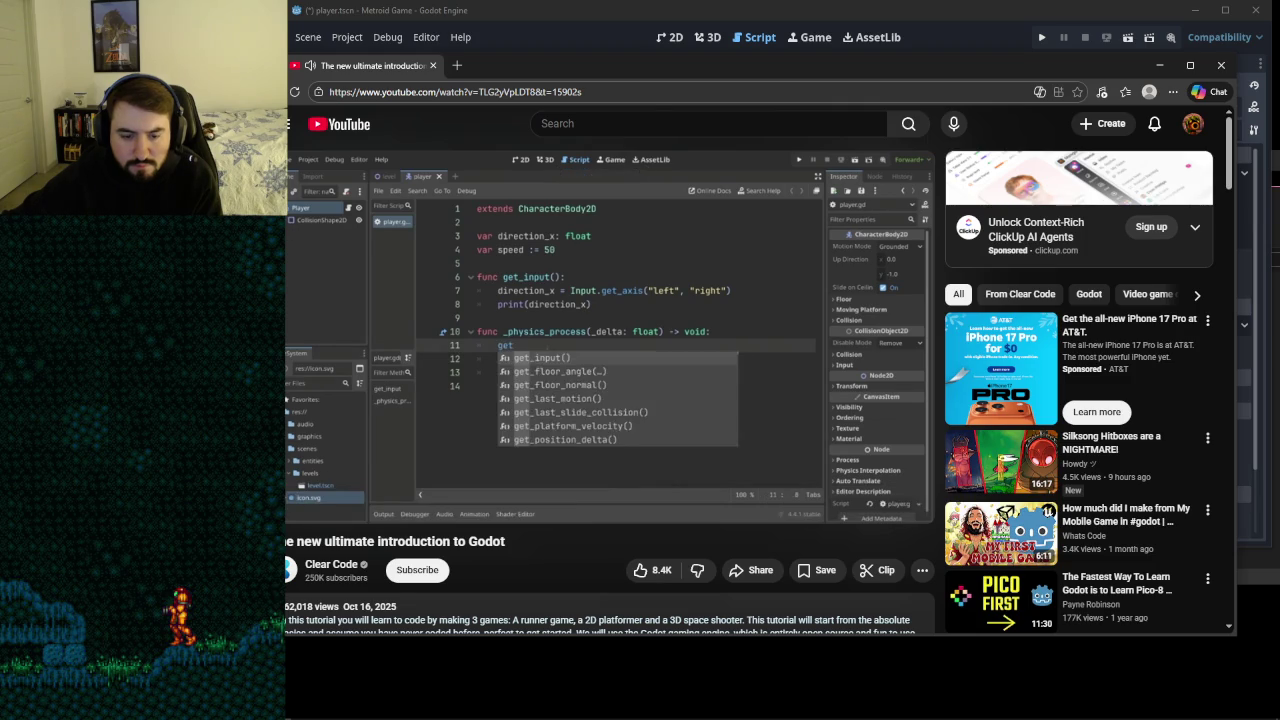
click(655, 372)
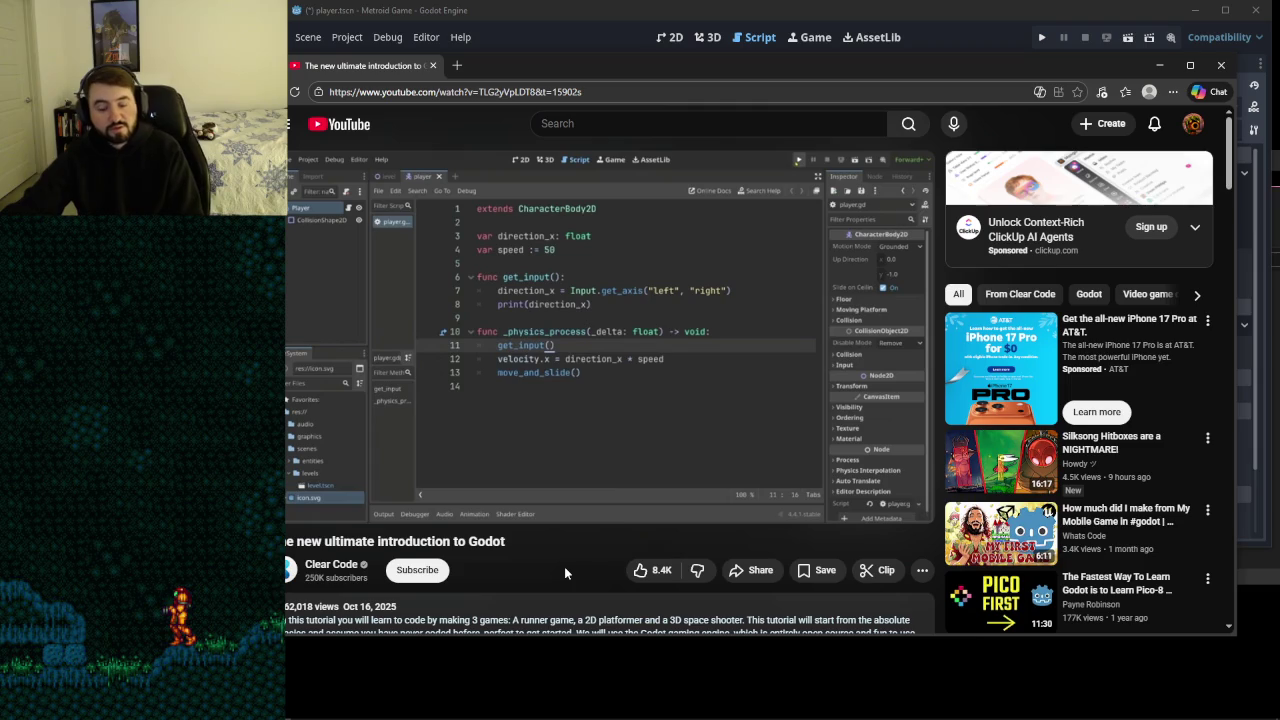
- Switch from the browser to the Steam store
mouse_move(556, 414)
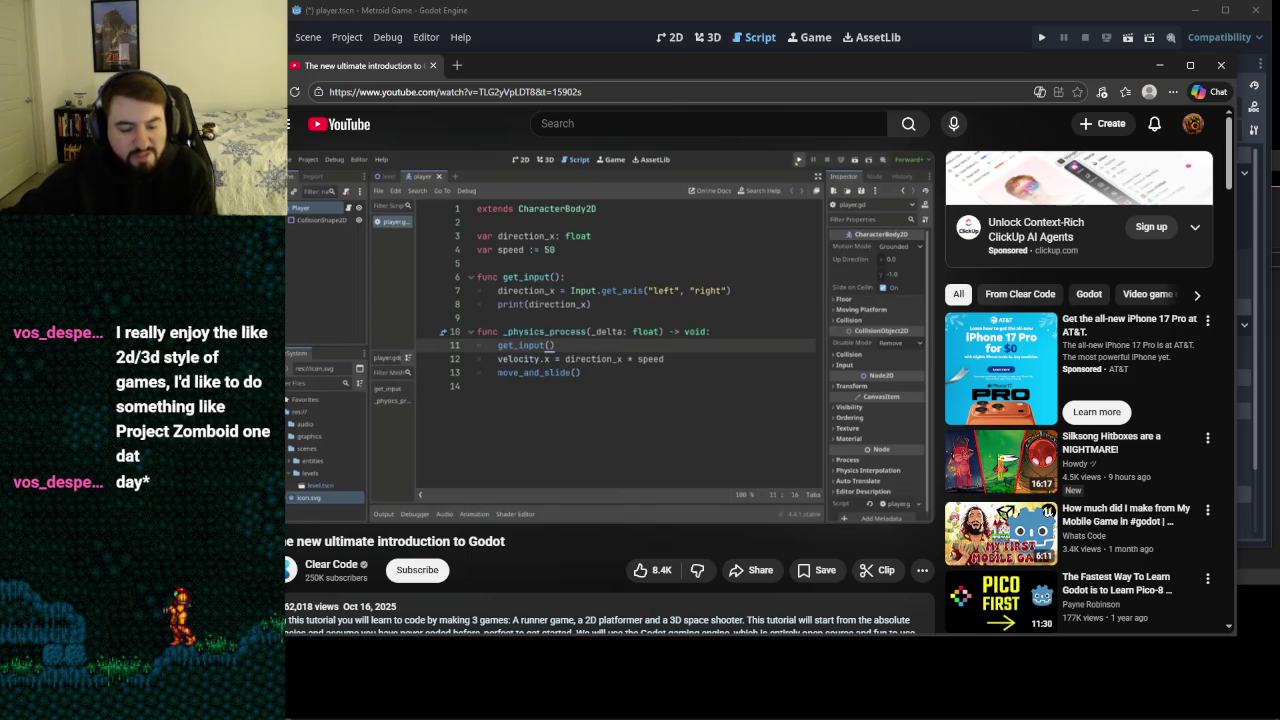
click(334, 643)
click(306, 706)
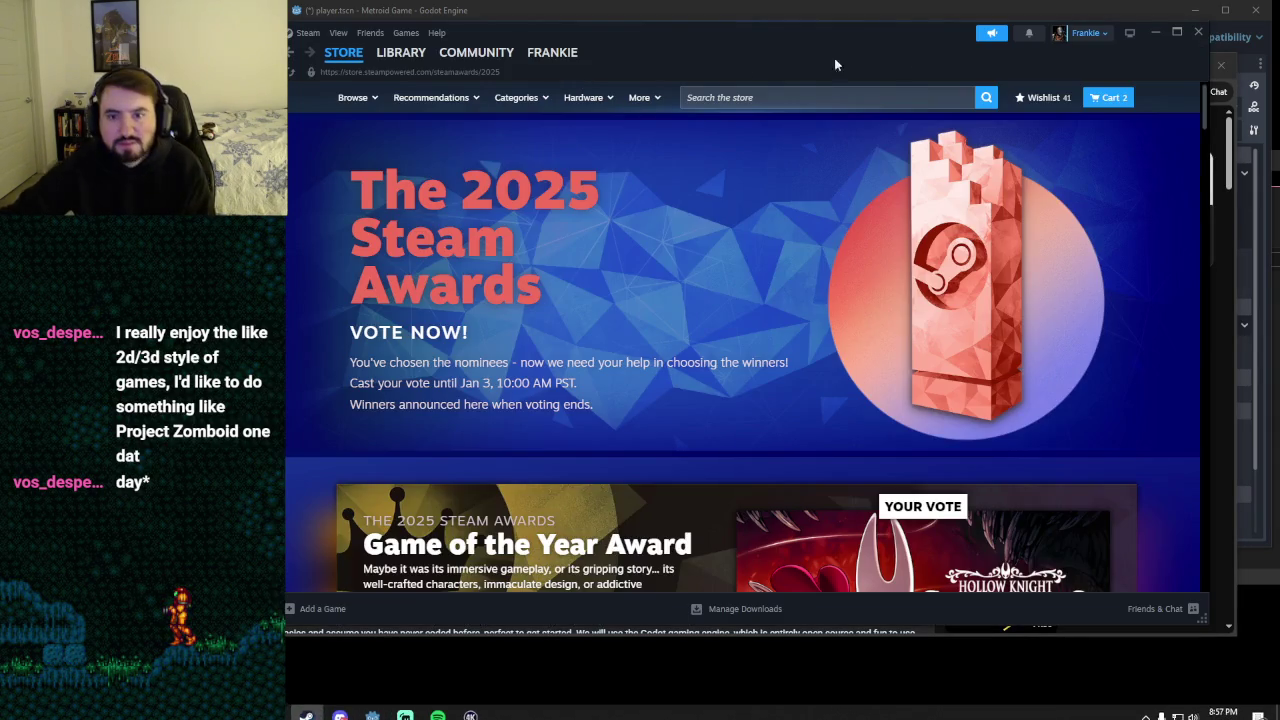
- Search the Steam store for 'project zo' and open Project Zomboid's page
click(843, 97)
text(project zo)
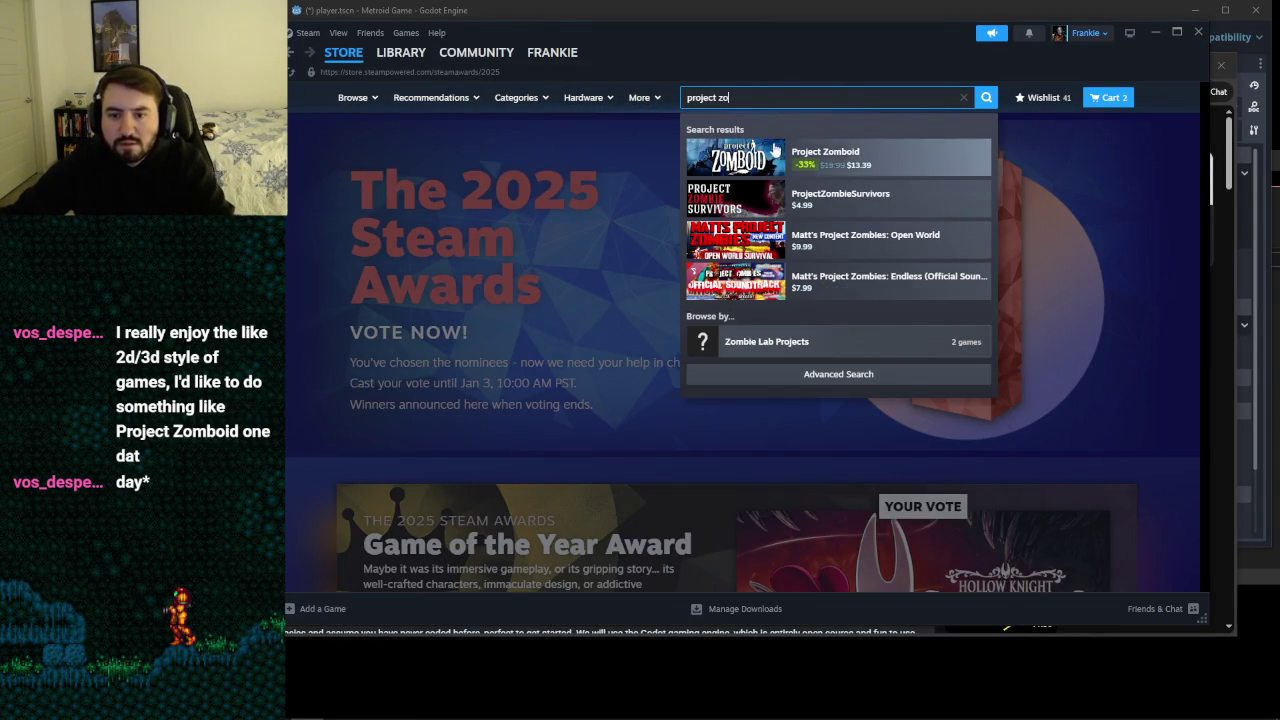
click(780, 150)
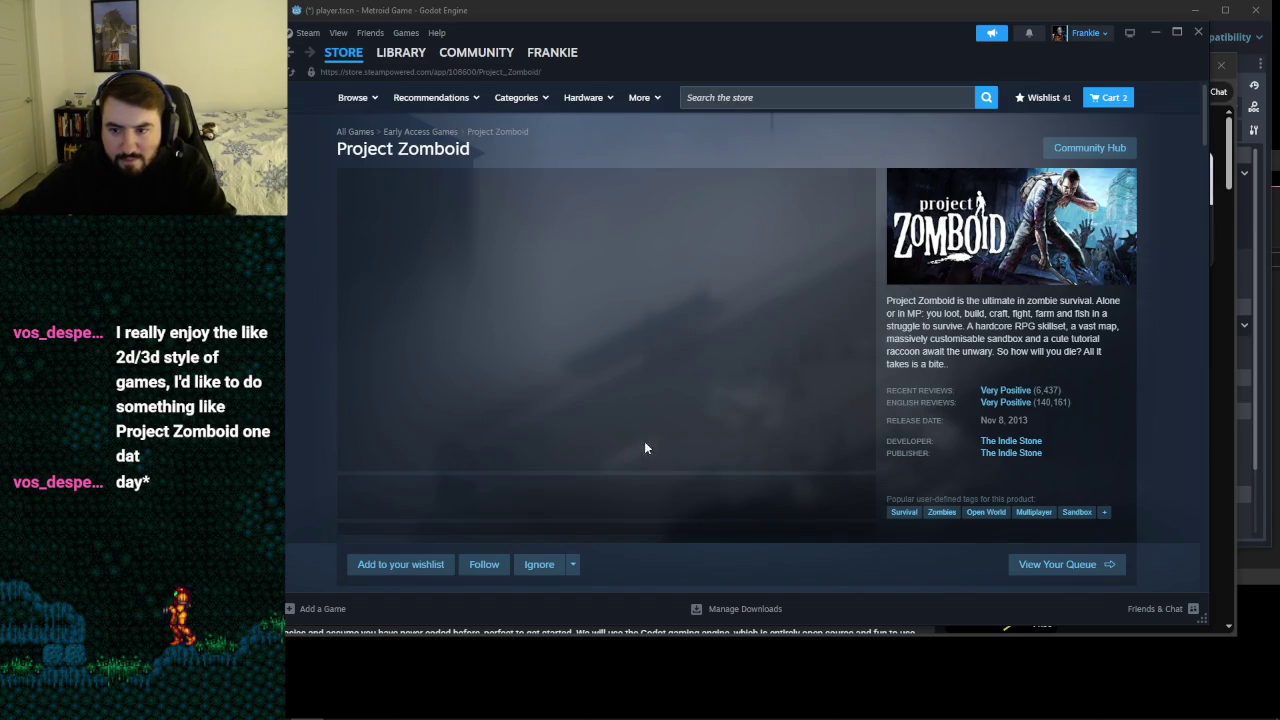
- Browse Project Zomboid screenshots to the kitchen image, view the cart, then close Steam
click(463, 499)
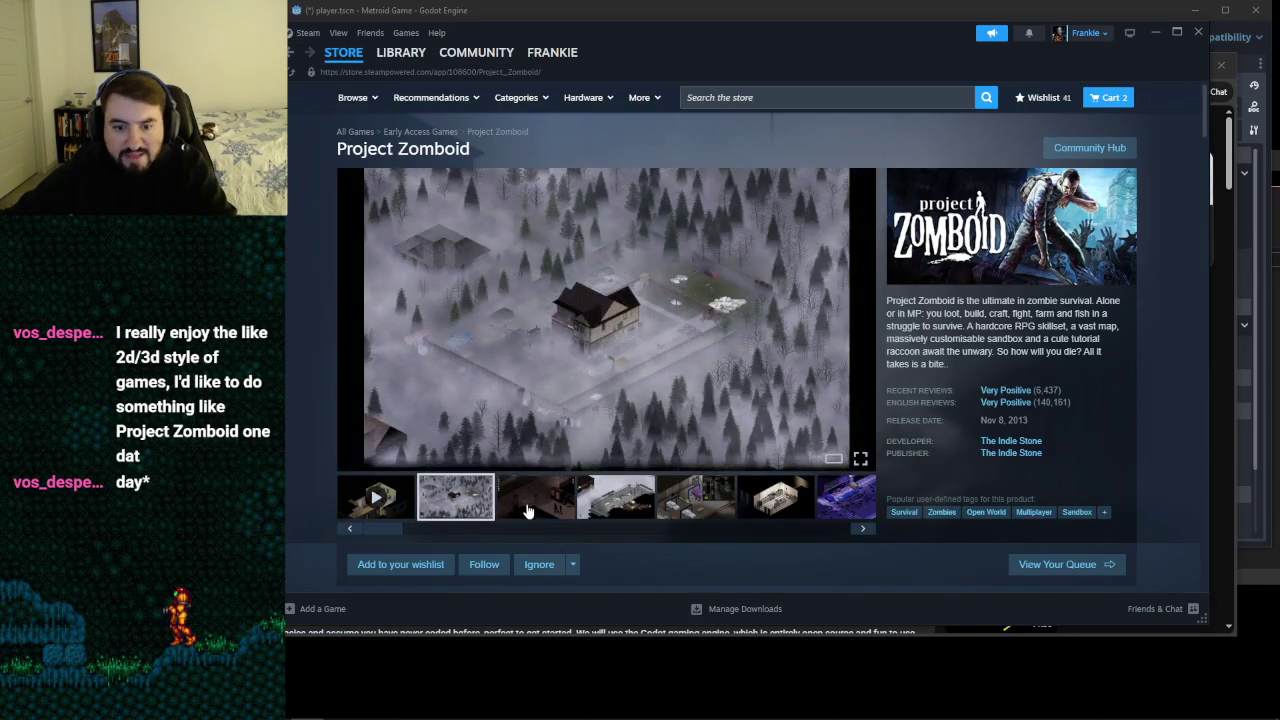
click(530, 506)
click(593, 505)
click(683, 500)
click(775, 498)
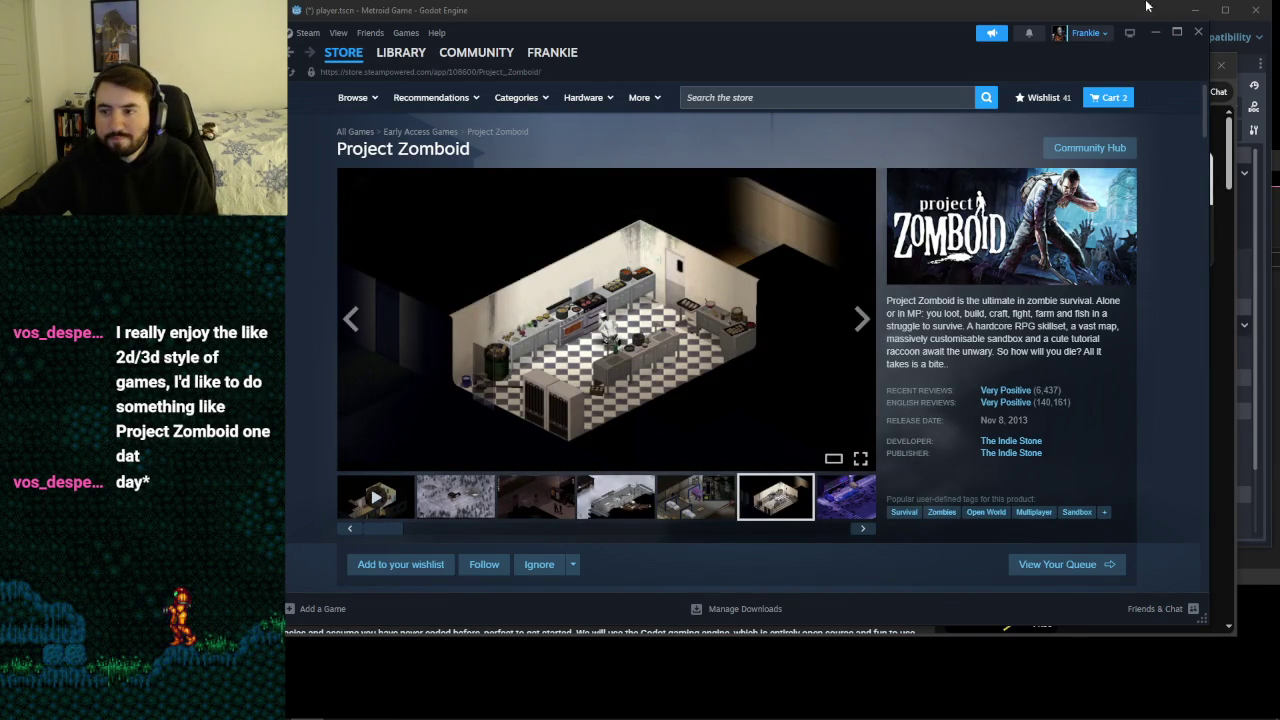
click(1110, 97)
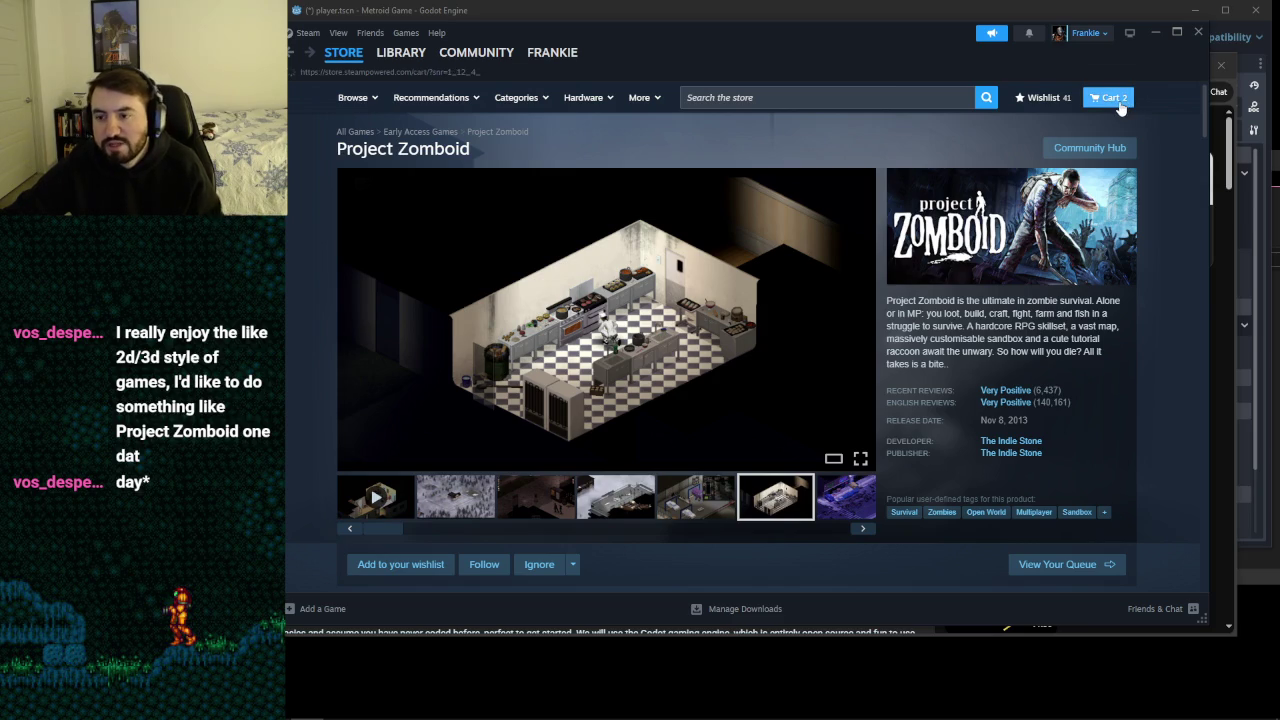
click(1198, 32)
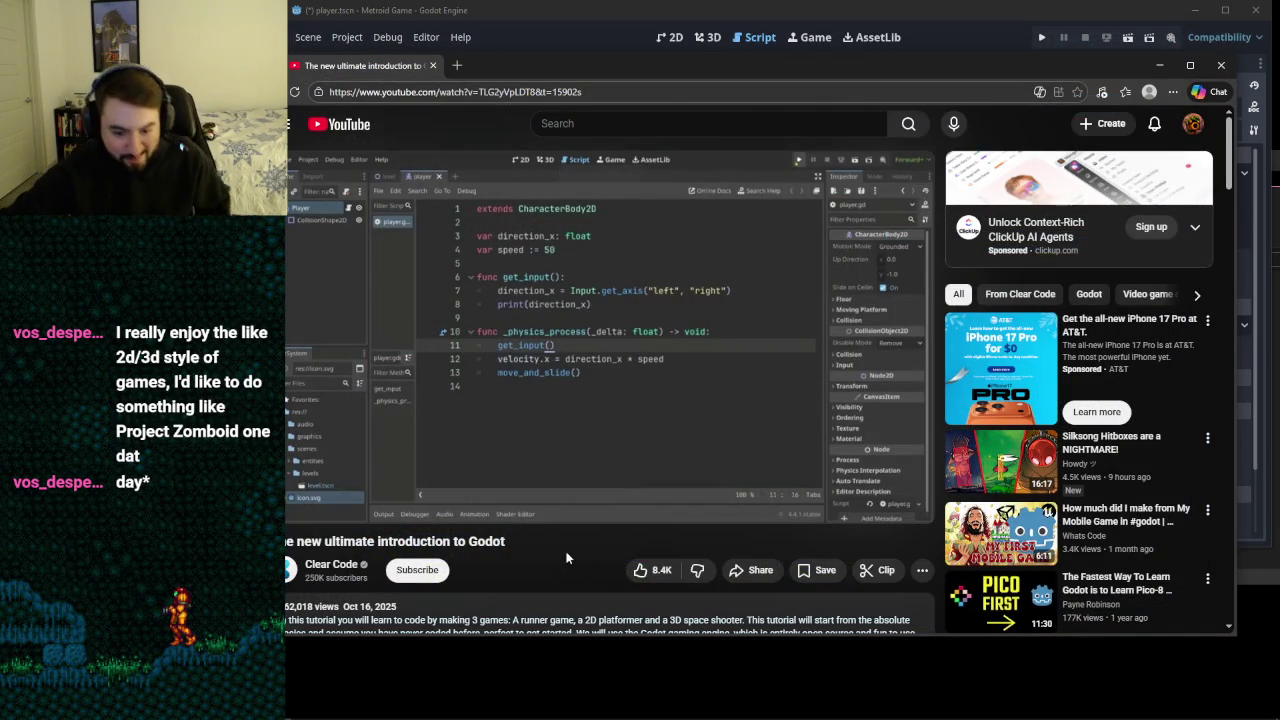
double_click(486, 541)
double_click(415, 541)
click(420, 541)
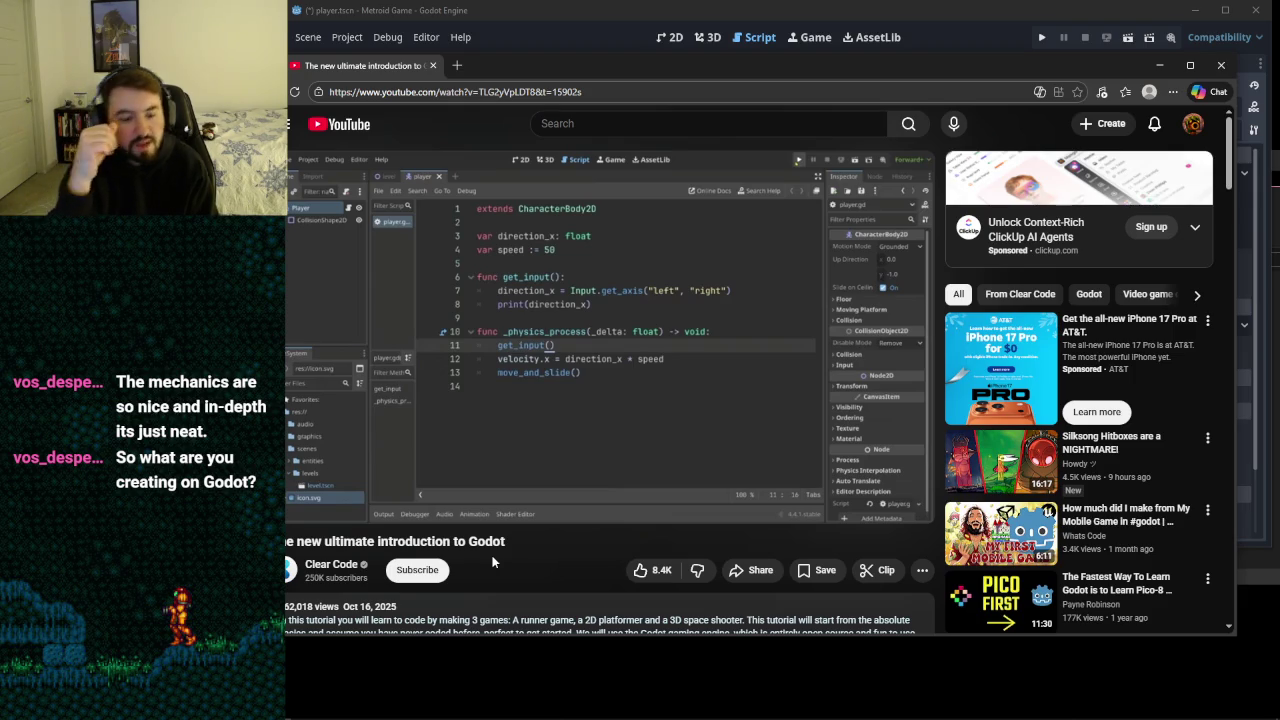
mouse_move(570, 405)
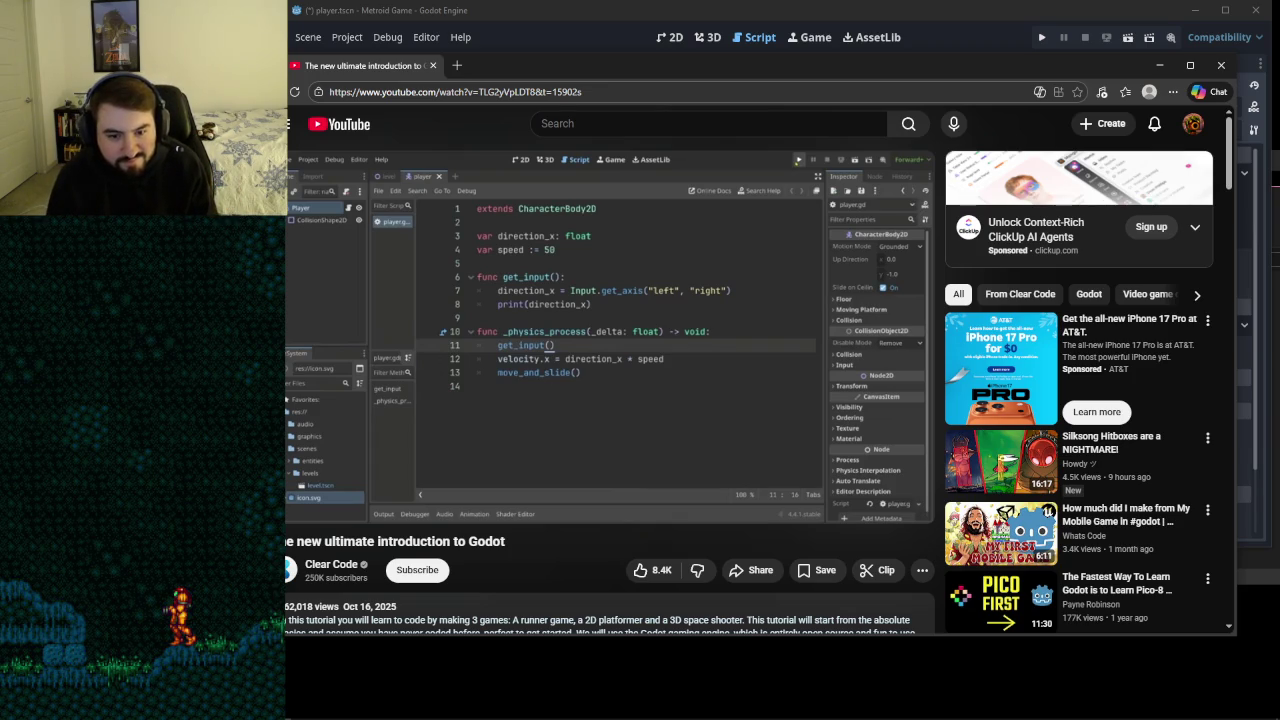
mouse_move(491, 404)
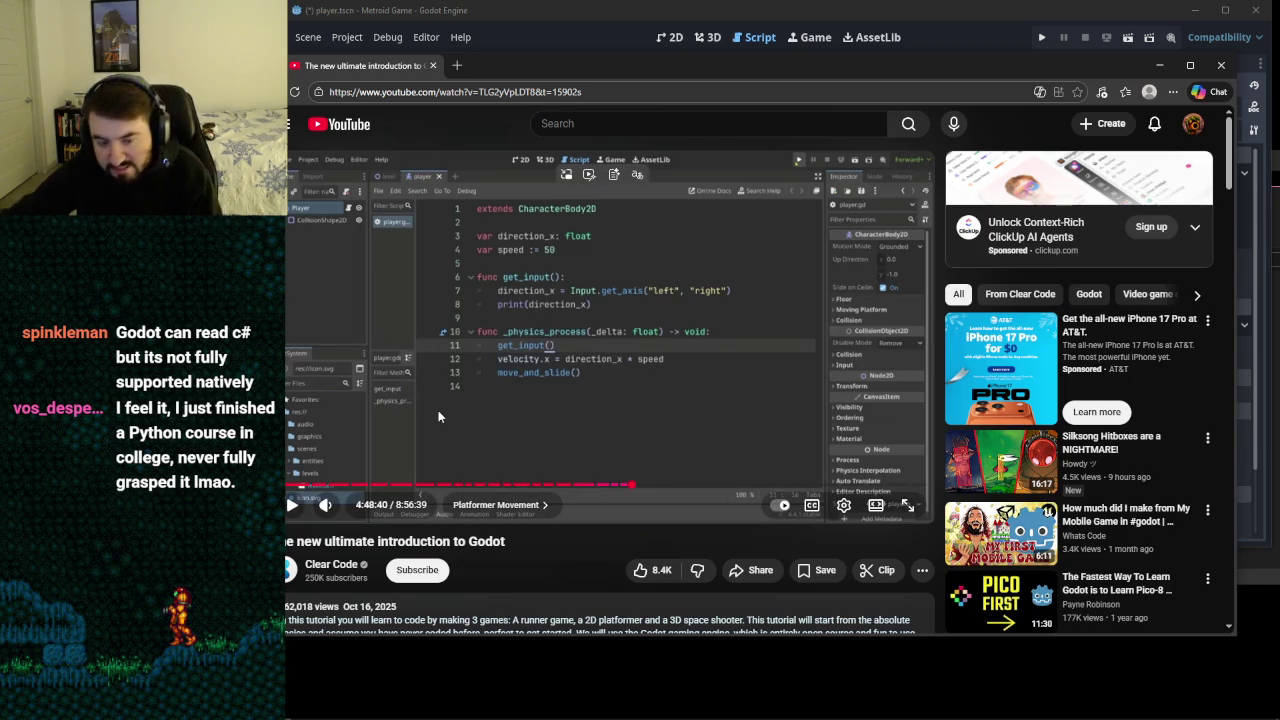
click(438, 410)
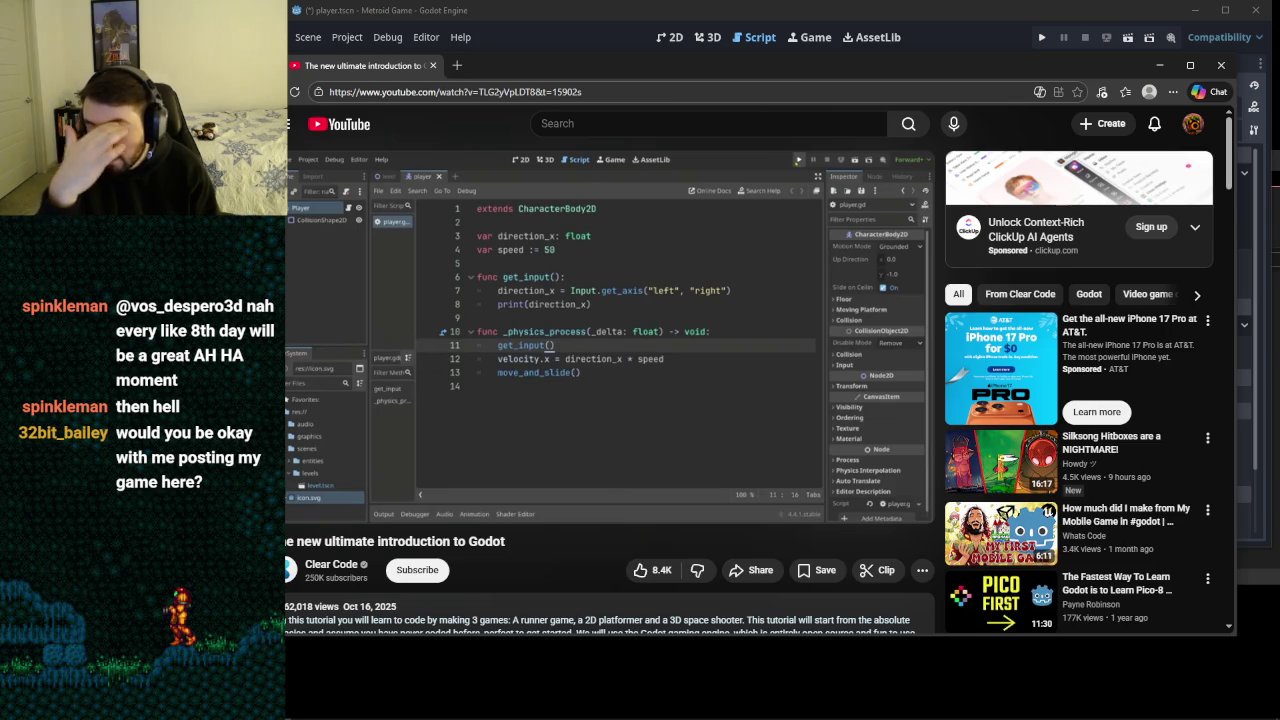
- Seek the tutorial back about 40 seconds with J and pause at 4:48:10
key(k)
key(j)
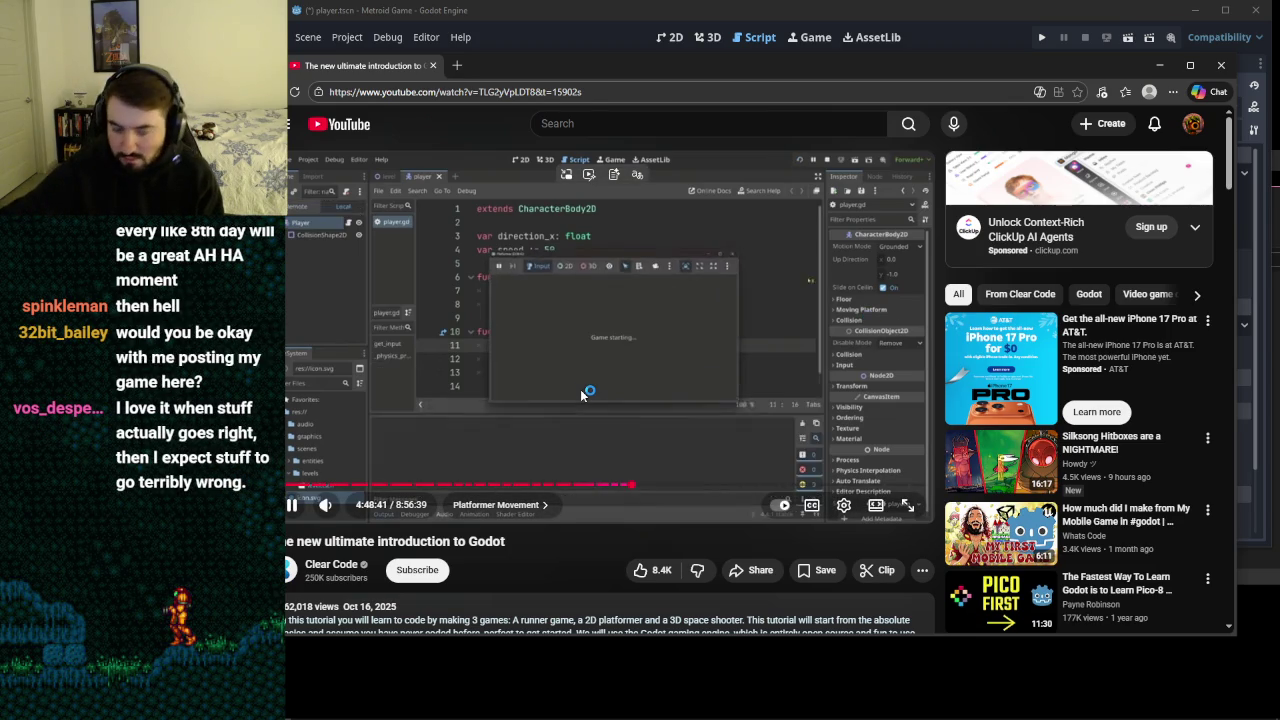
key(j)
key(j)
key(j)
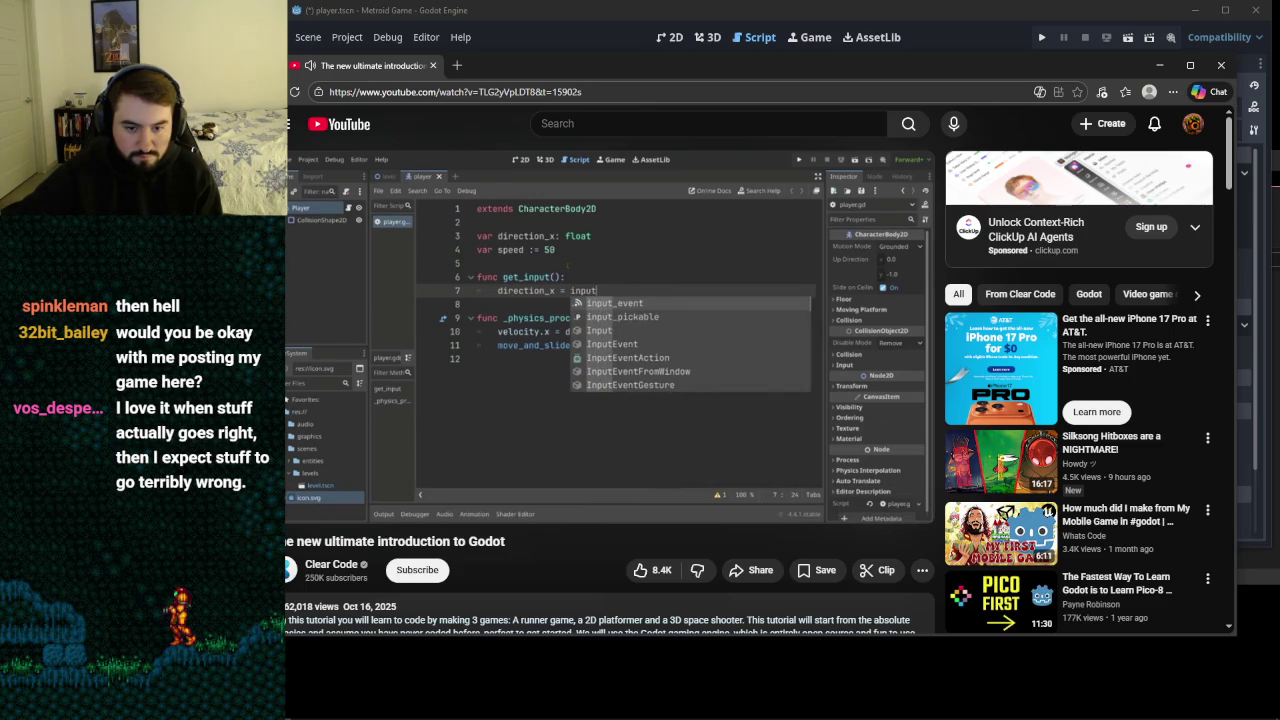
click(580, 394)
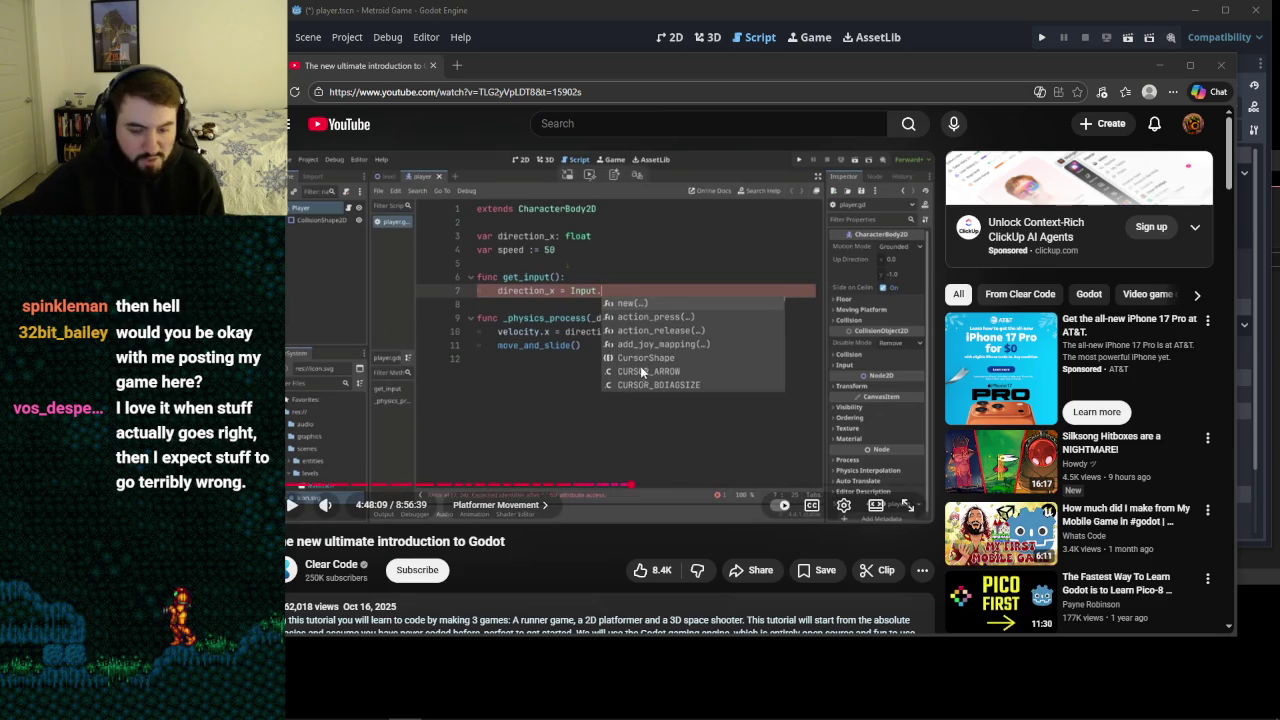
click(577, 356)
click(615, 362)
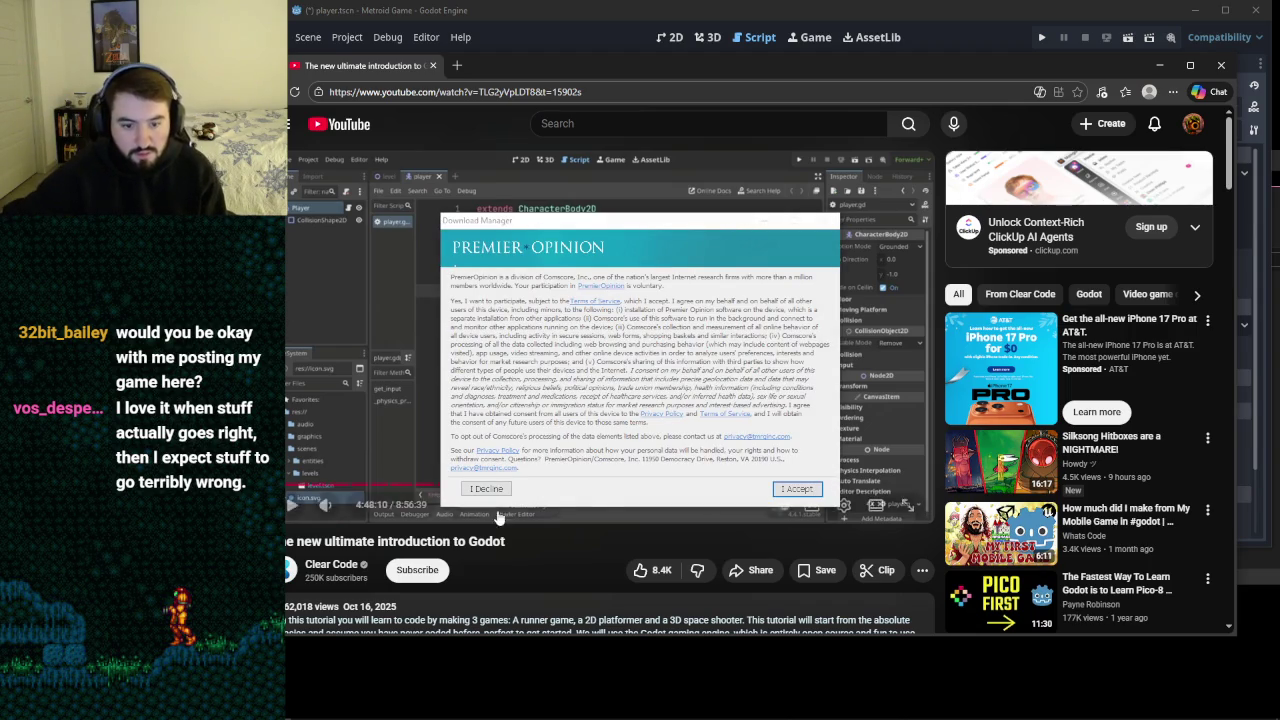
- Decline the Premier Opinion offer, confirm with OK, and minimize the Short Survey window
click(487, 489)
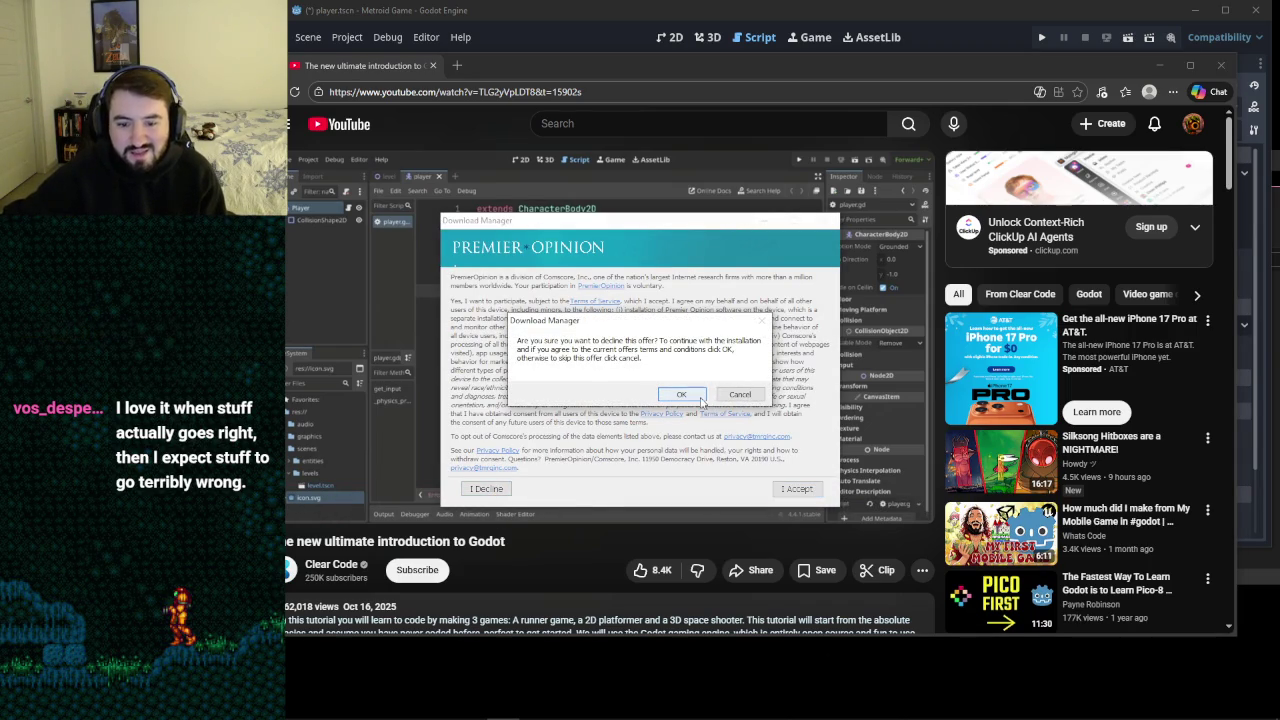
click(686, 397)
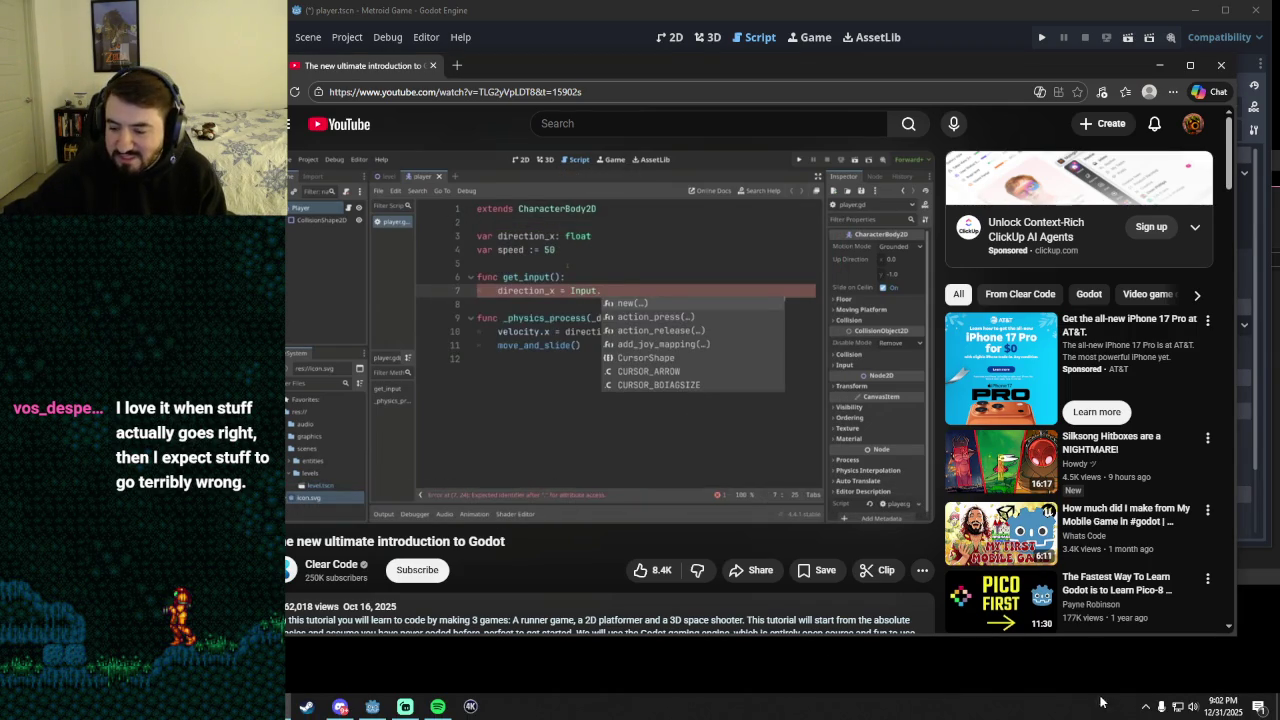
click(1145, 710)
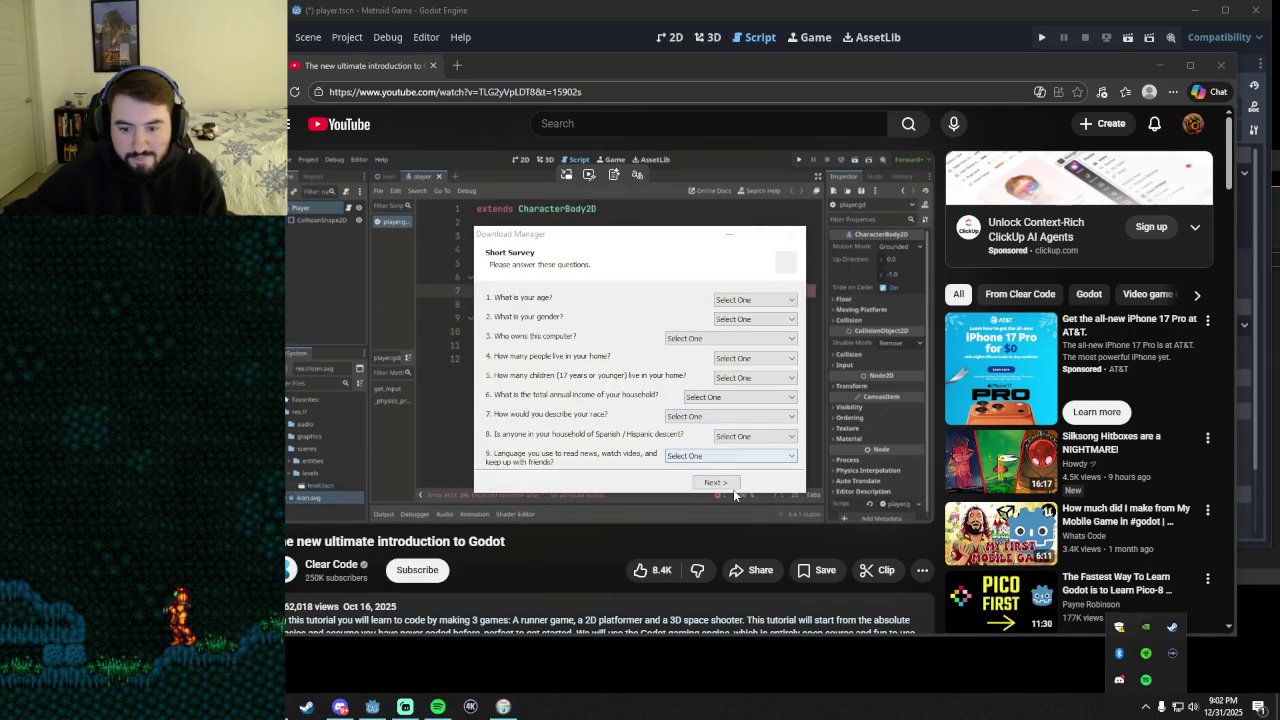
click(729, 234)
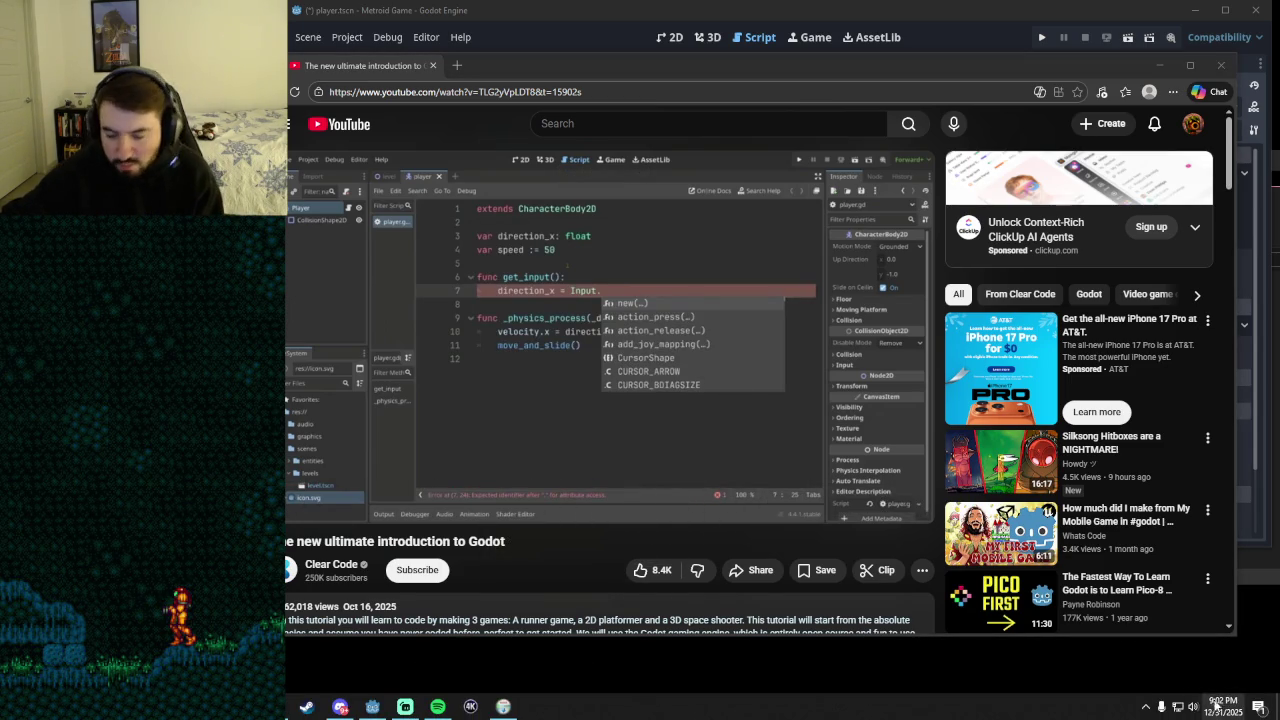
click(1146, 710)
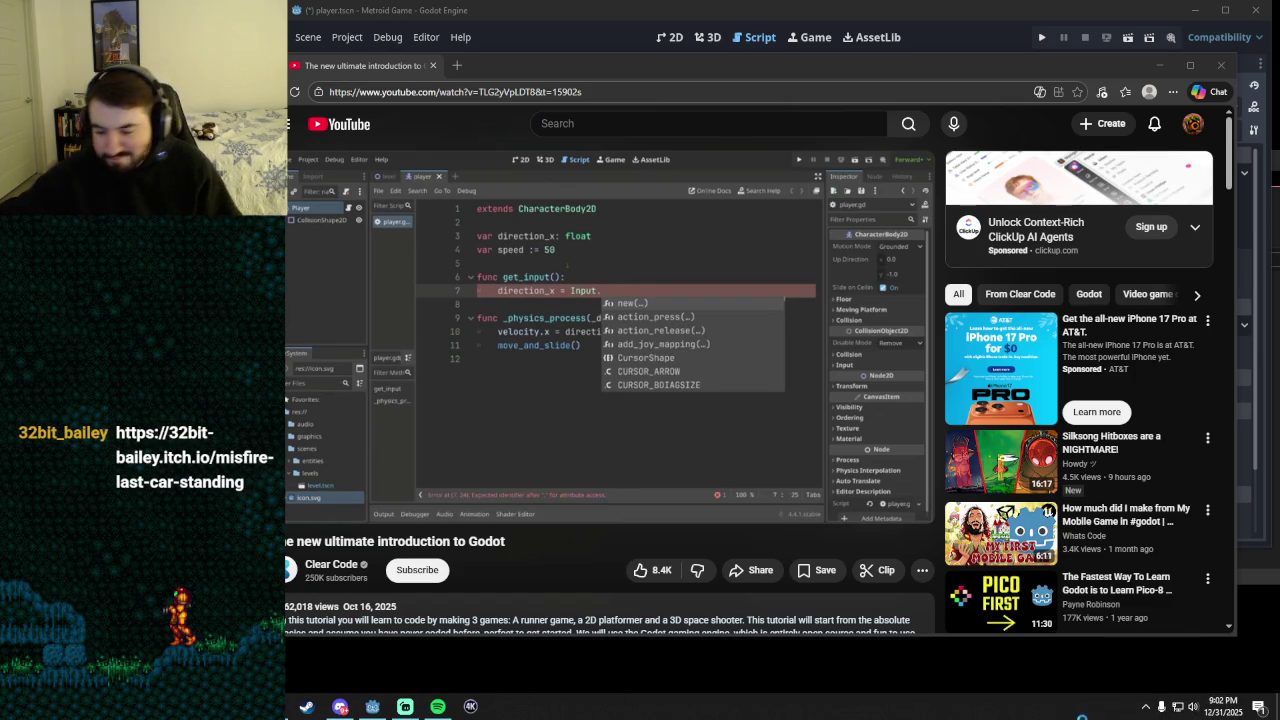
- Play and pause the tutorial on the get_axis hint and dismiss the Windows Security notification
click(1145, 710)
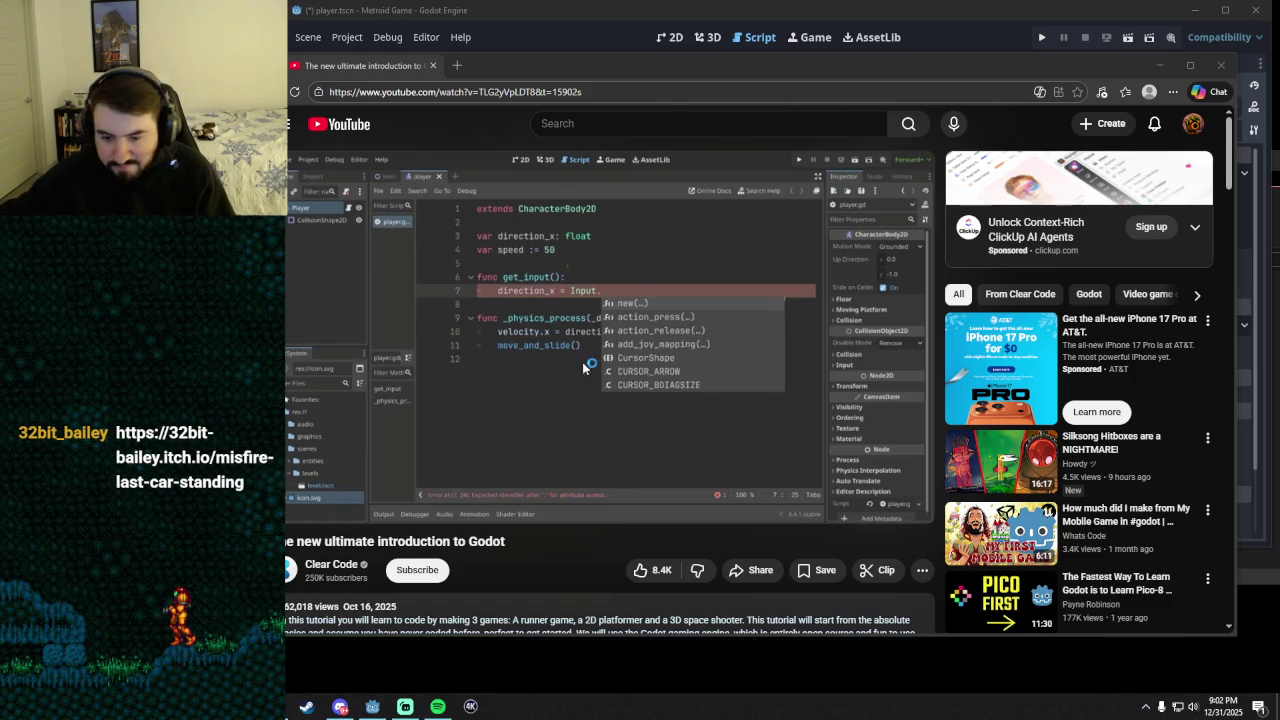
click(648, 368)
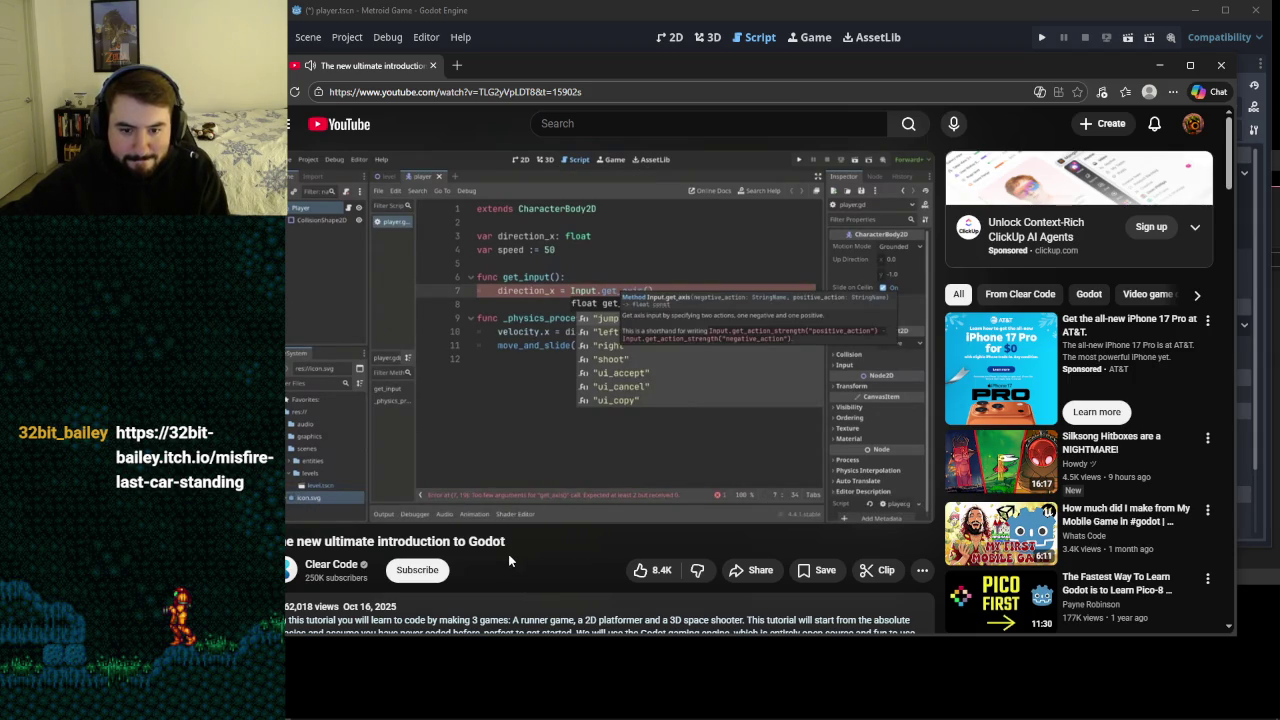
click(654, 312)
click(681, 334)
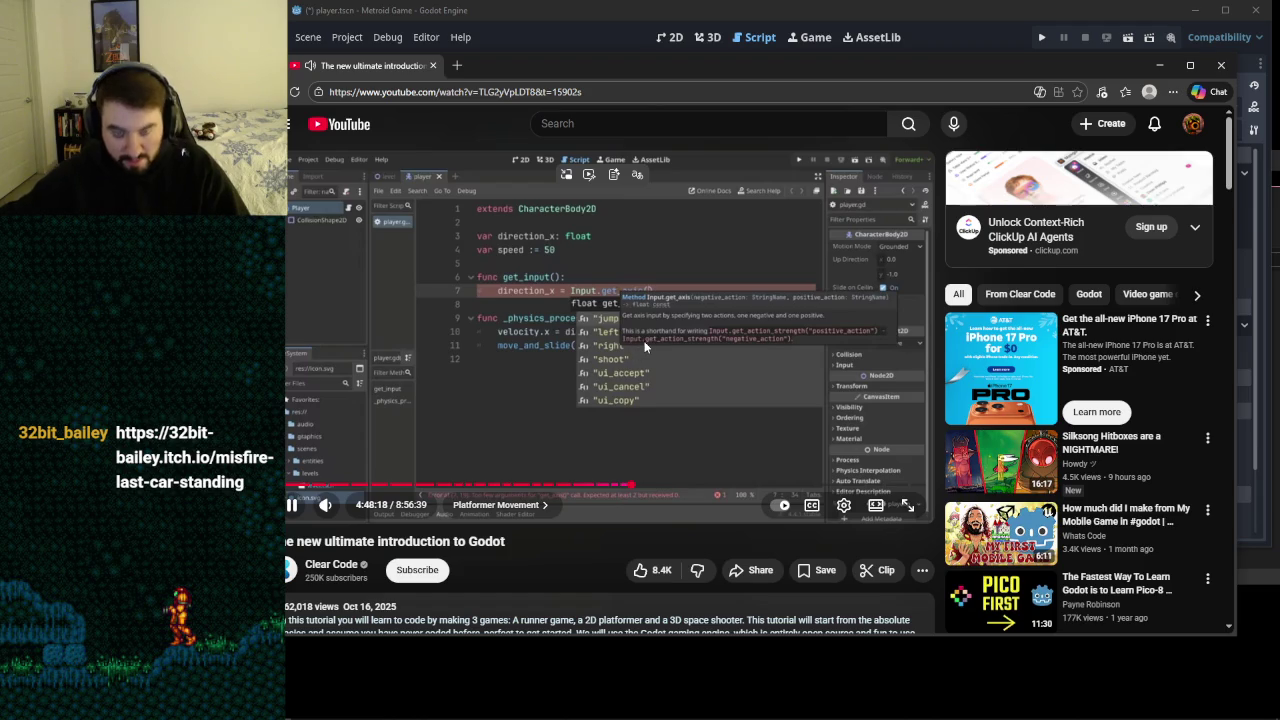
click(644, 346)
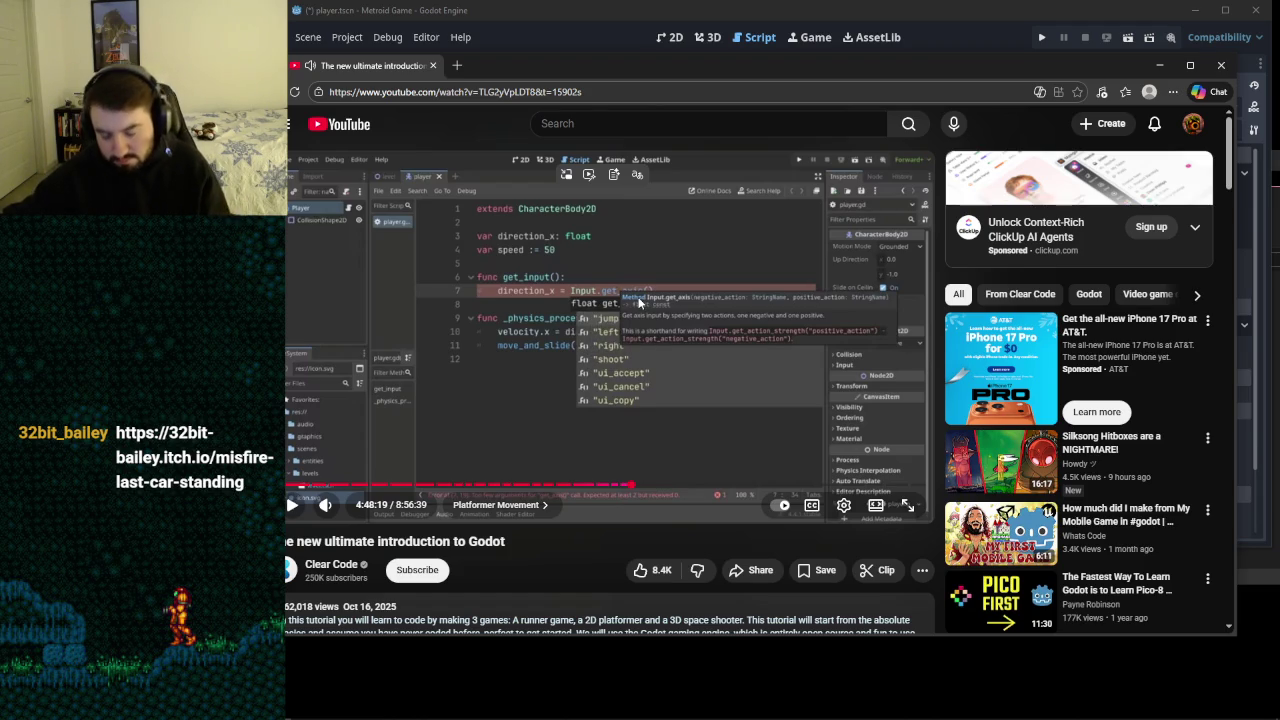
click(636, 300)
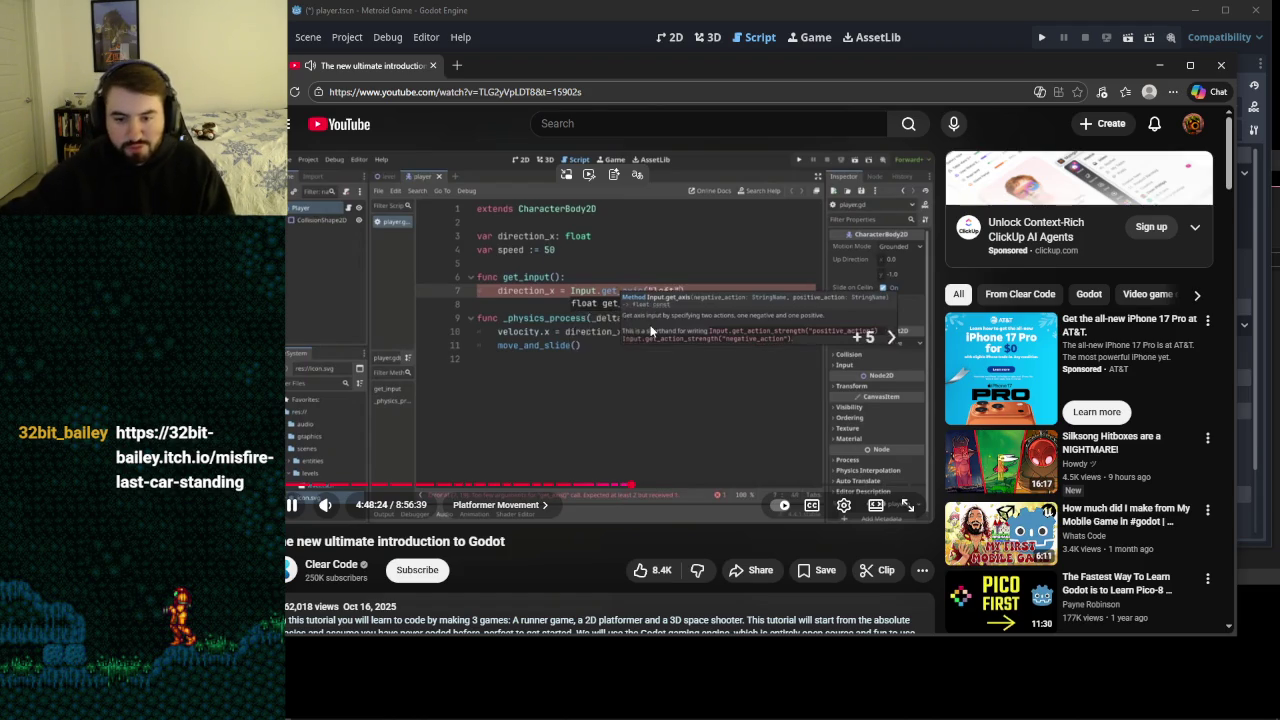
click(578, 279)
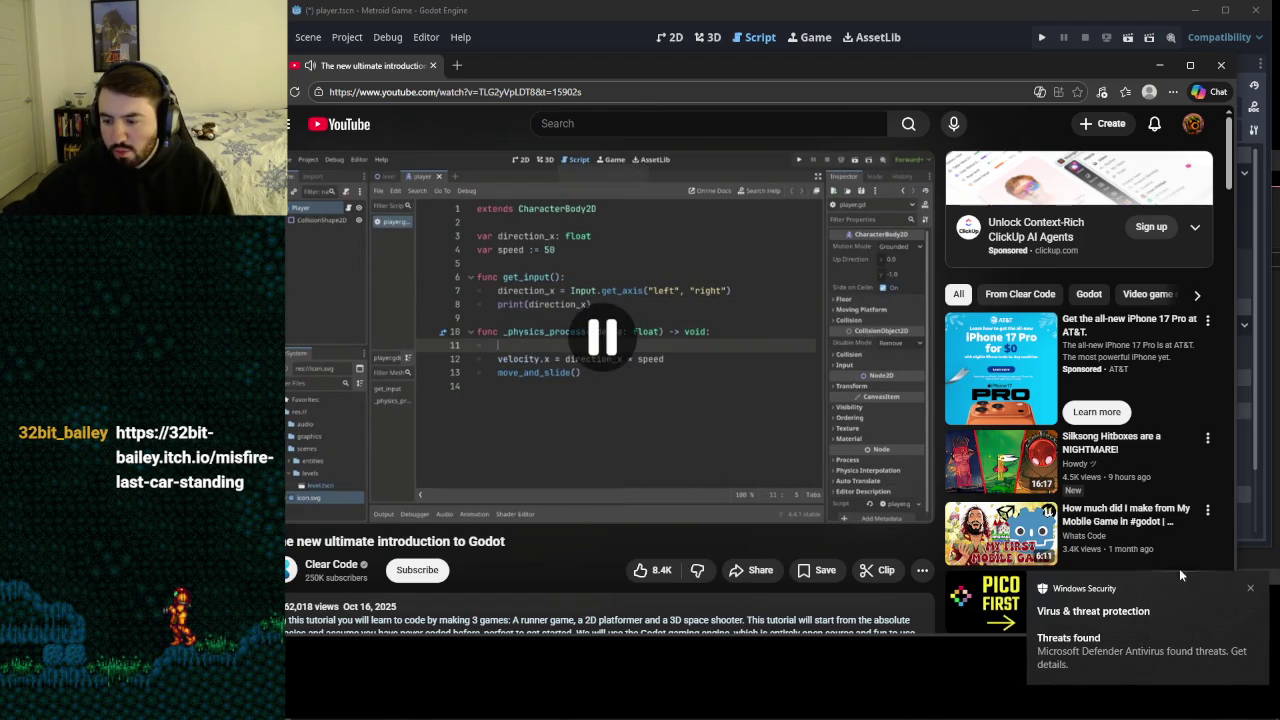
click(1252, 589)
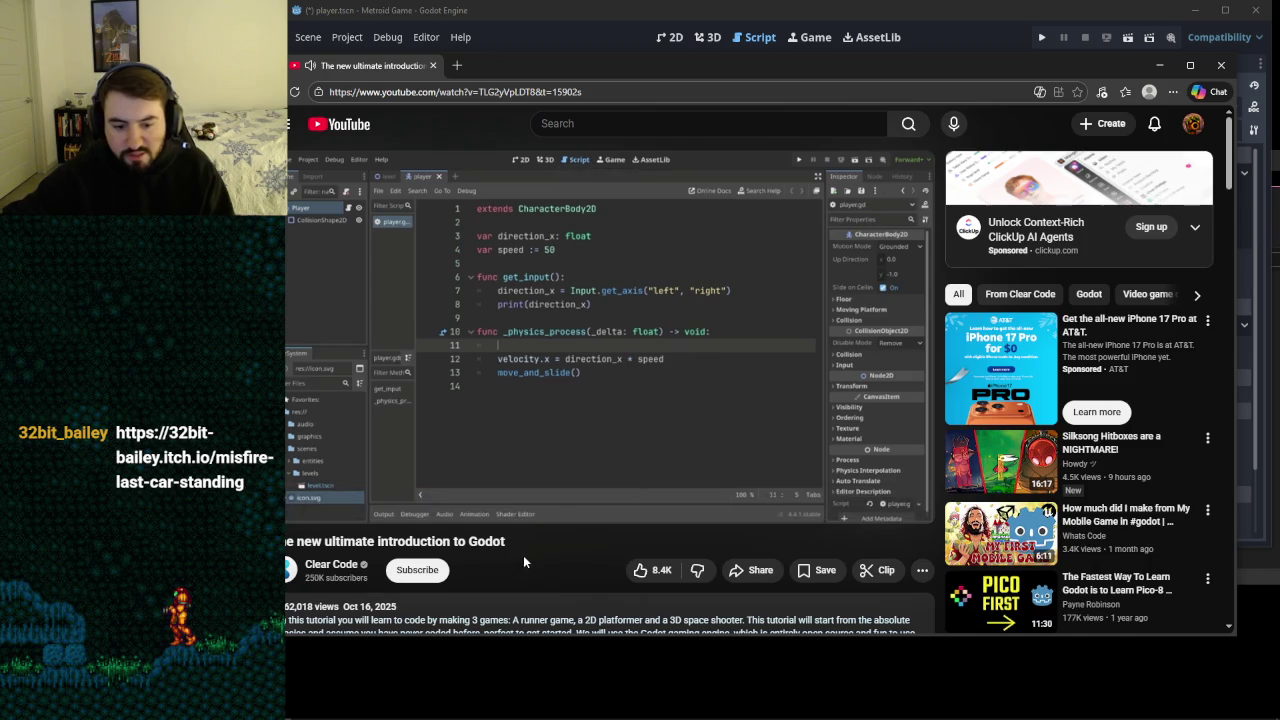
- Continue playing until get_input() appears, pausing at 4:48:42, then open the PremierOpinion tray menu
click(604, 344)
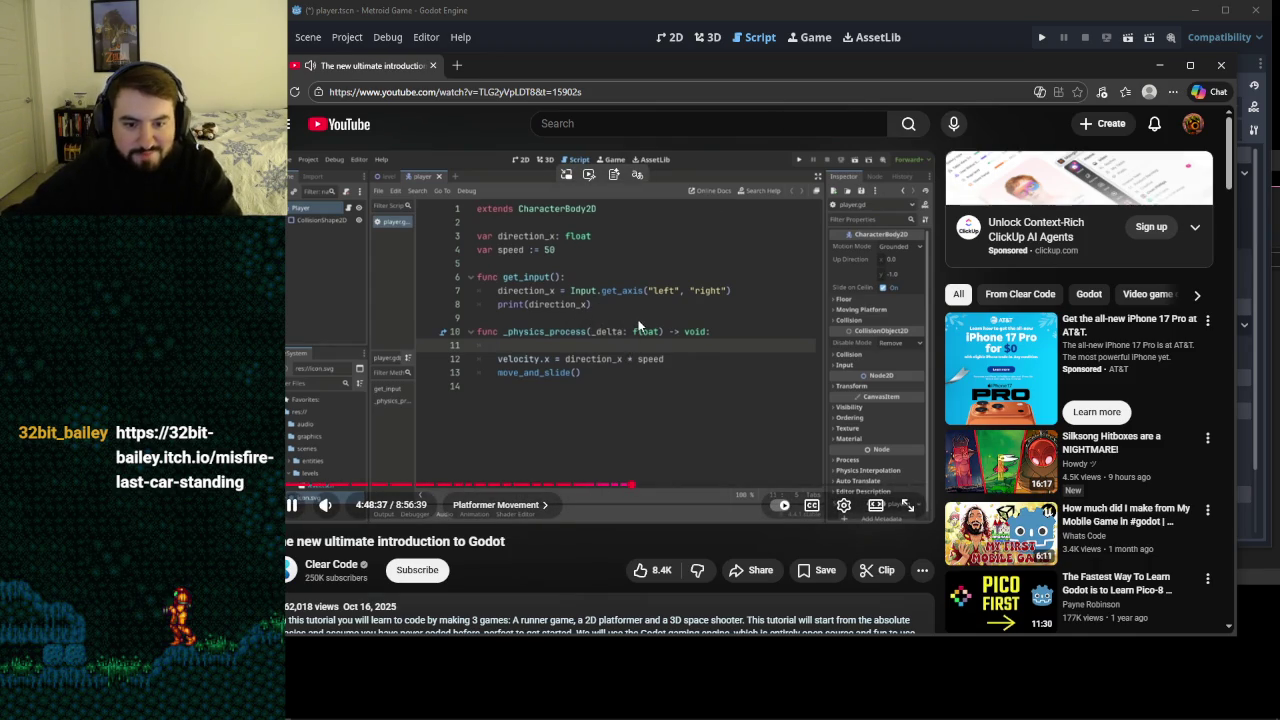
click(657, 329)
click(707, 352)
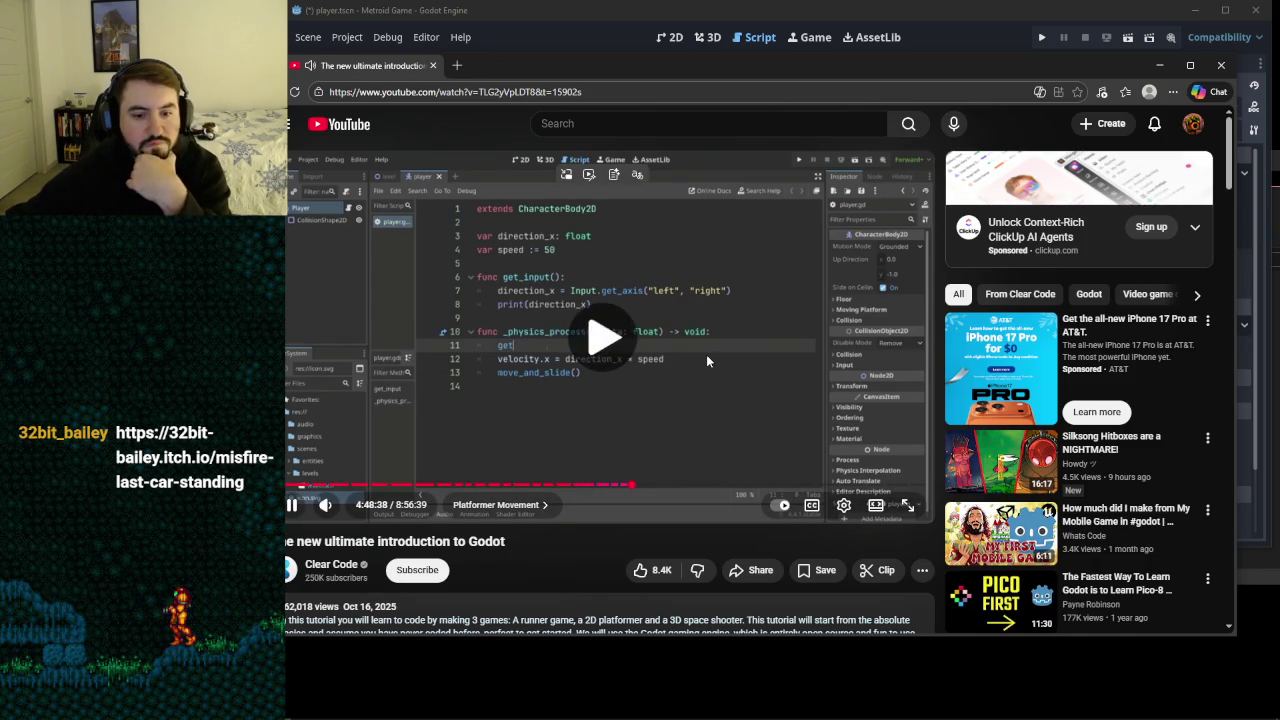
click(732, 344)
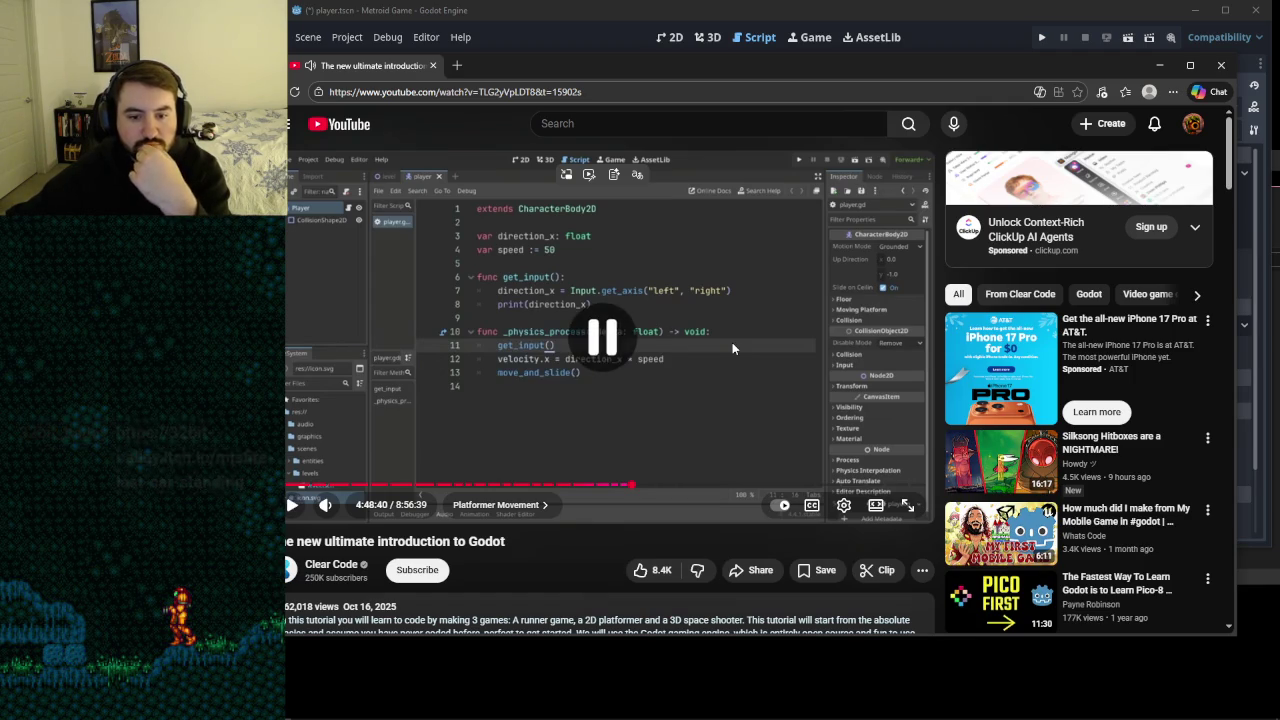
click(731, 346)
click(679, 344)
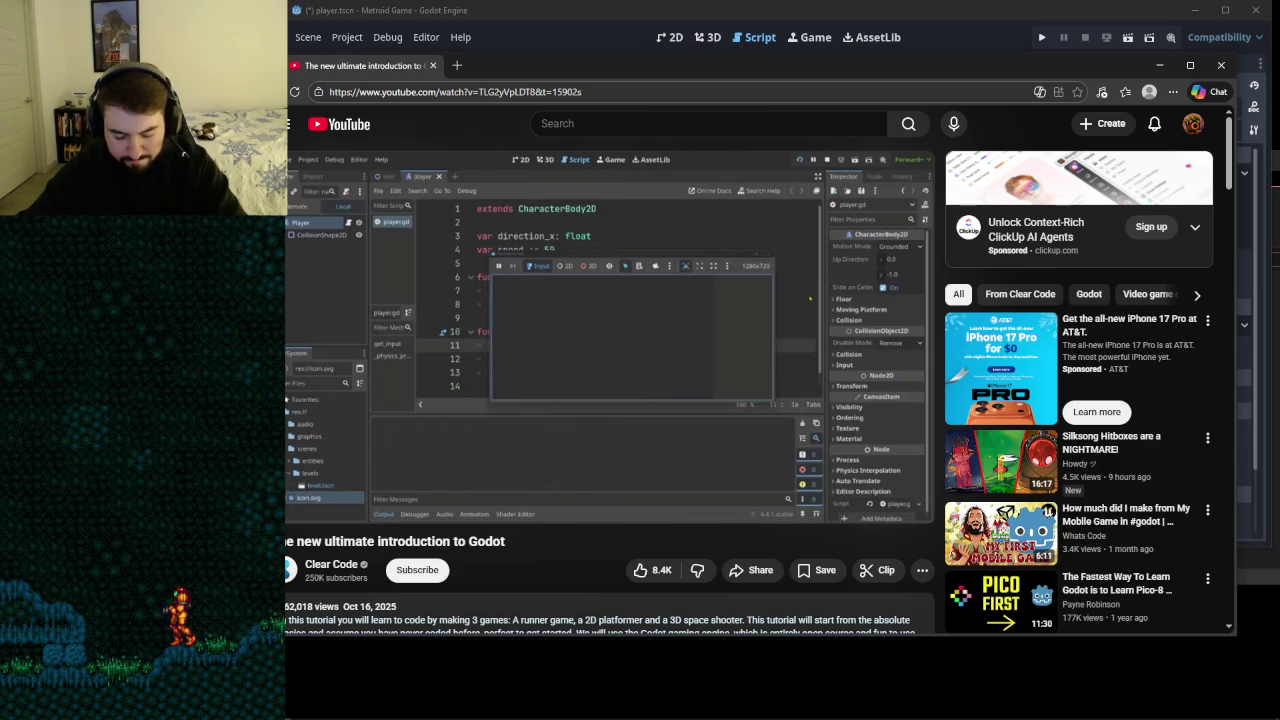
mouse_move(641, 318)
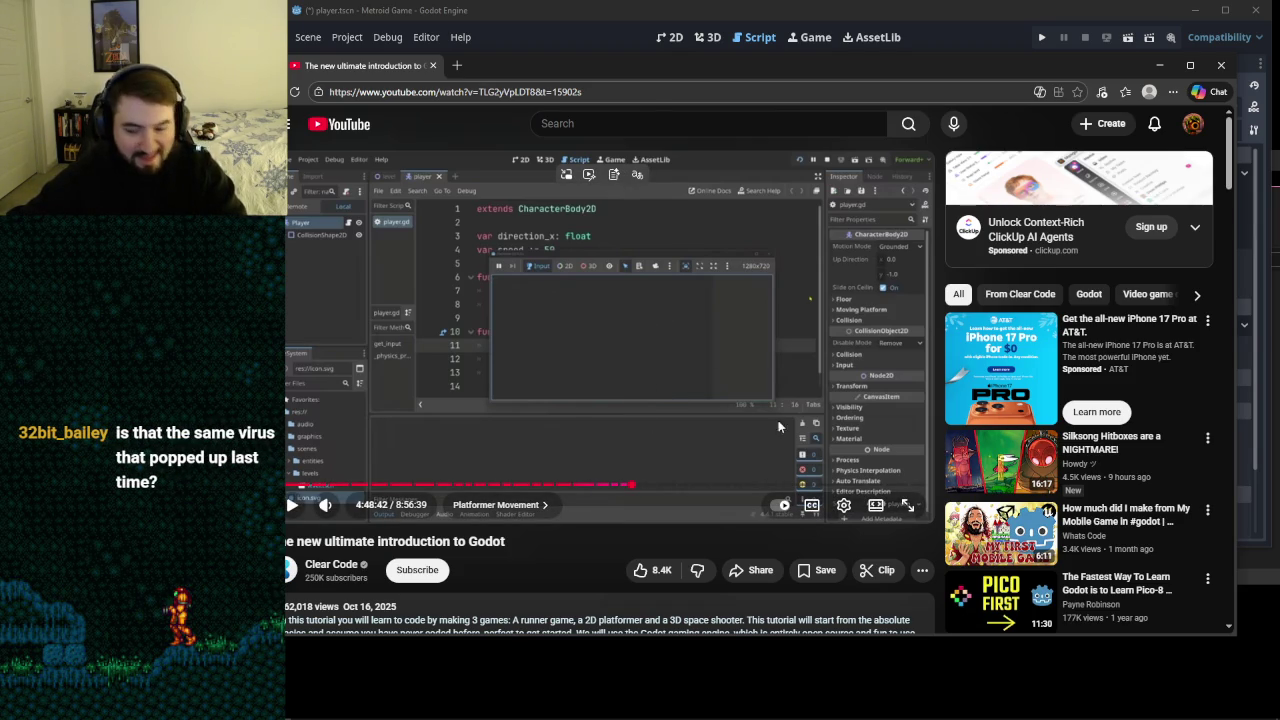
right_click(1146, 711)
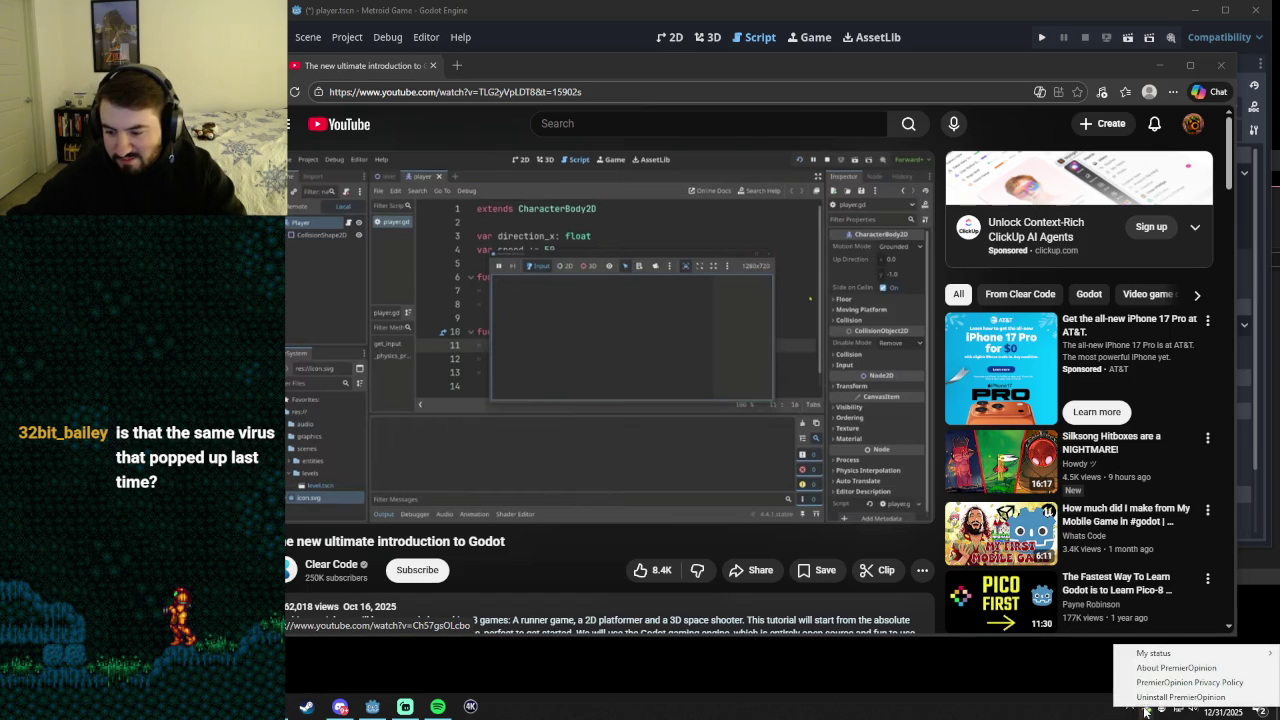
- Uninstall PremierOpinion, confirm with OK, and close its premieropinion.com web page
click(1158, 698)
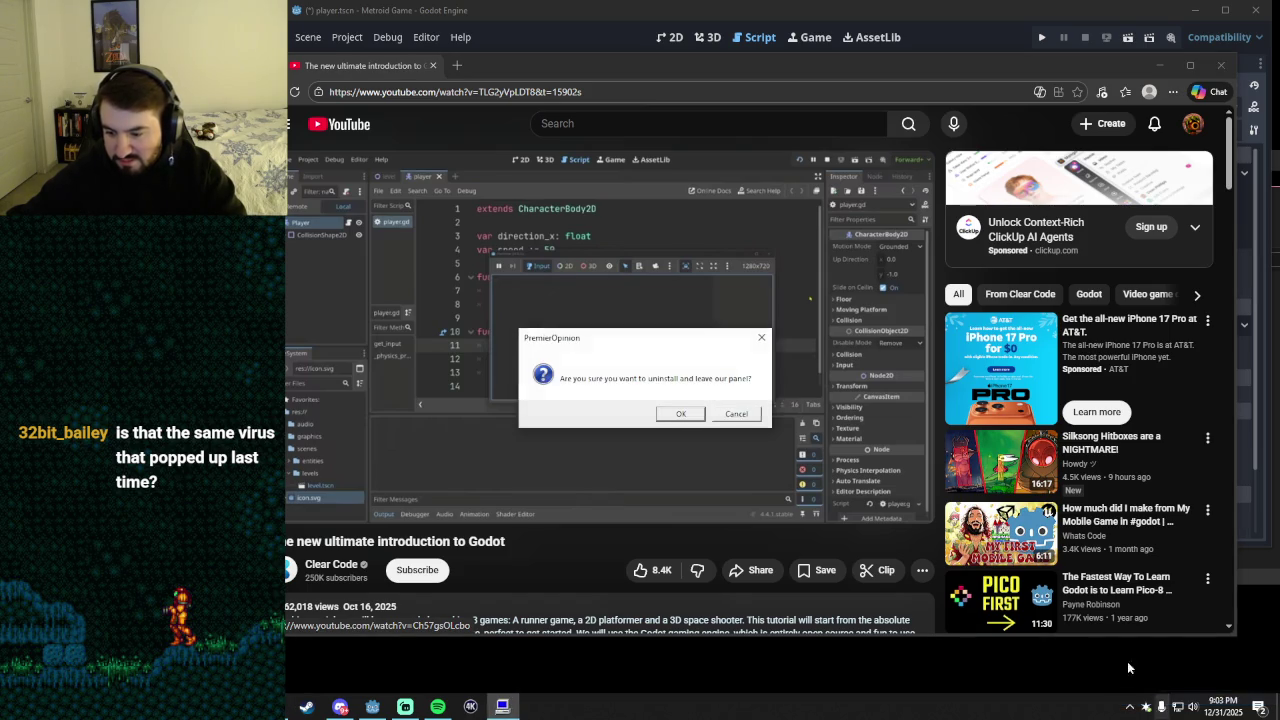
click(675, 418)
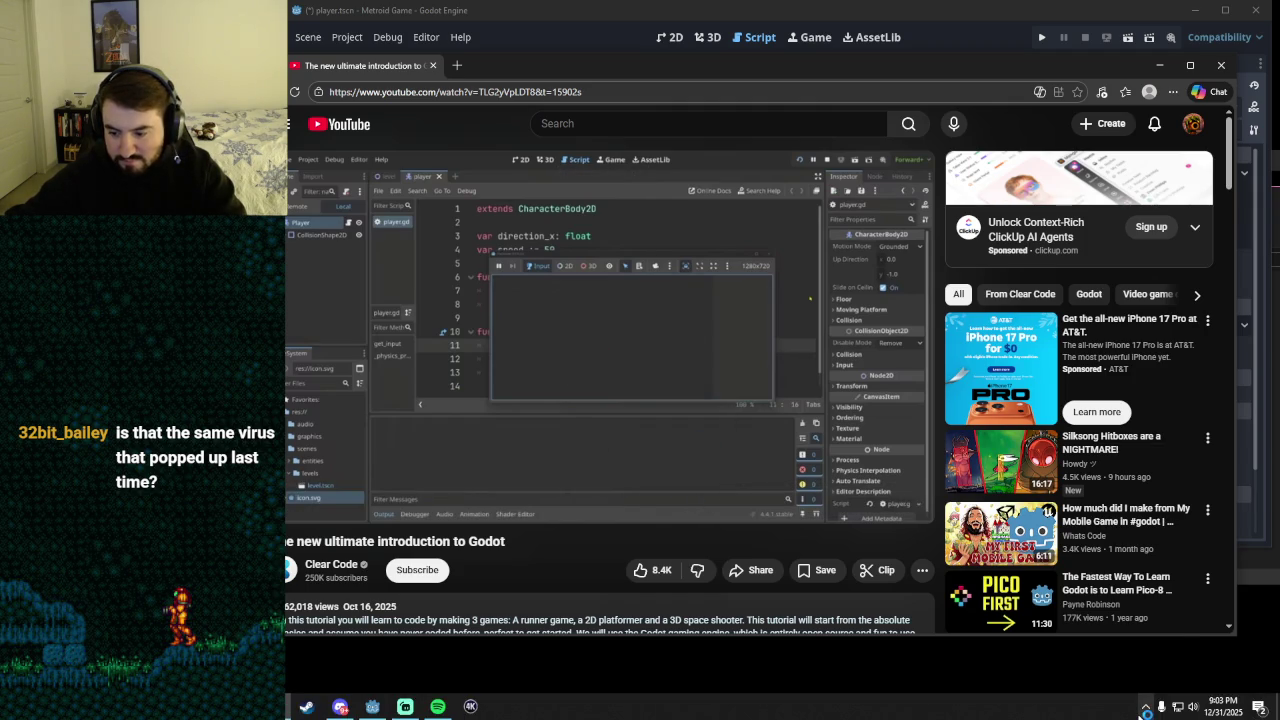
click(1146, 710)
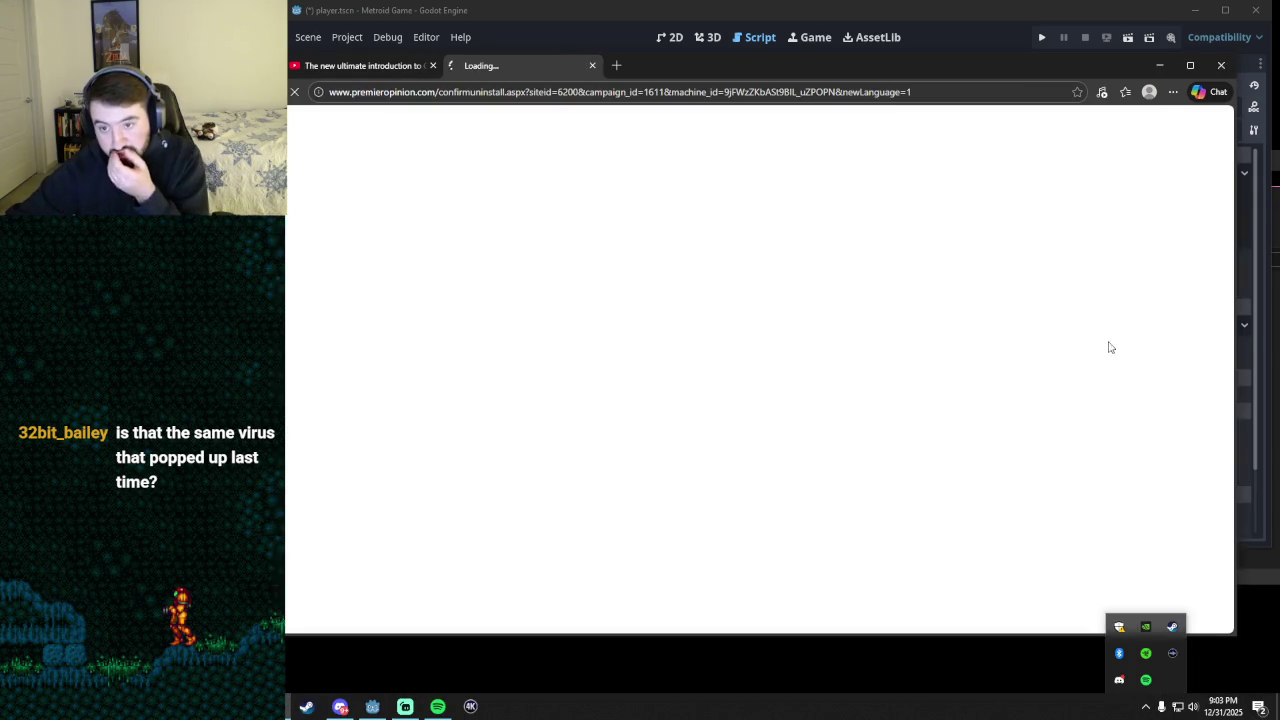
click(592, 65)
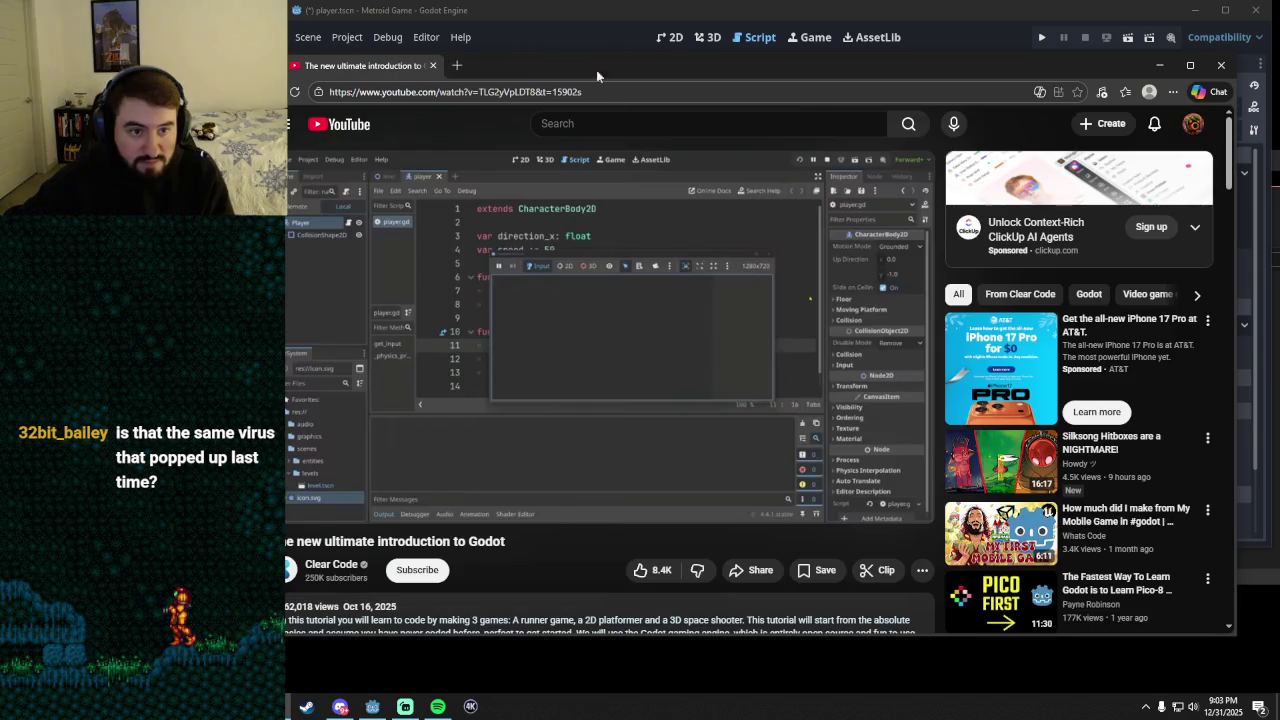
- Dismiss the tray popup and play the tutorial to 4:48:57, showing velocity.x = direction_x * speed
click(1145, 707)
click(1144, 708)
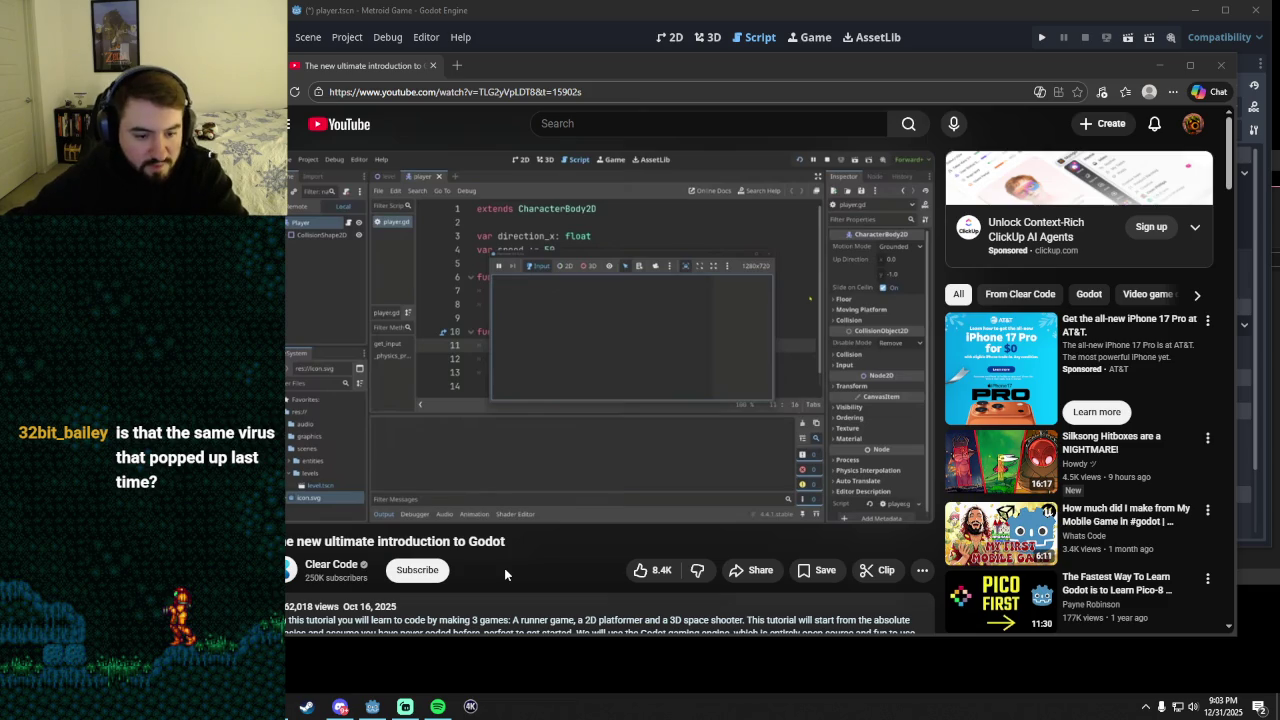
click(643, 376)
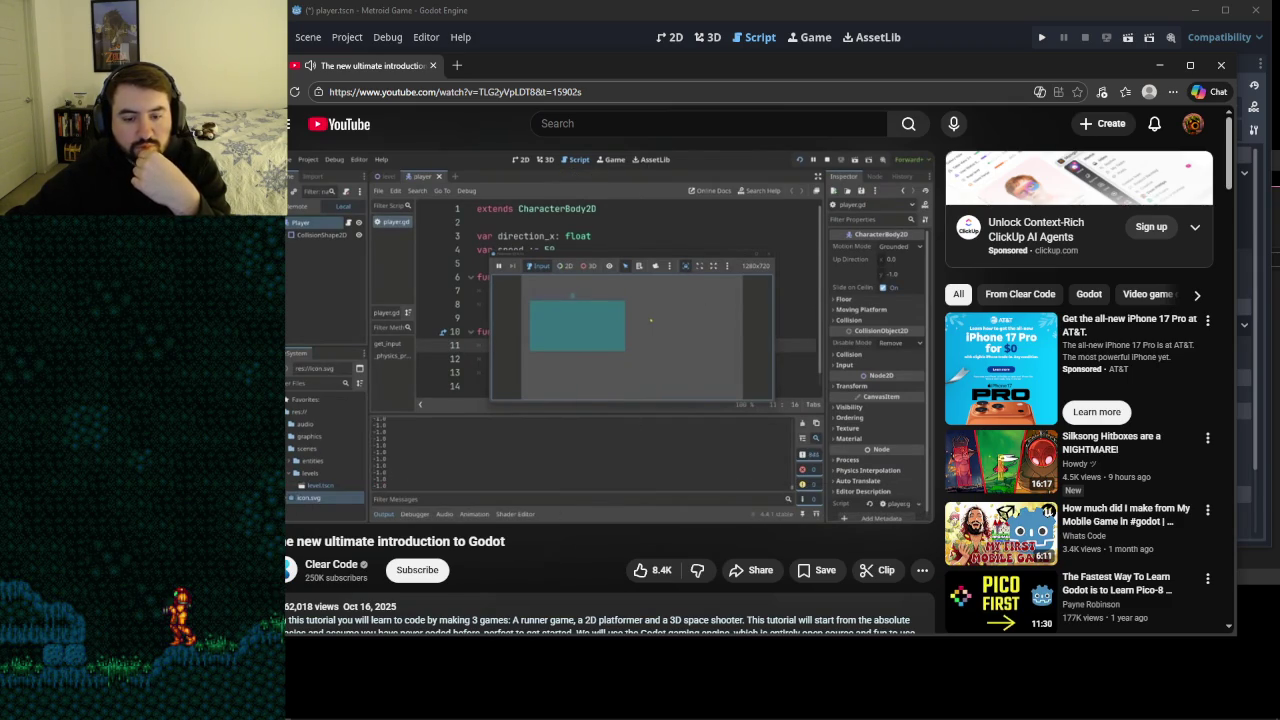
click(655, 379)
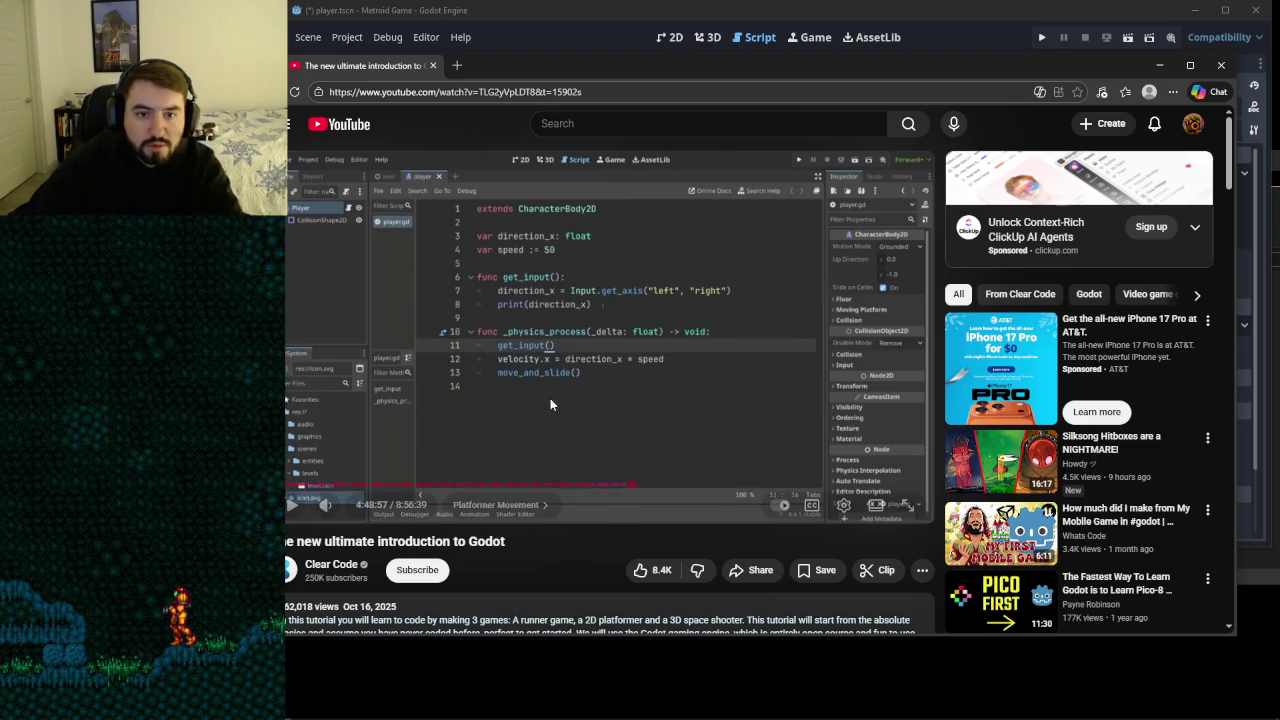
mouse_move(556, 61)
mouse_down()
mouse_move(600, 76)
mouse_move(565, 72)
mouse_up()
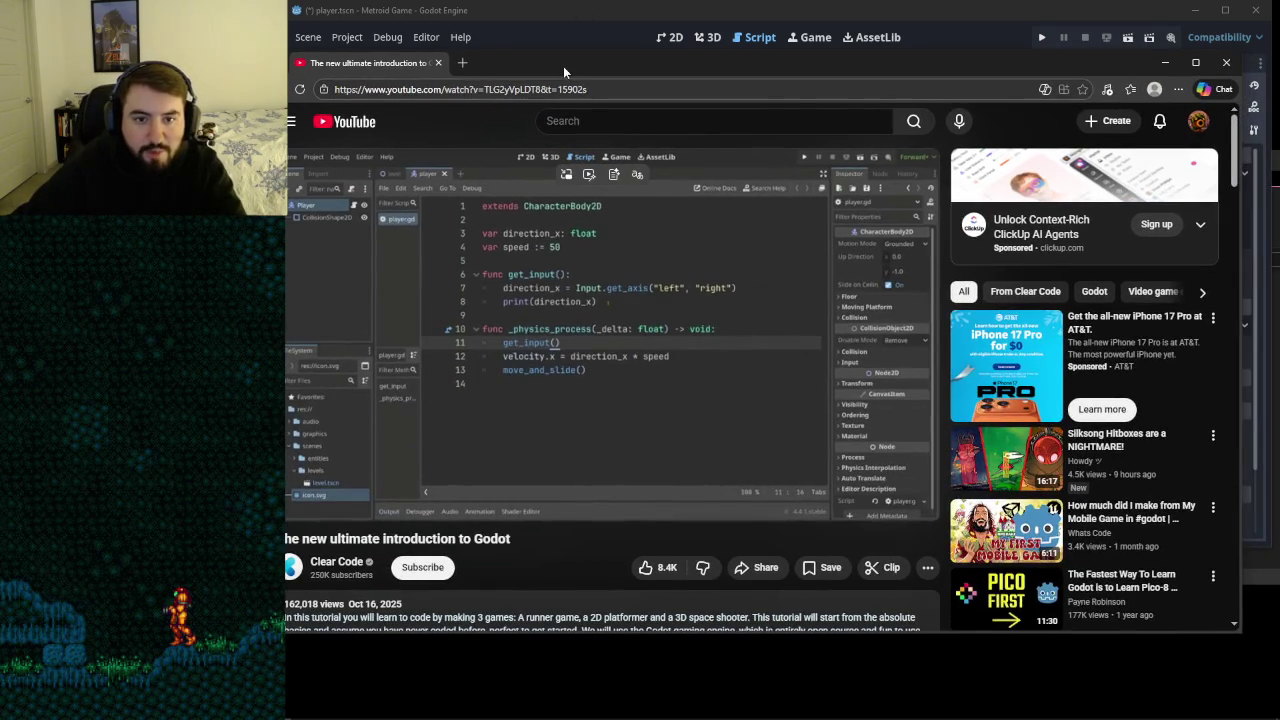
- Add a new func get_input() above _physics_process in player.gd
click(552, 14)
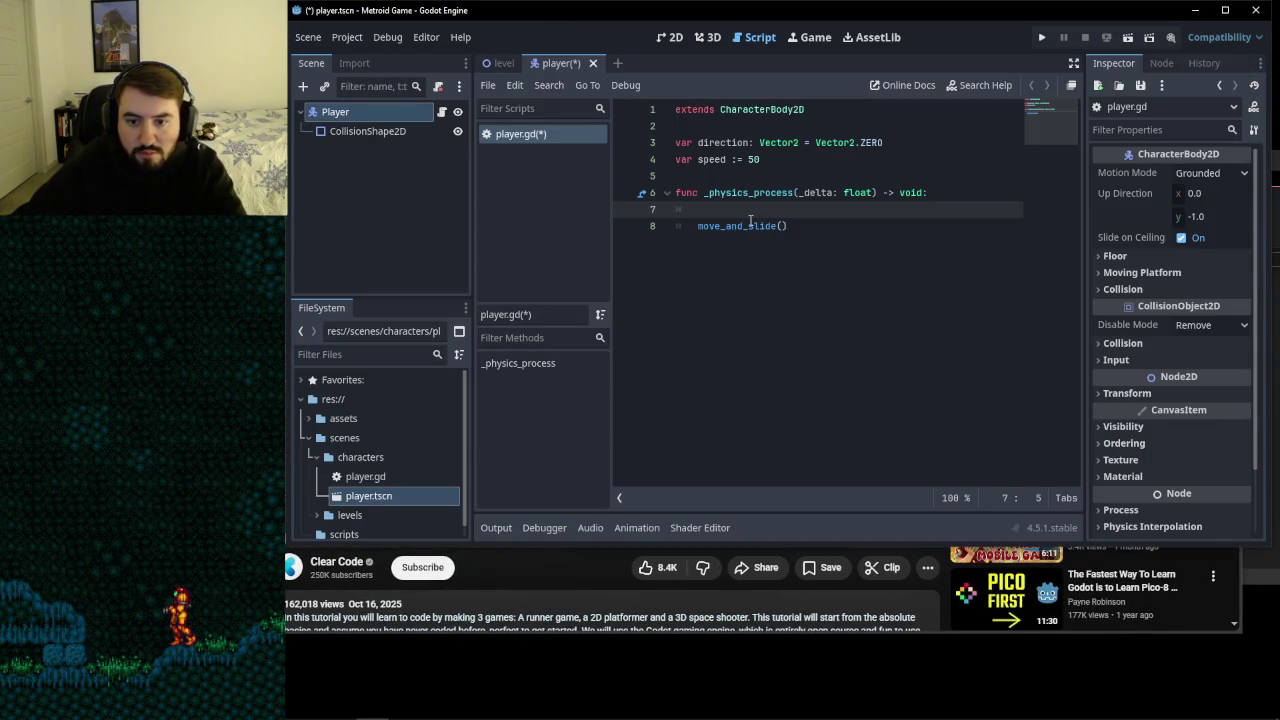
click(762, 176)
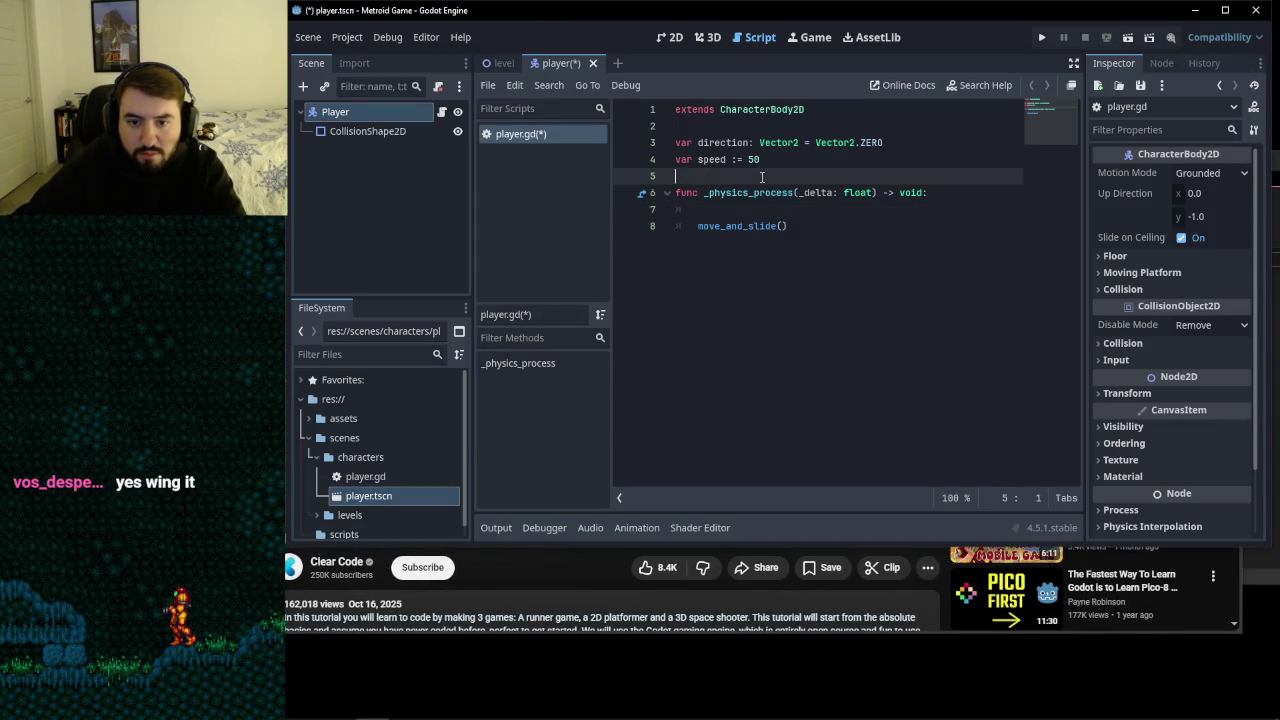
key(Return)
key(Return)
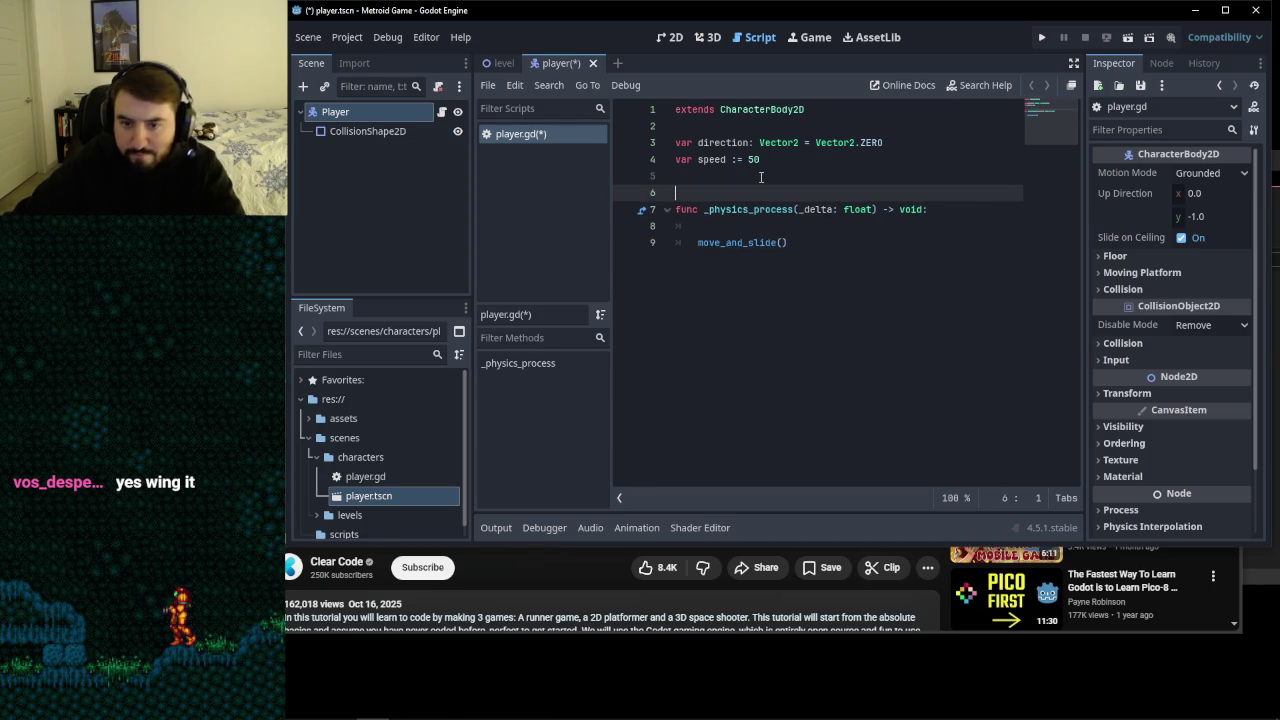
key(Up)
text(func _)
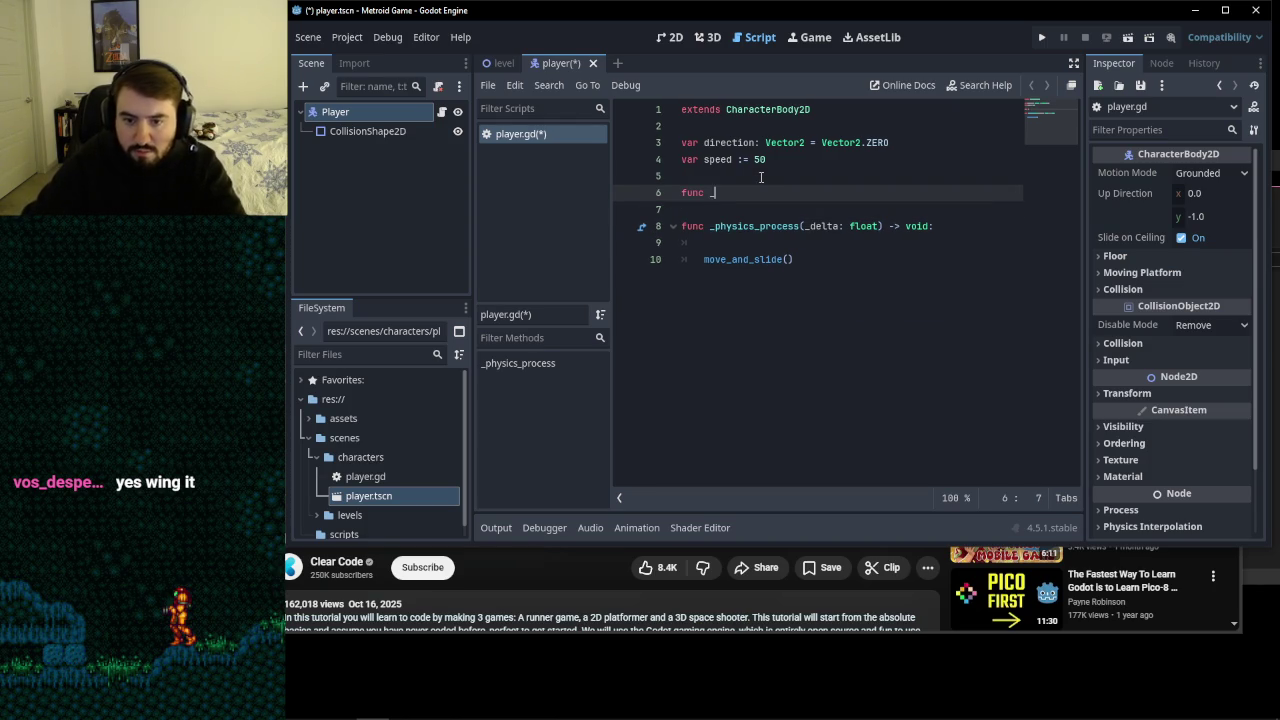
text(get)
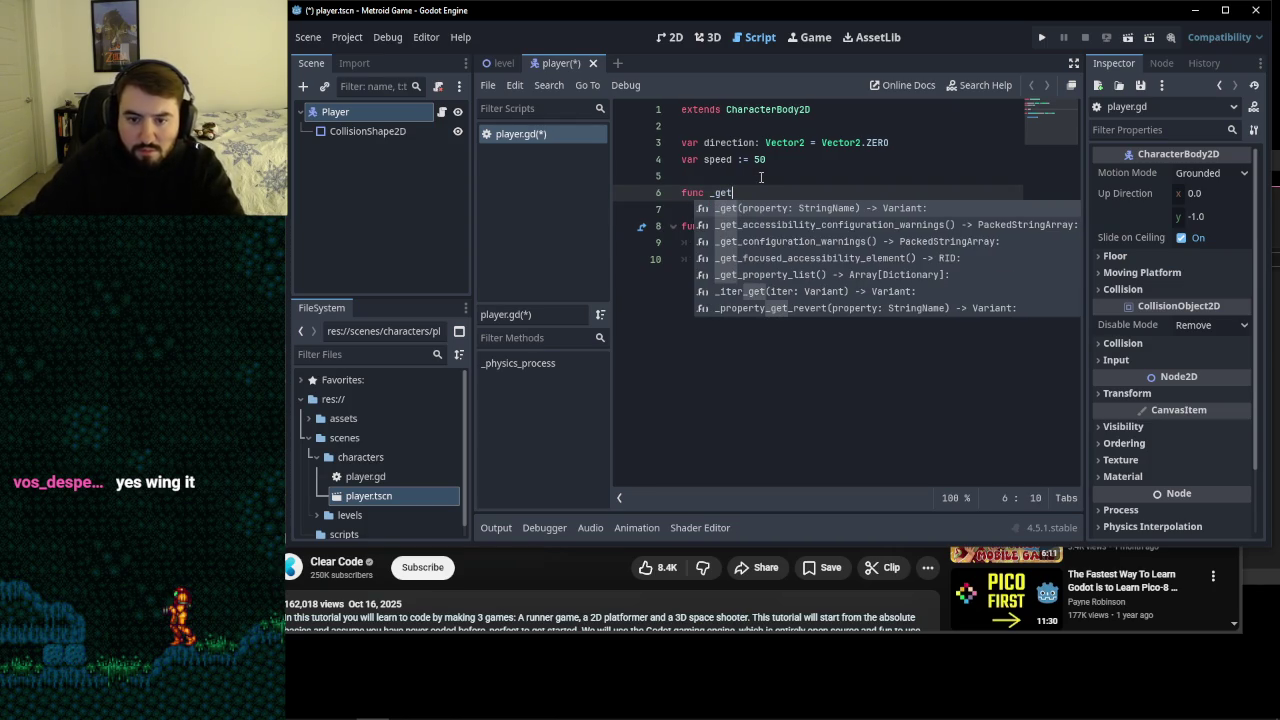
click(340, 706)
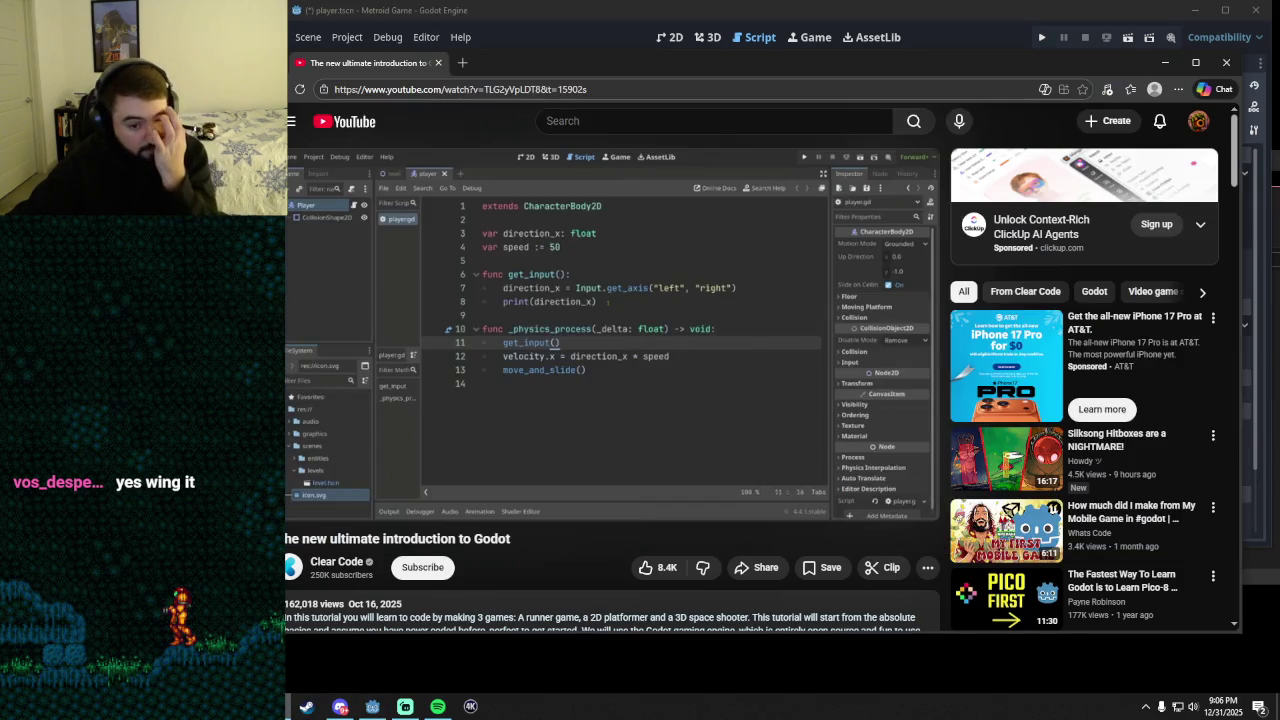
click(340, 706)
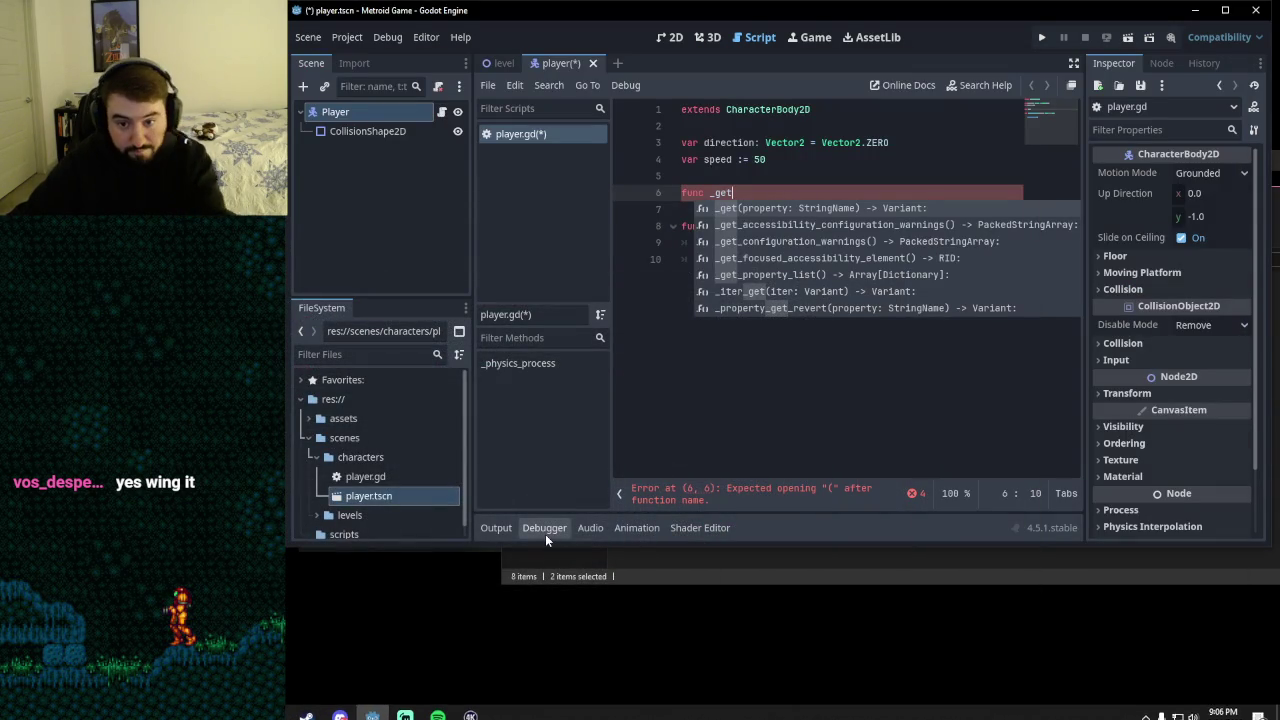
text(_input():)
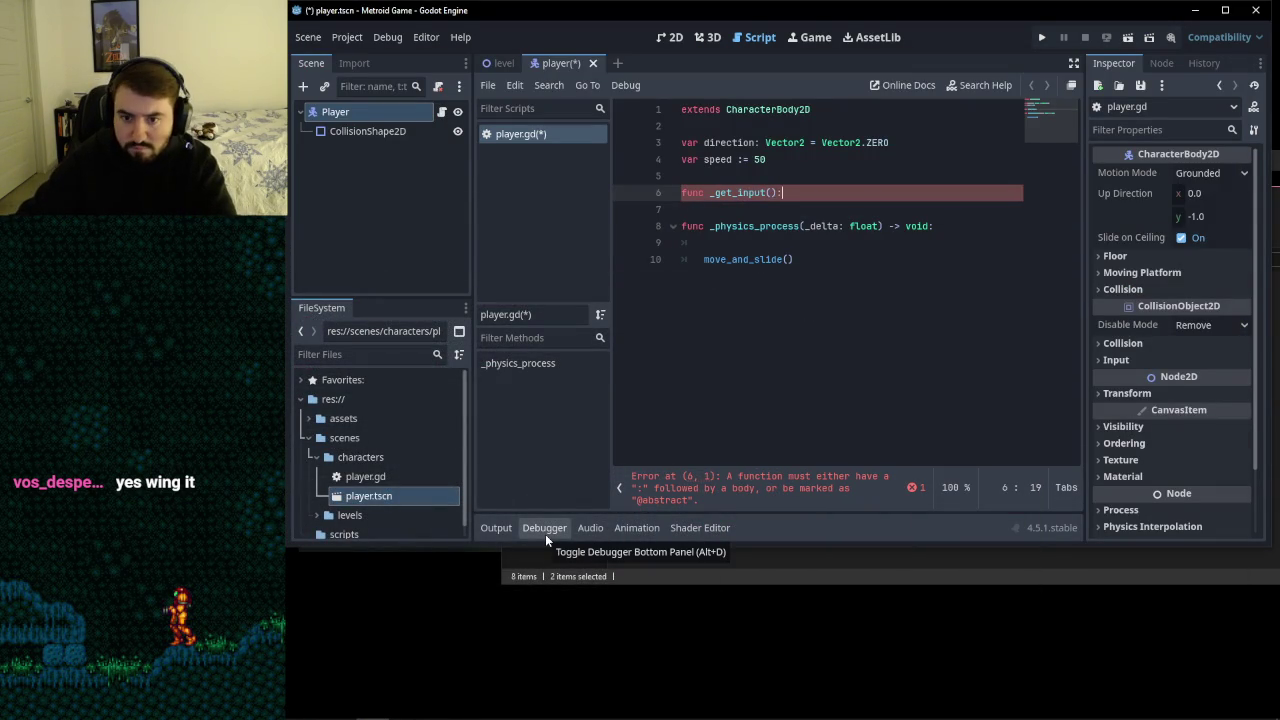
key(Return)
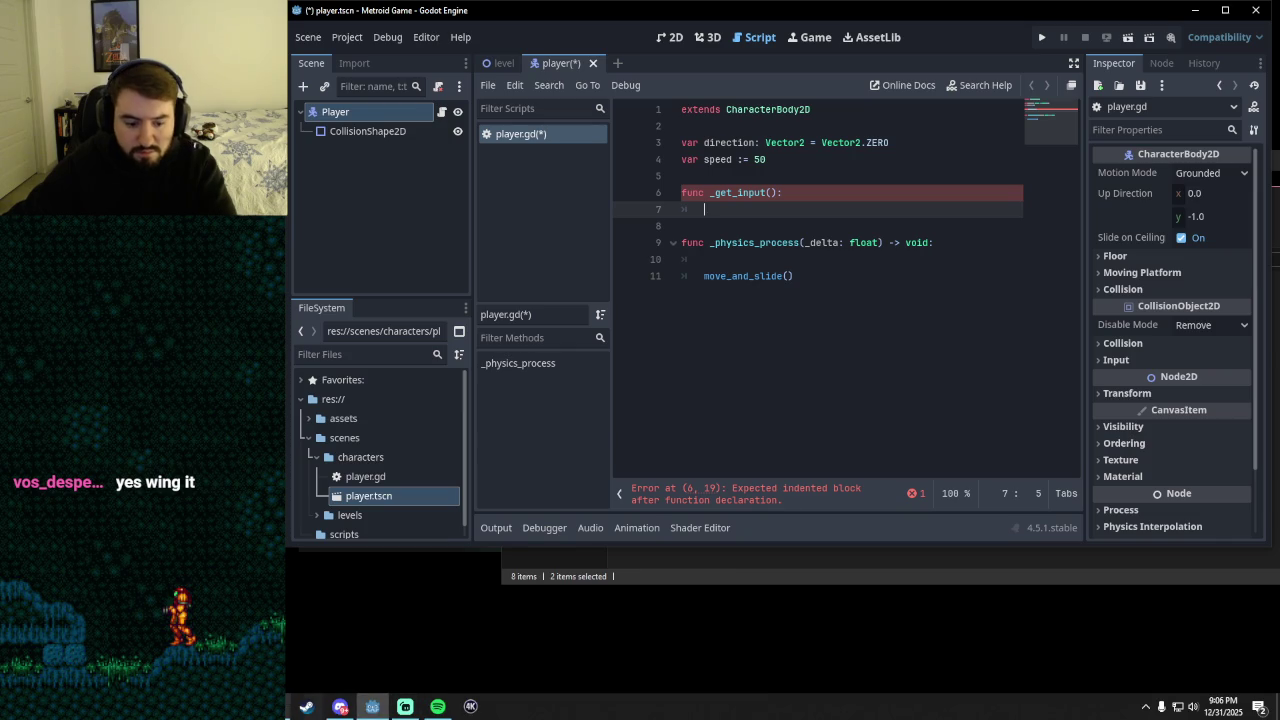
key(alt+Tab)
key(alt+Tab)
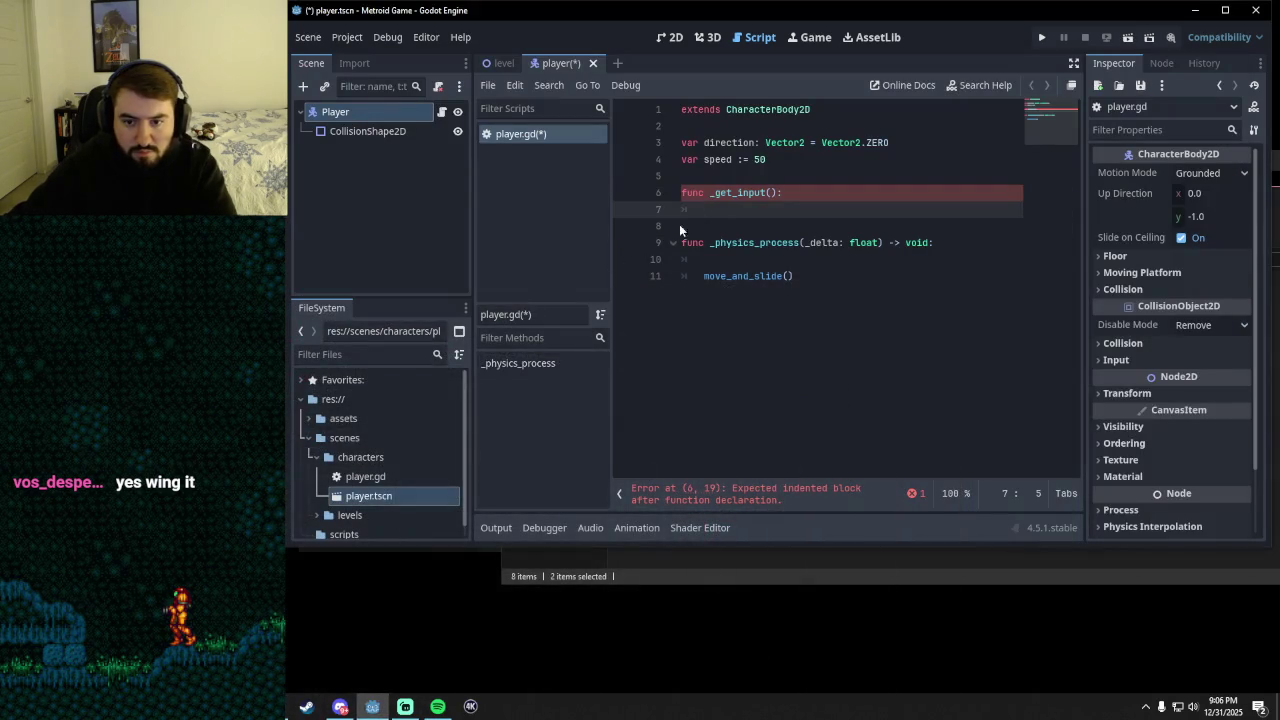
click(716, 193)
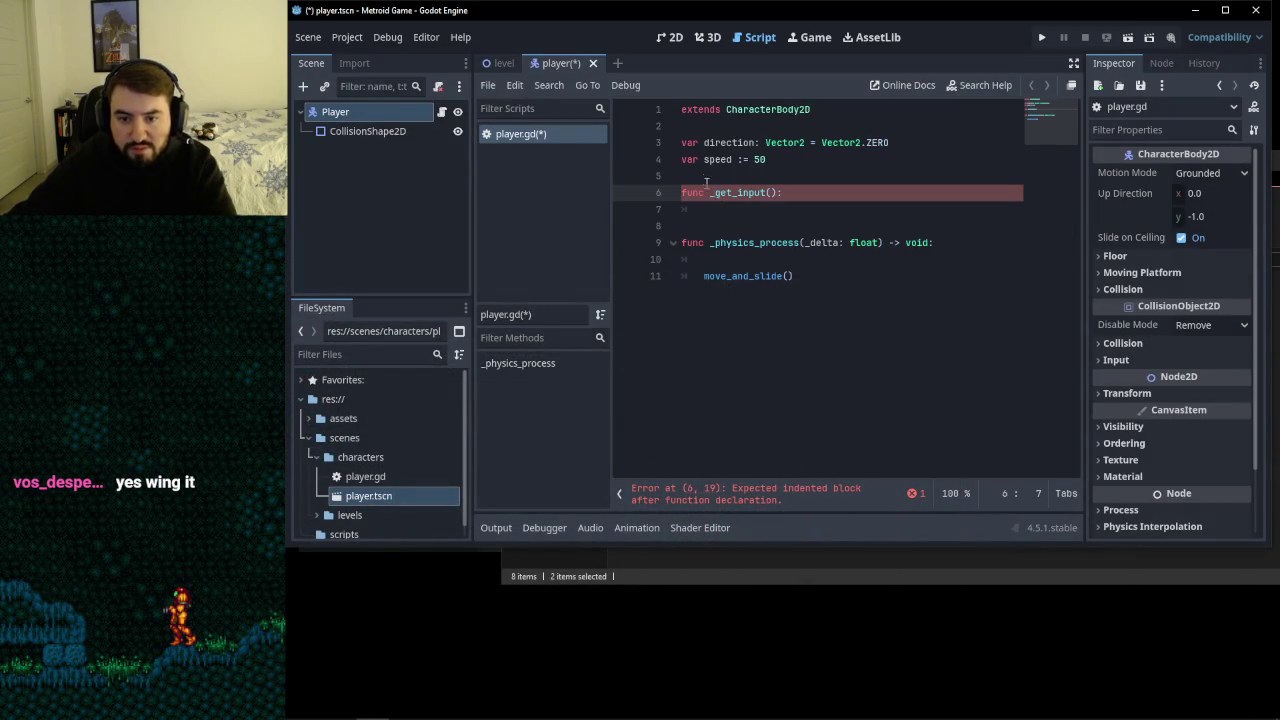
key(BackSpace)
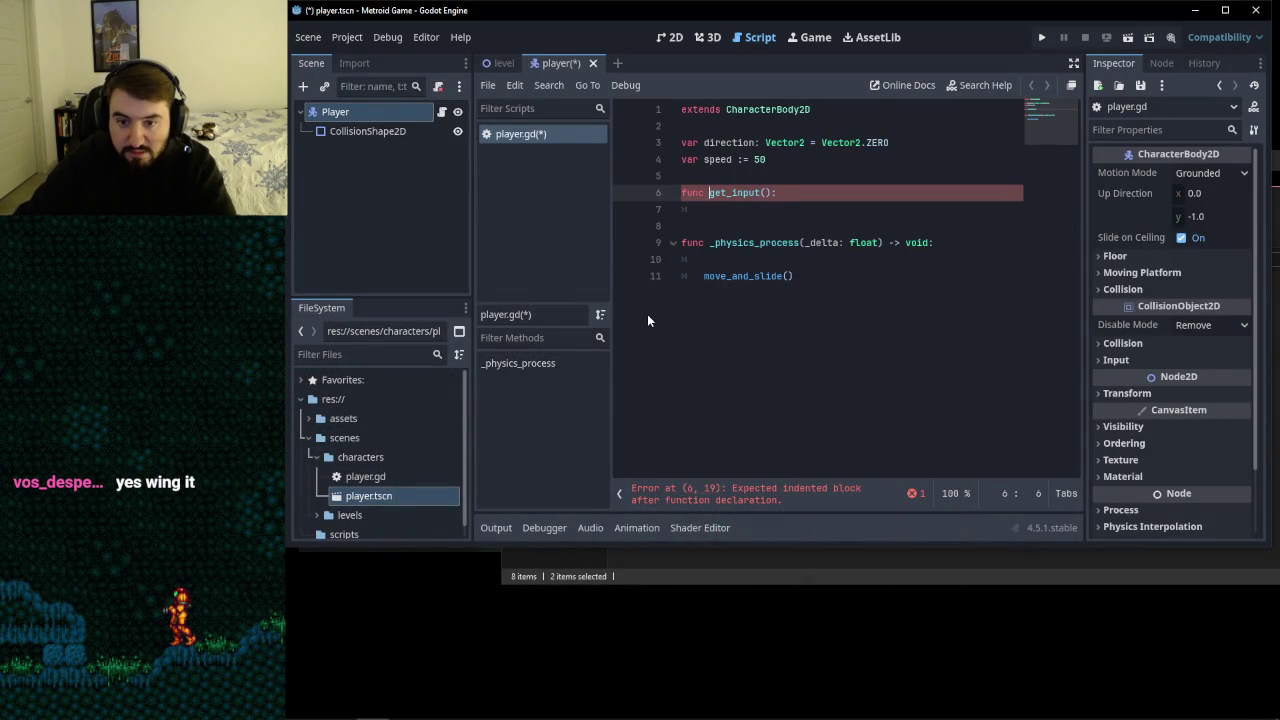
- Start the get_input body on line 7 with the direction_x assignment
click(724, 210)
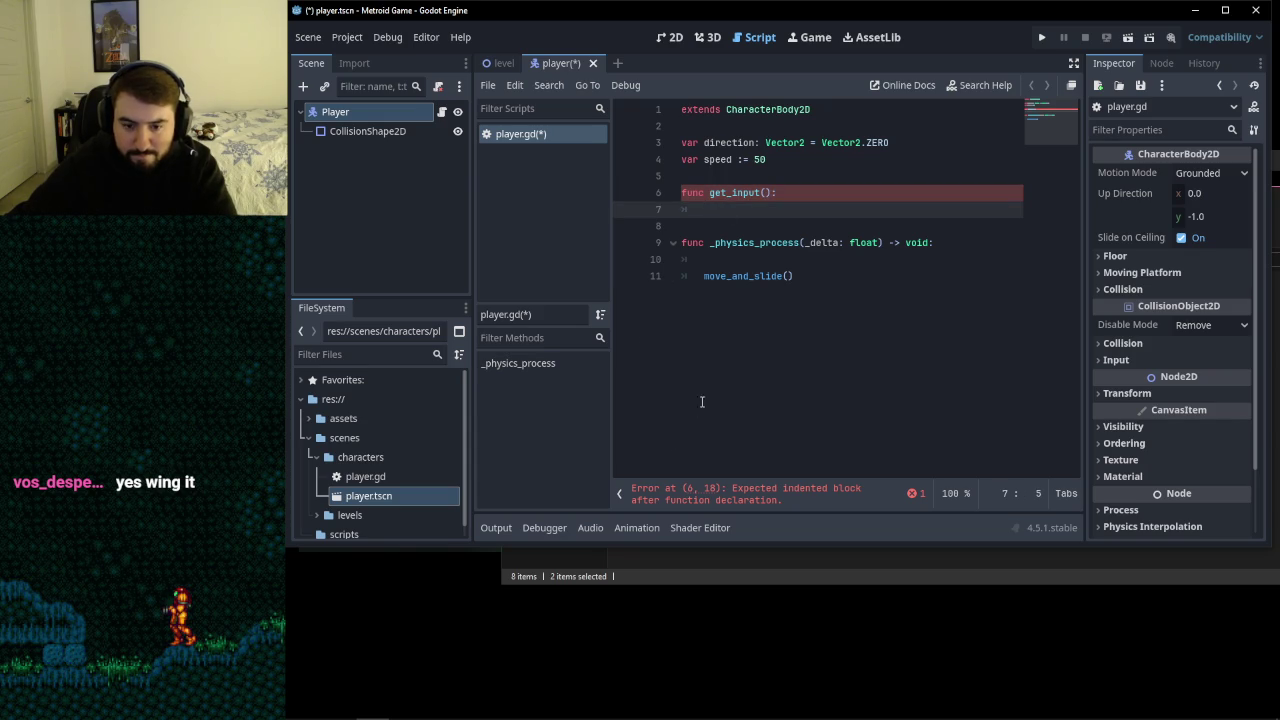
text(direction)
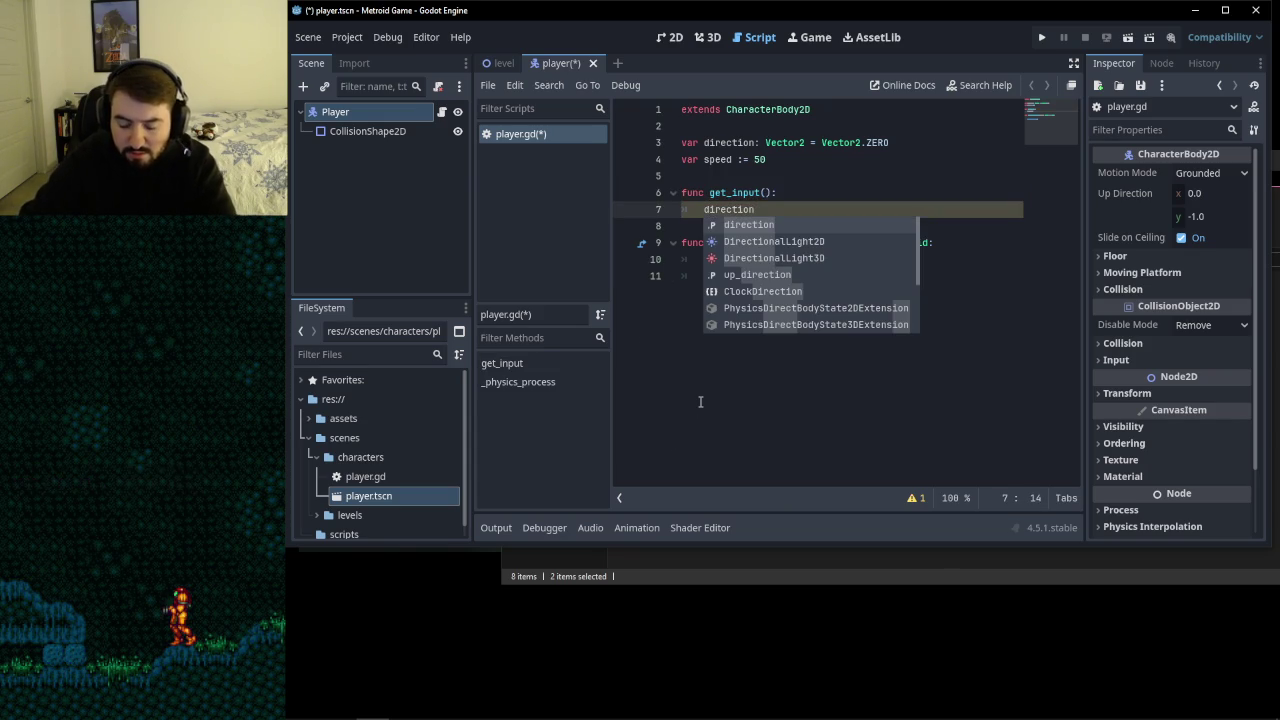
text(.)
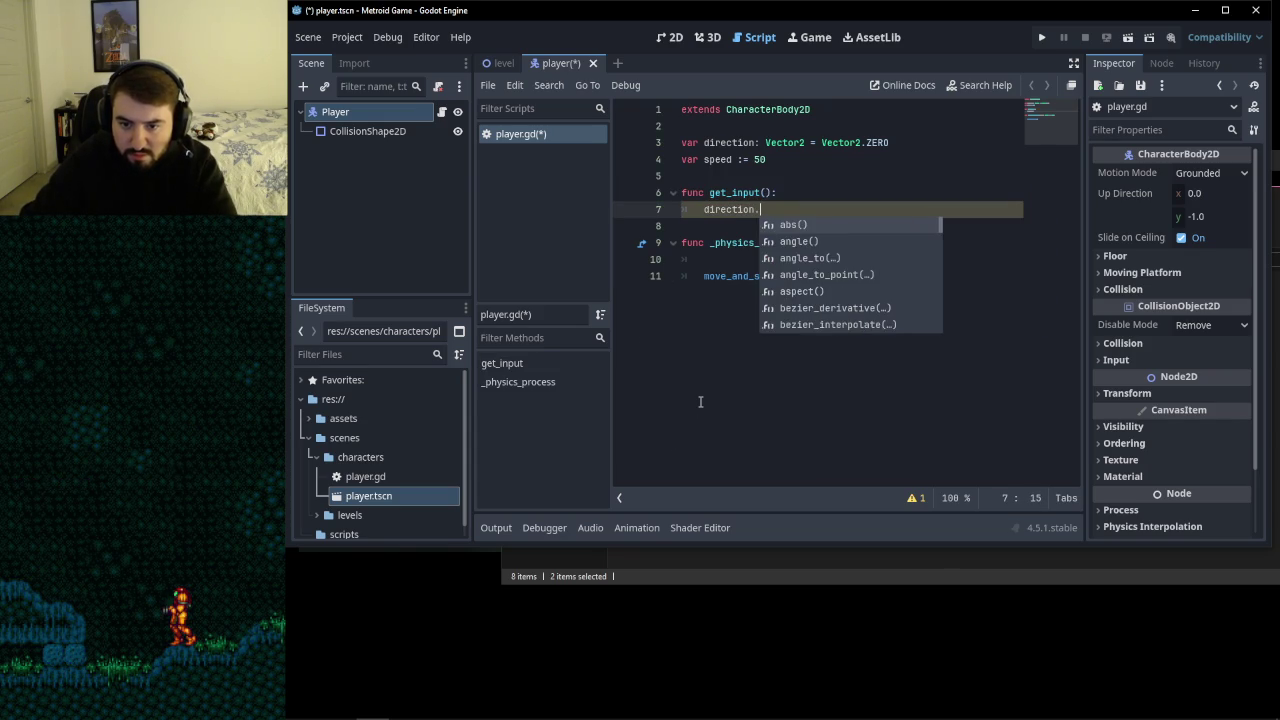
key(BackSpace)
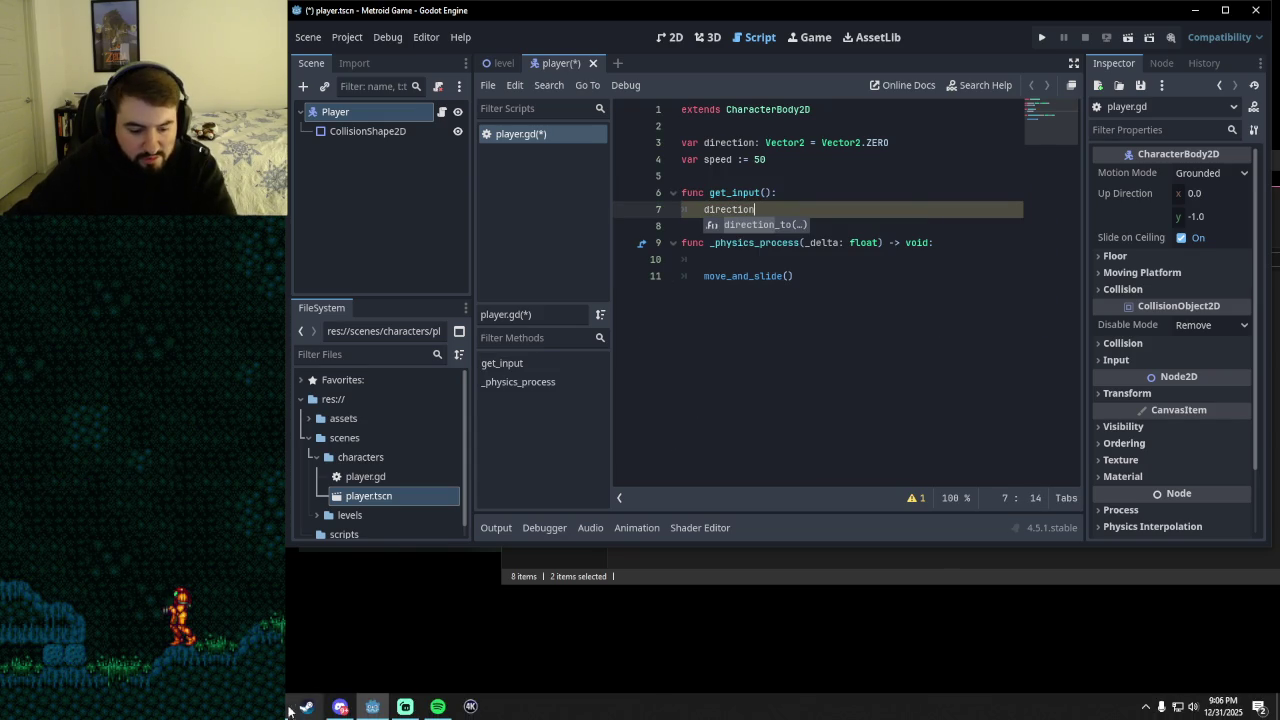
key(alt+Tab)
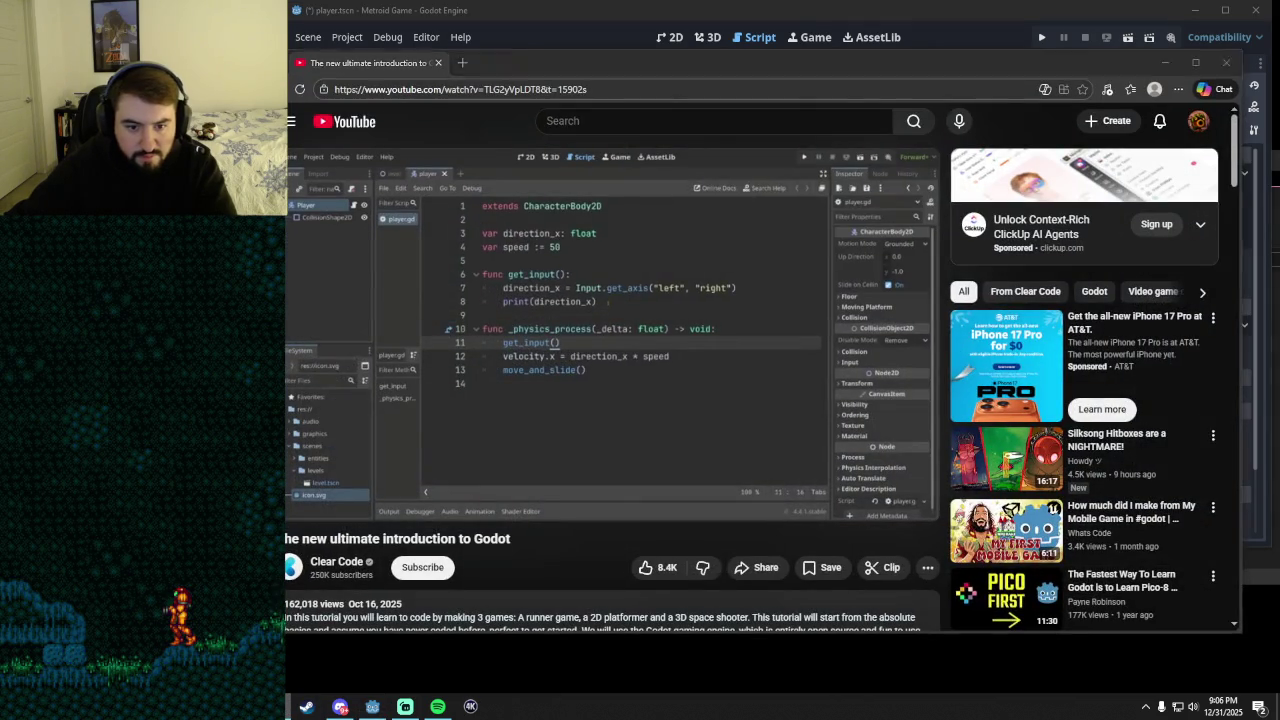
key(alt+Tab)
text(.)
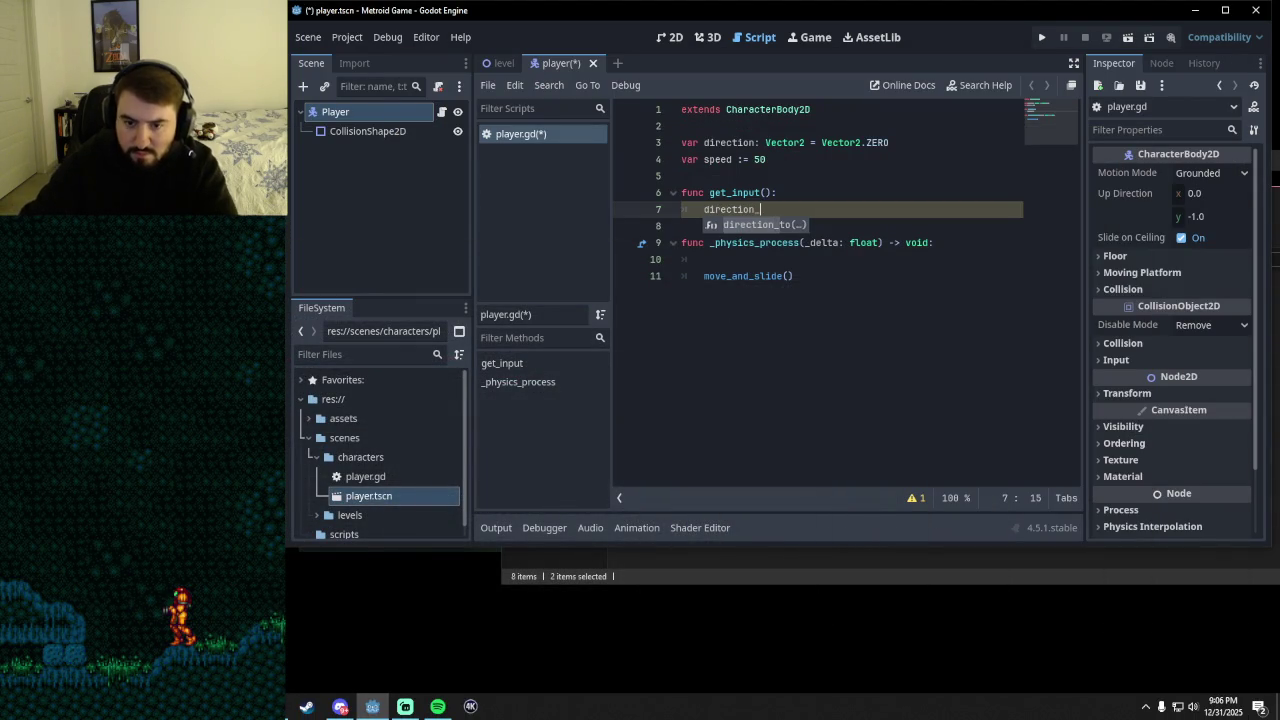
text(x:)
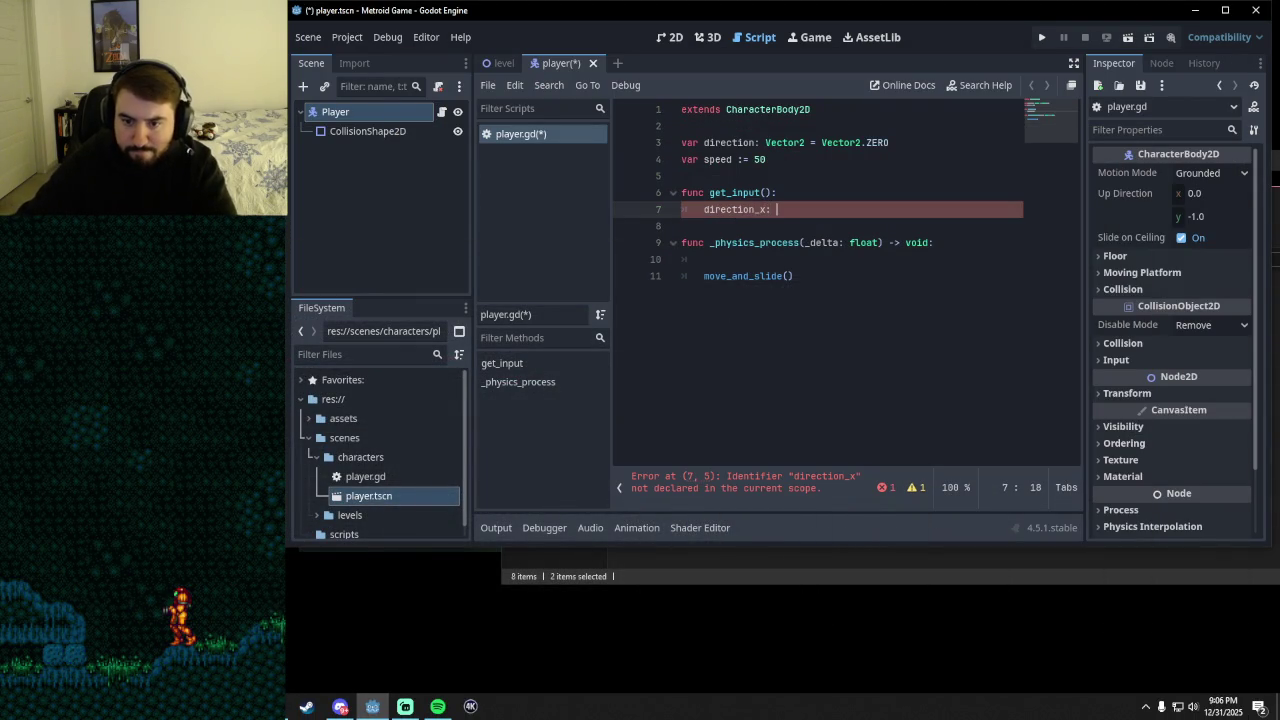
key(alt+Tab)
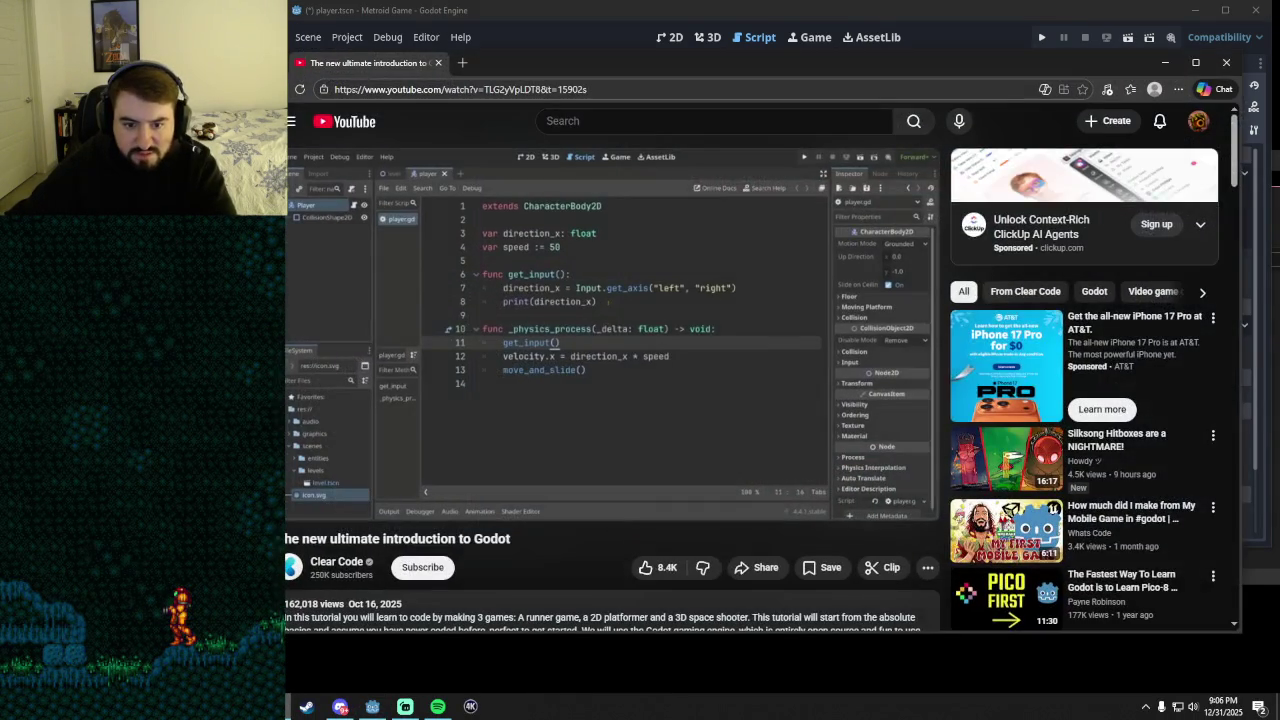
key(alt+Tab)
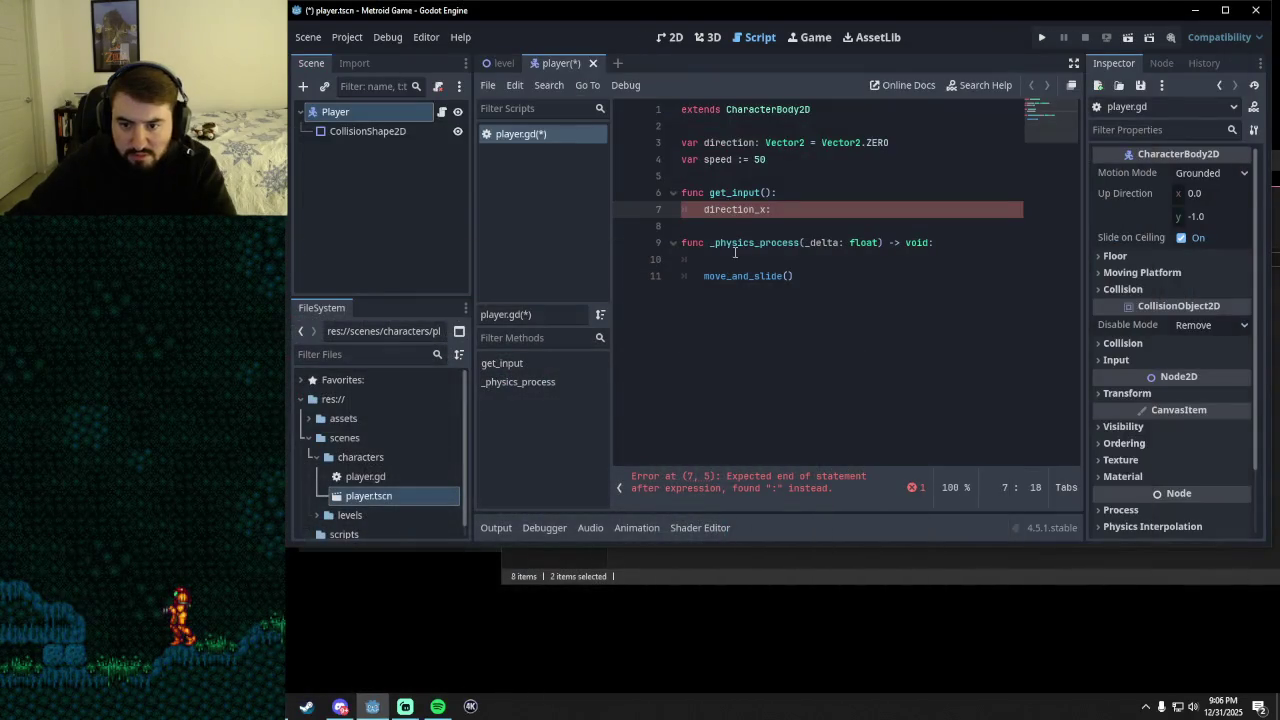
- Assign it Input.get_axis("left", "right"), picking both actions from autocomplete
text(In)
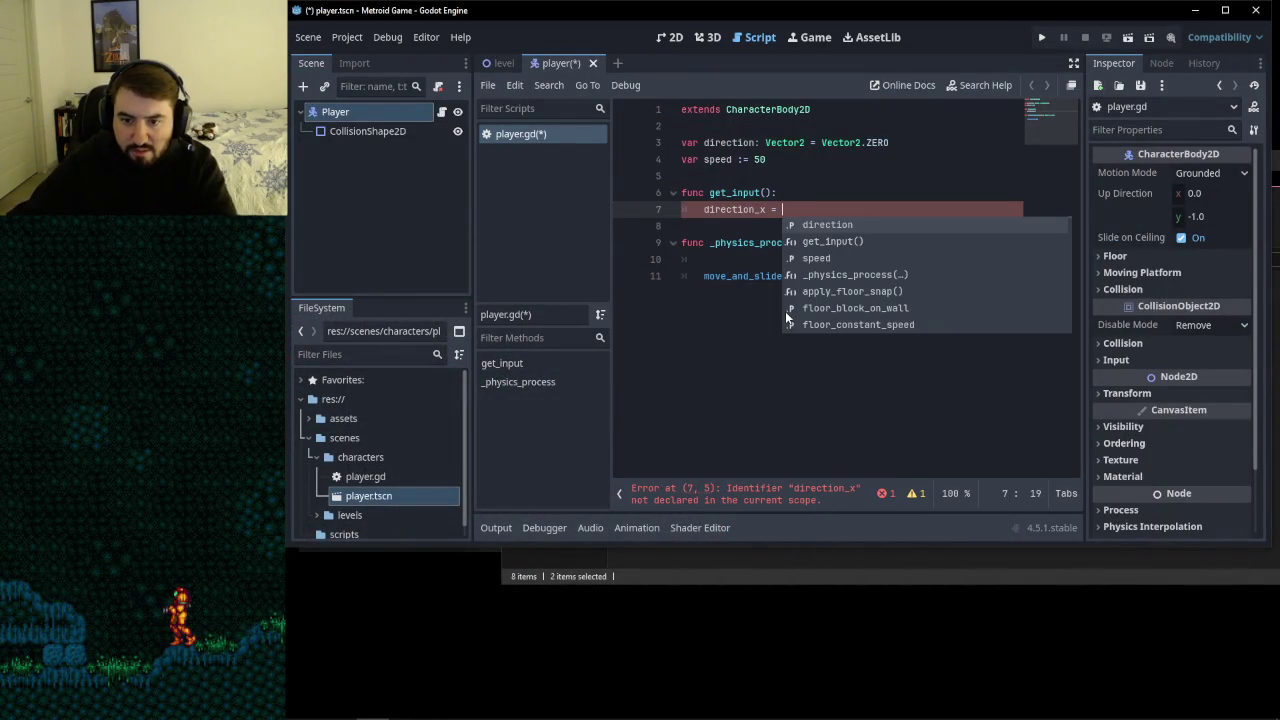
text(put.)
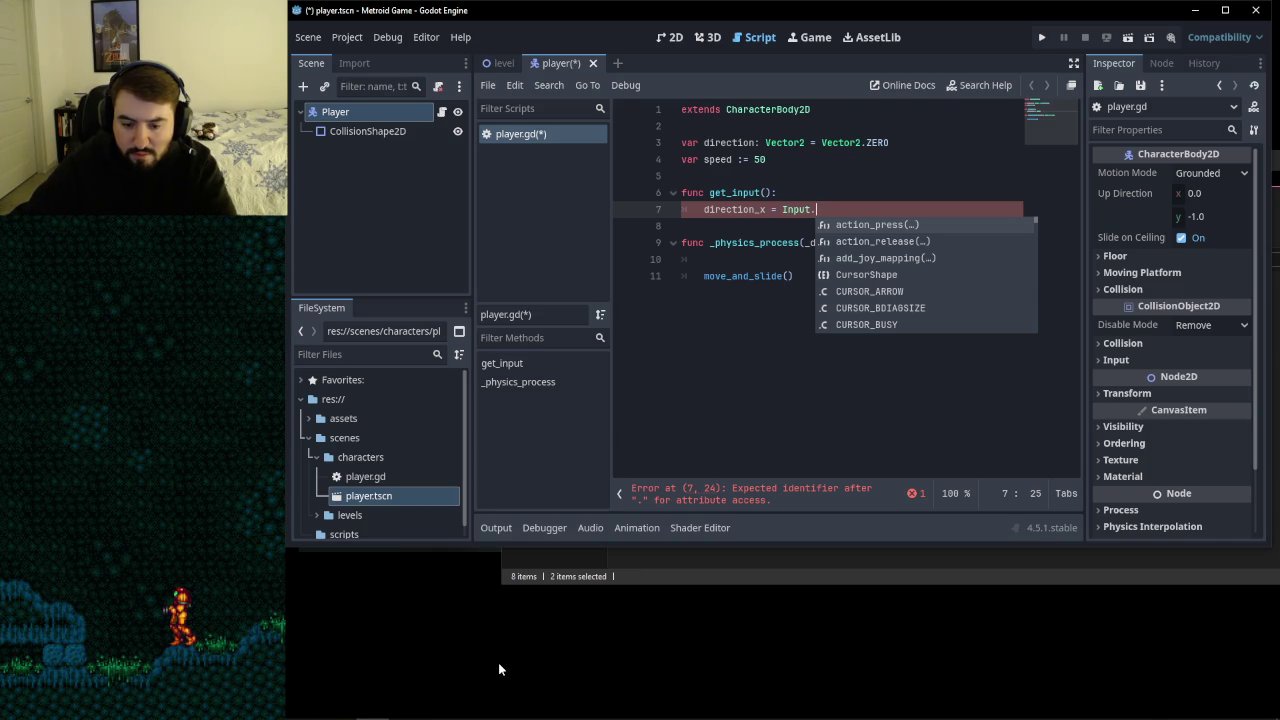
text(get_a)
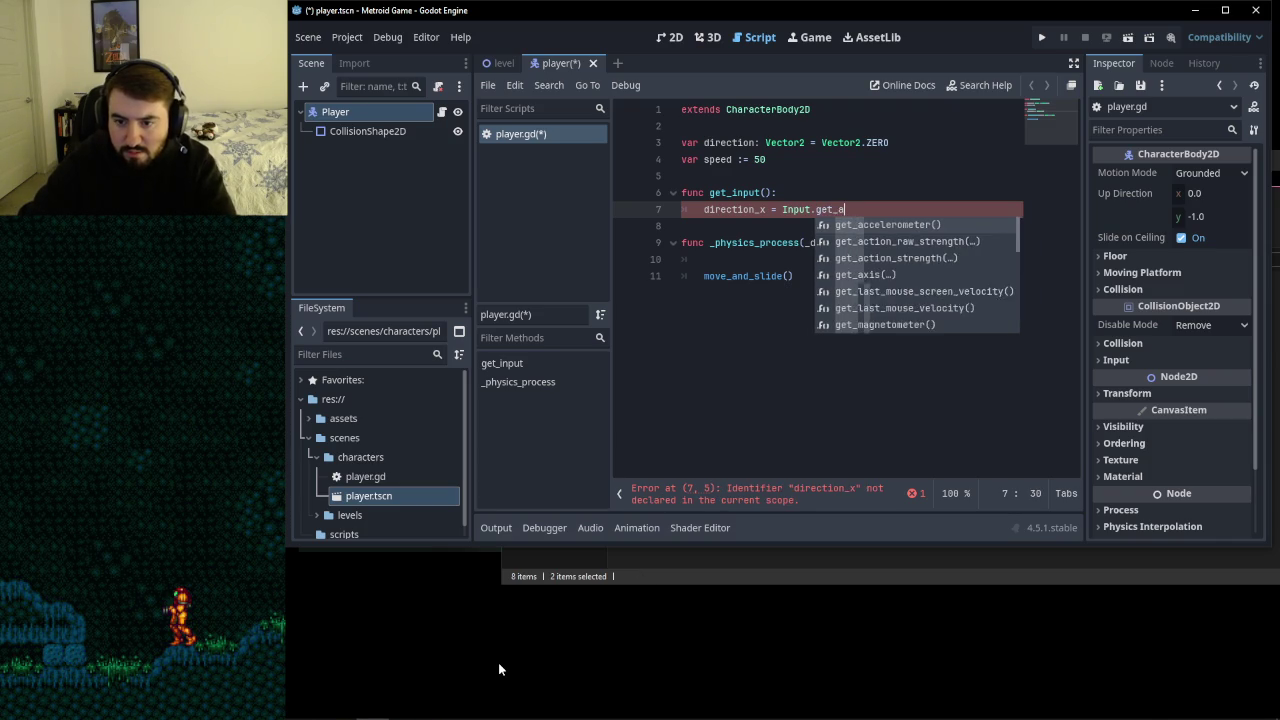
text(xis()
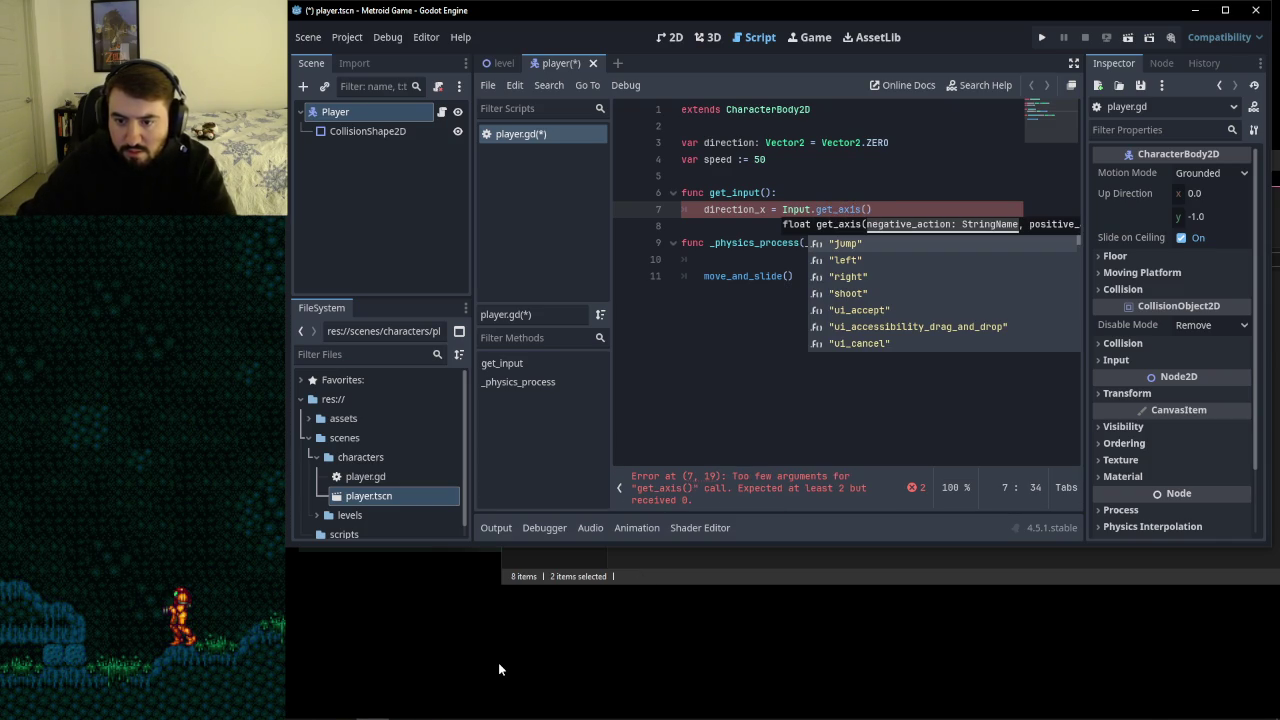
key(Down)
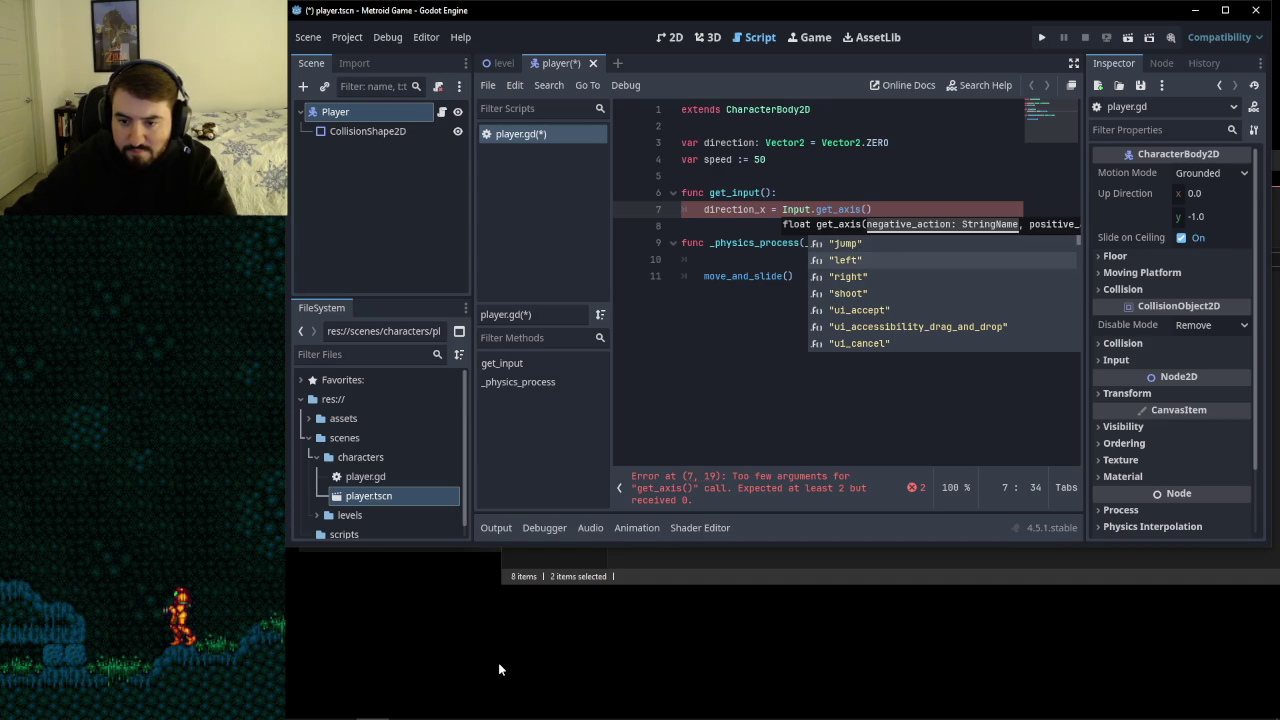
key(Return)
text(, ")
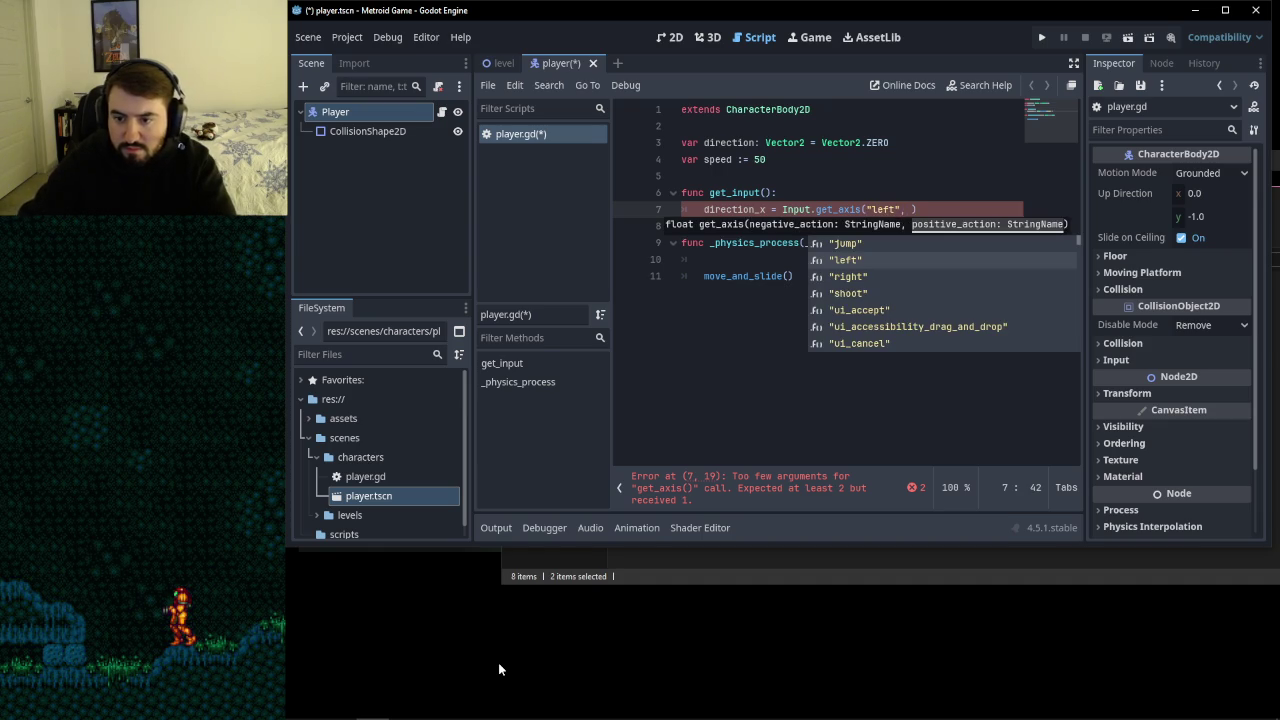
key(Down)
key(Return)
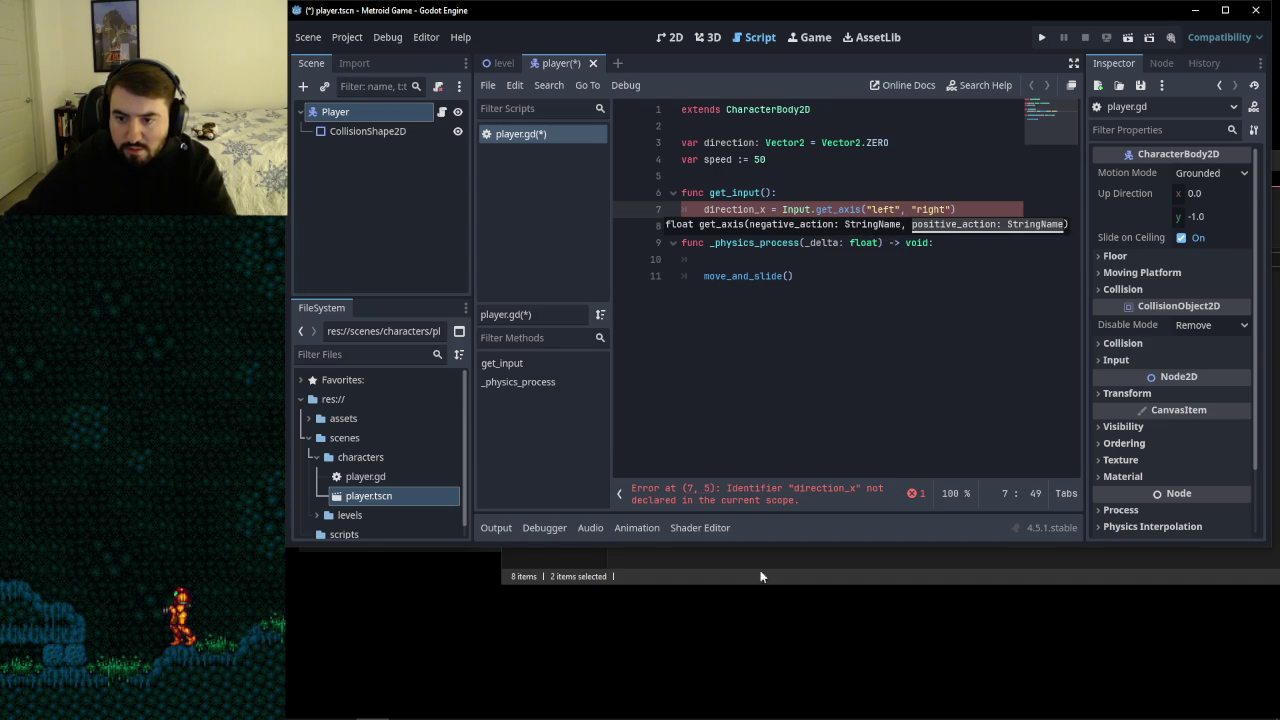
click(969, 210)
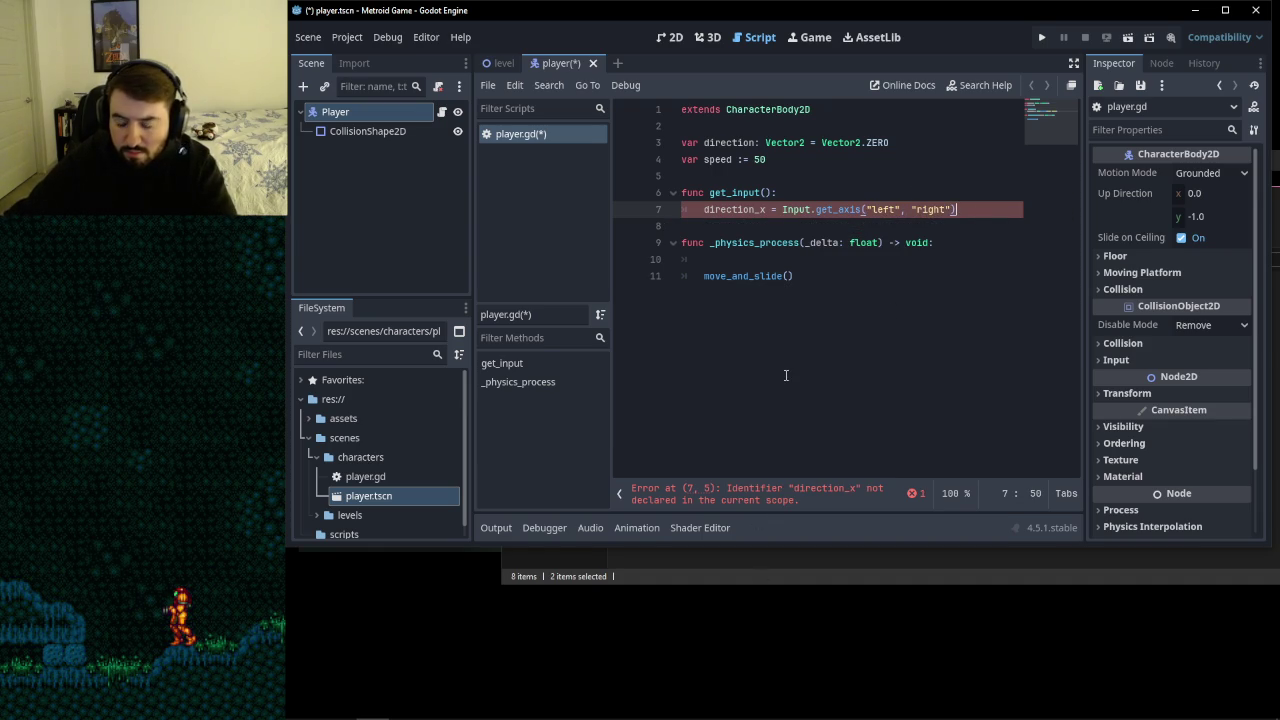
- Add a new line after the get_axis line and start typing 'get_' on empty line 11 of _physics_process
key(Return)
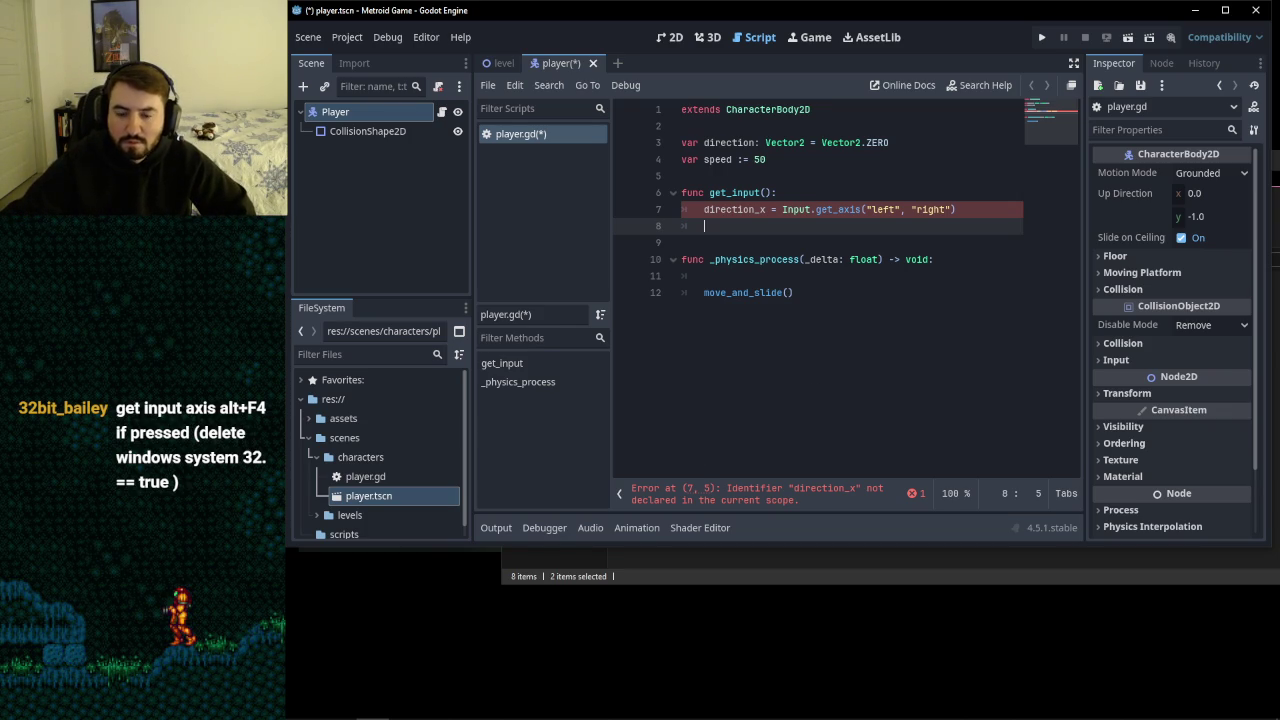
click(340, 706)
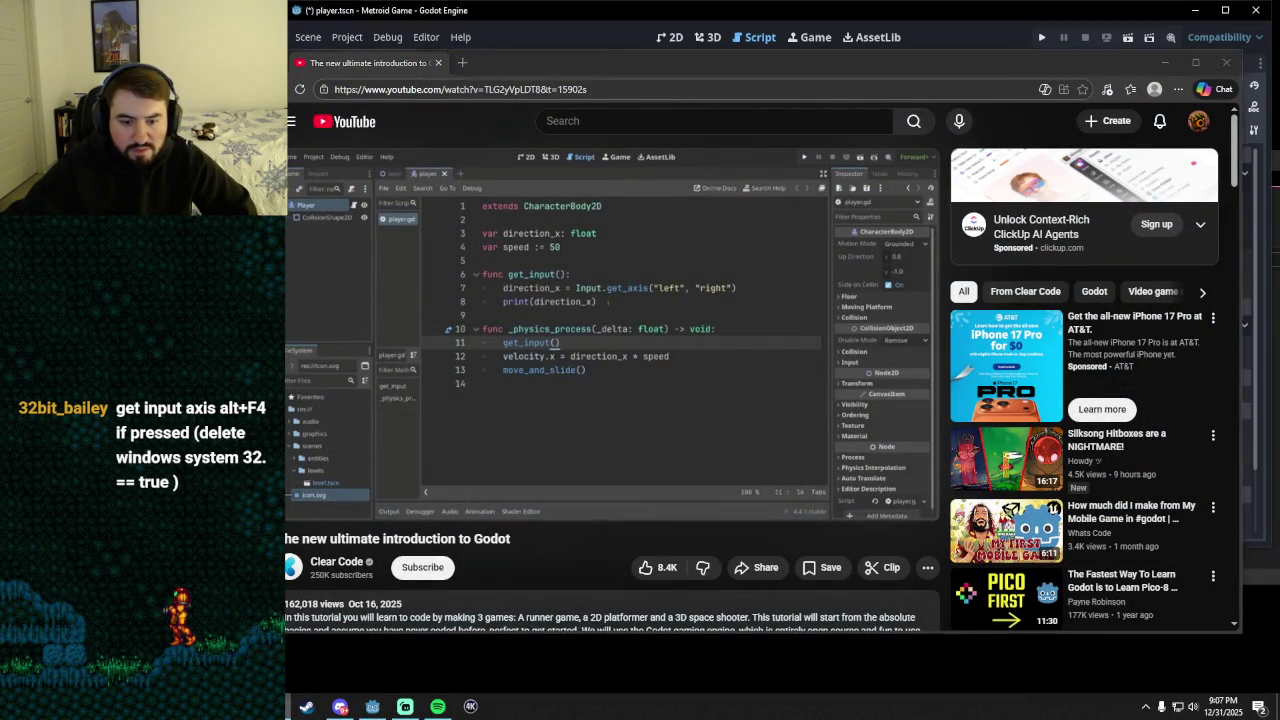
key(alt+Tab)
click(774, 277)
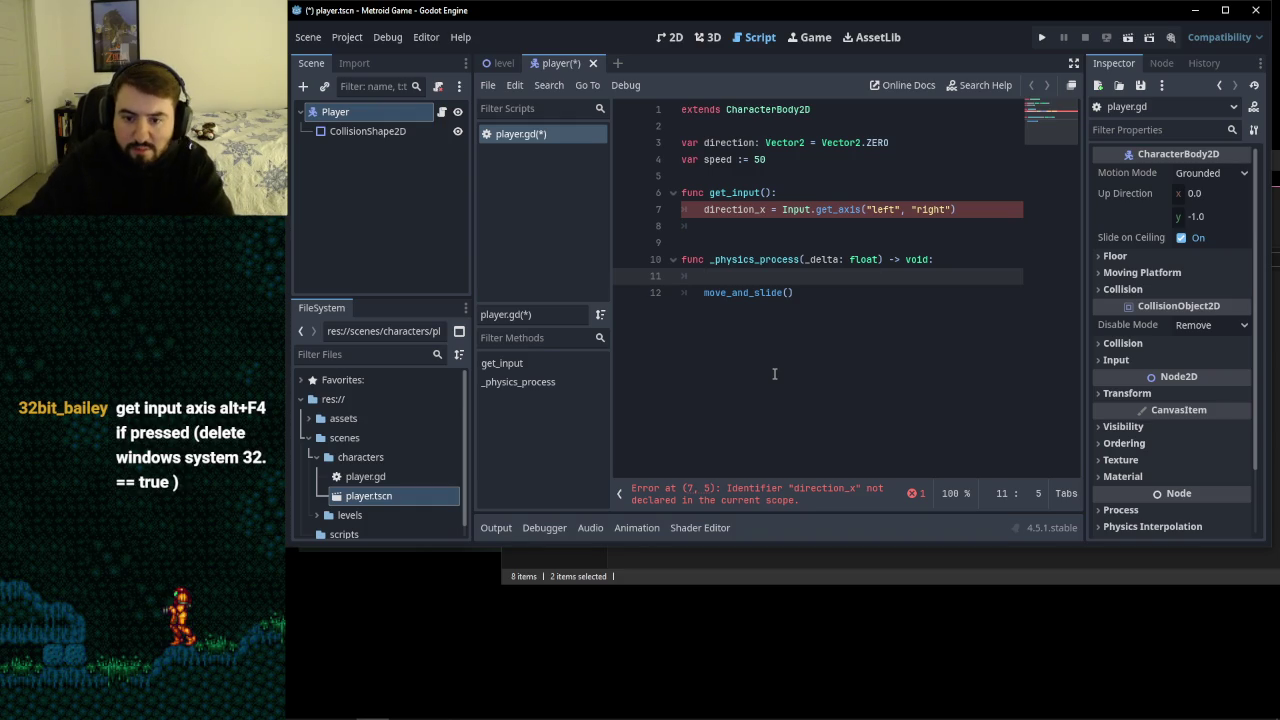
text(get_)
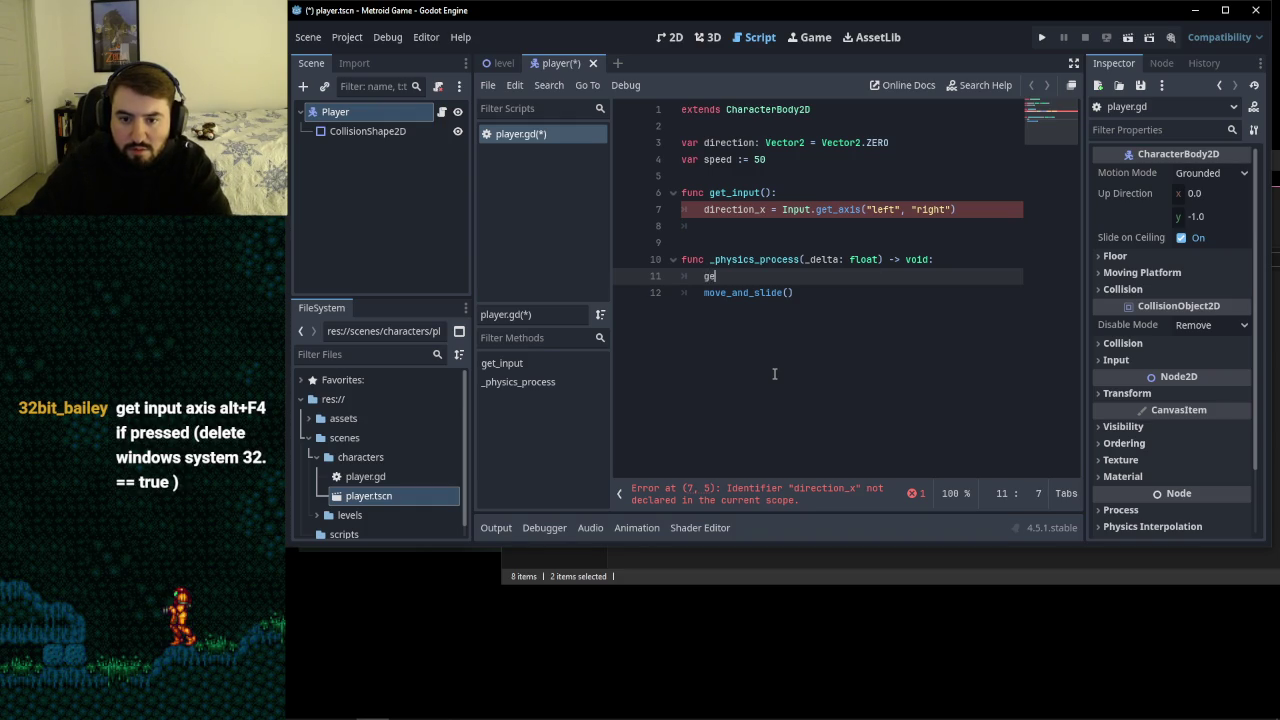
key(Return)
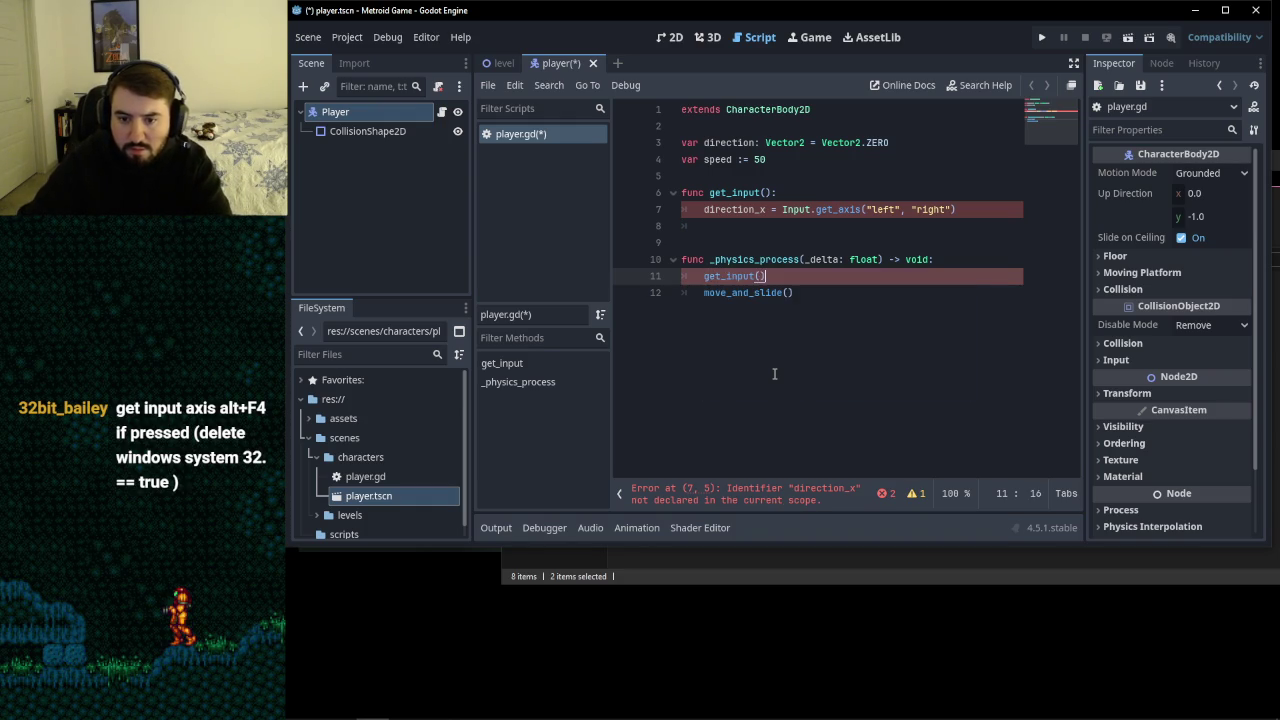
key(Return)
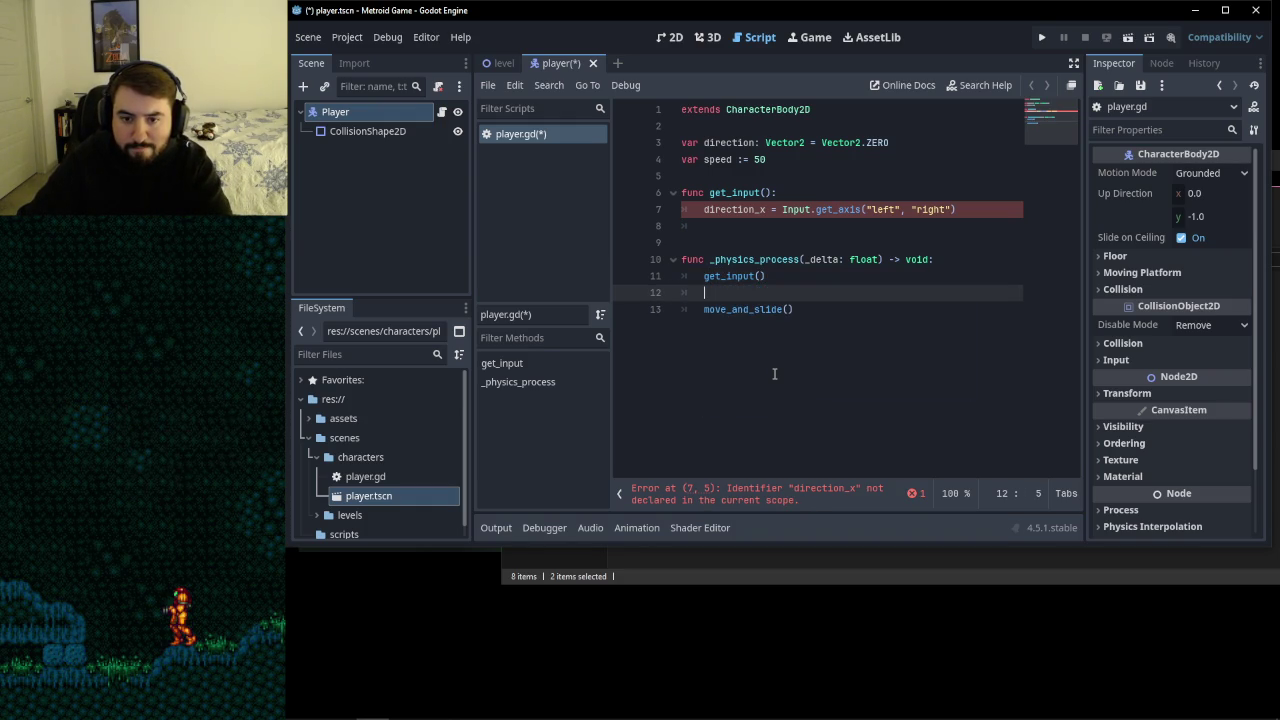
text(velocity =)
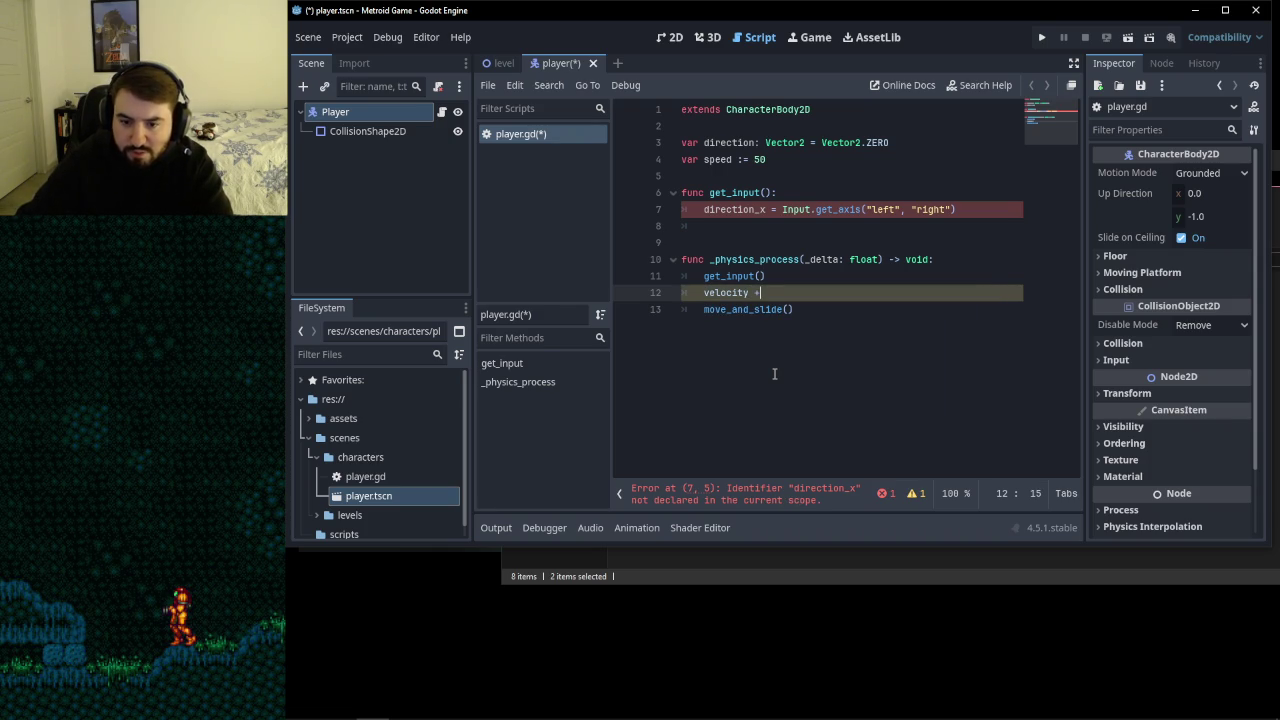
text(direction )
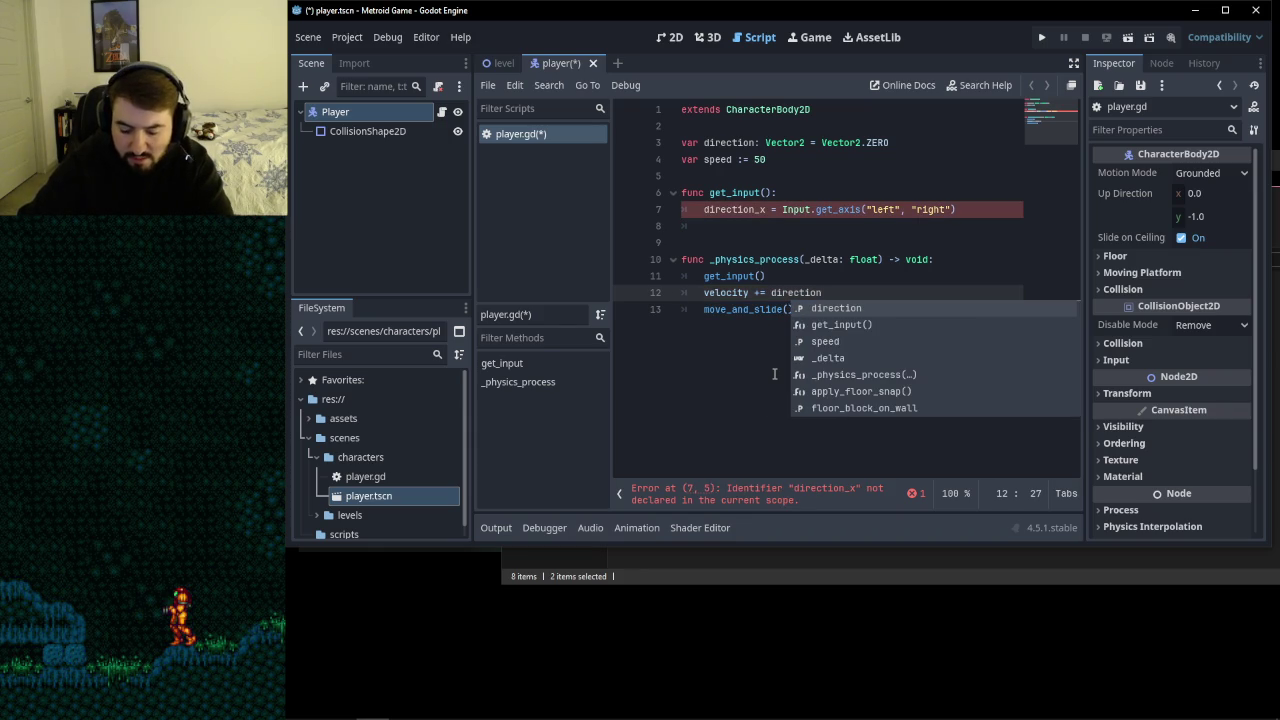
text(* speed)
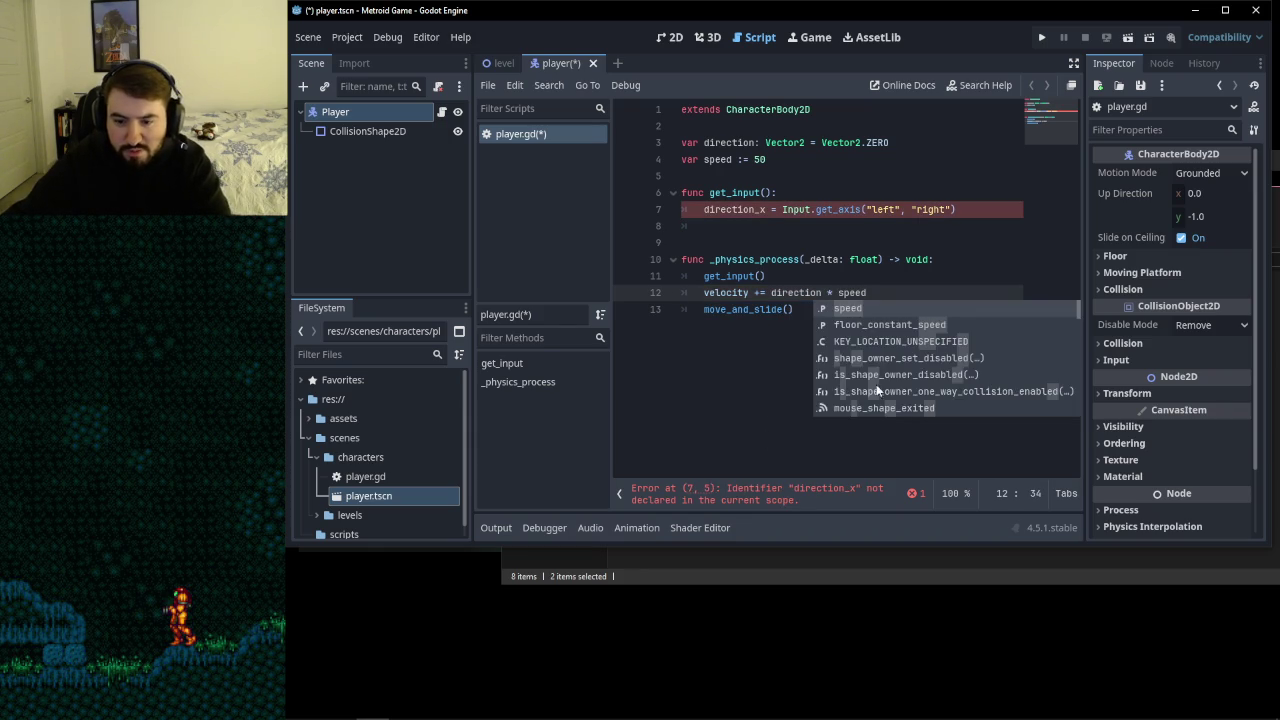
key(Escape)
key(Down)
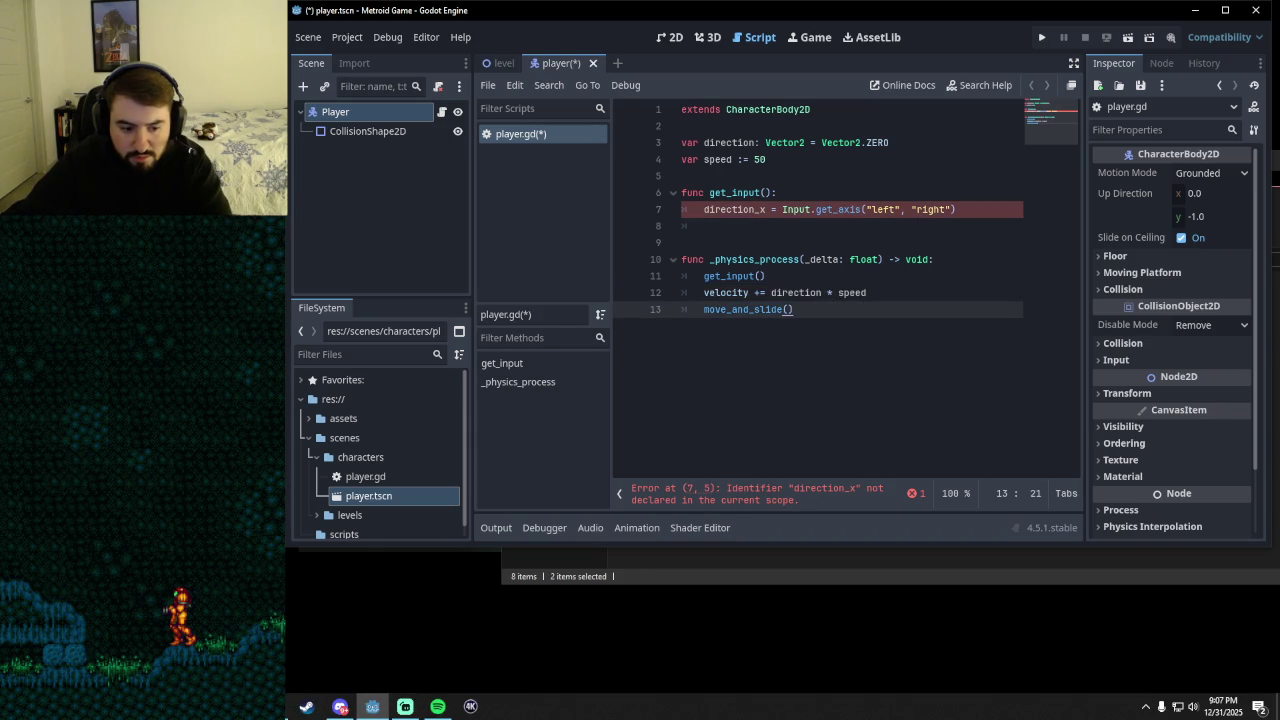
key(alt+Tab)
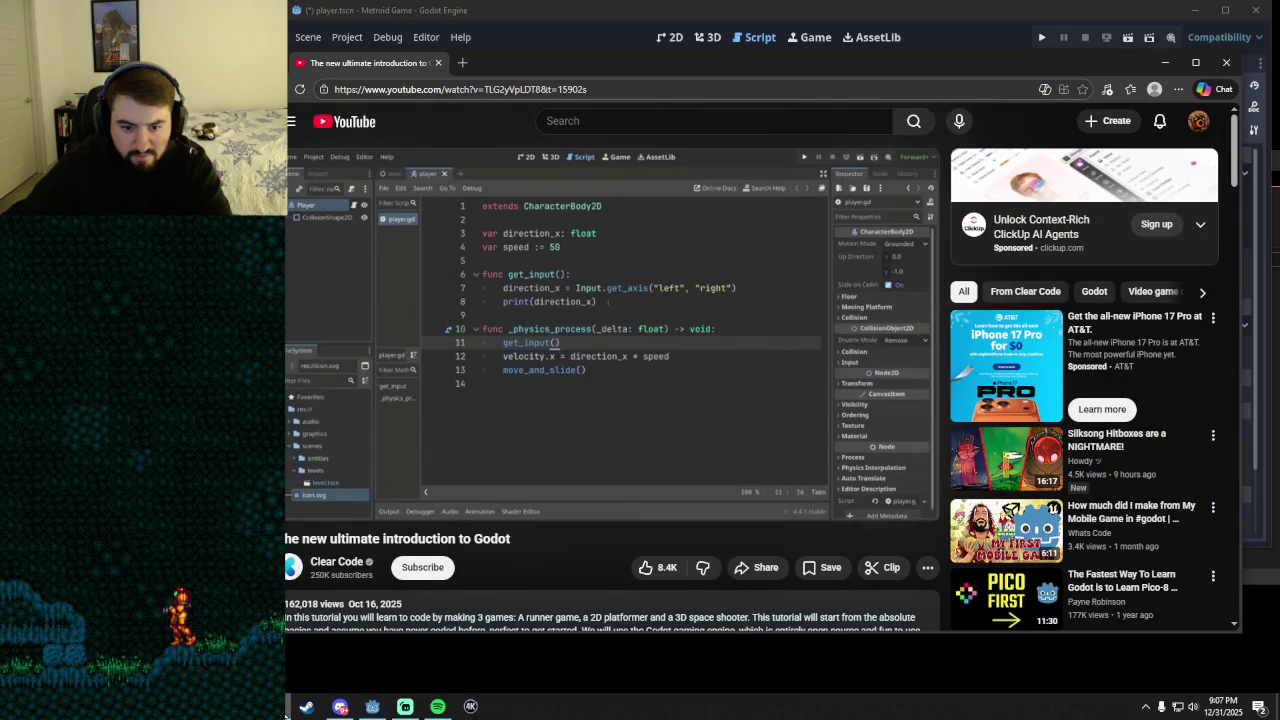
click(340, 706)
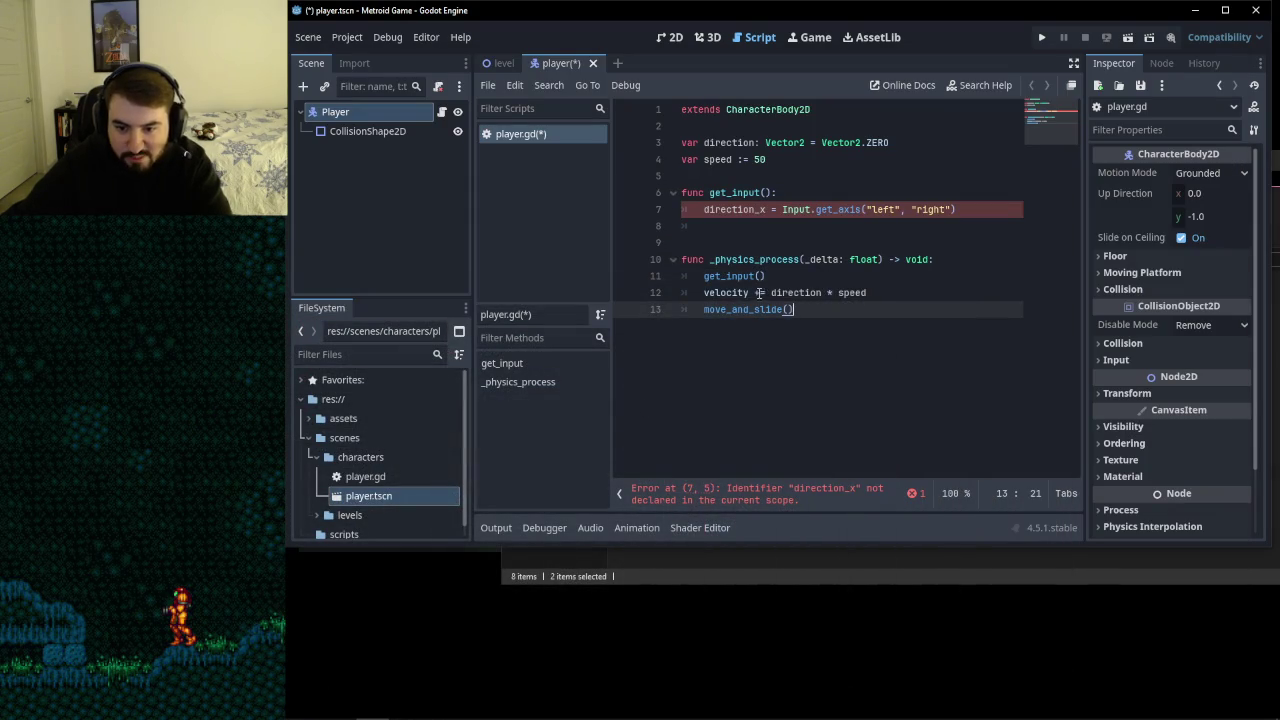
click(758, 292)
key(BackSpace)
click(818, 319)
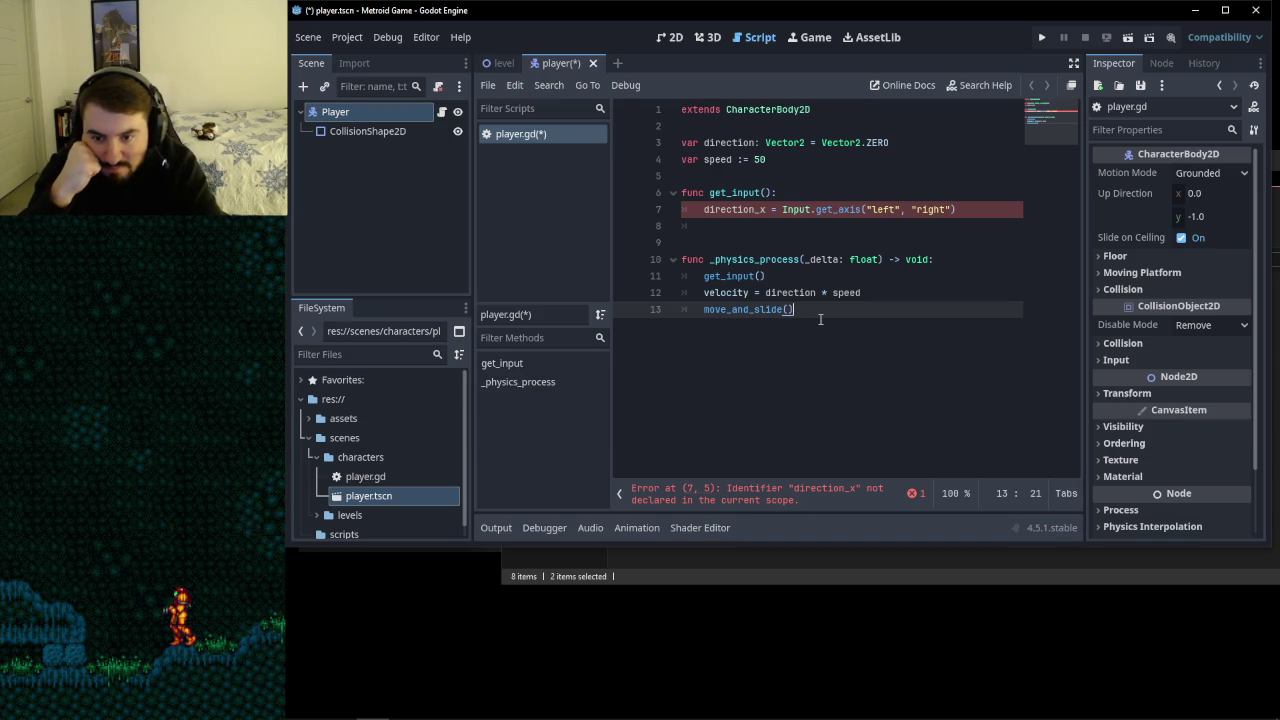
click(850, 293)
key(alt+Tab)
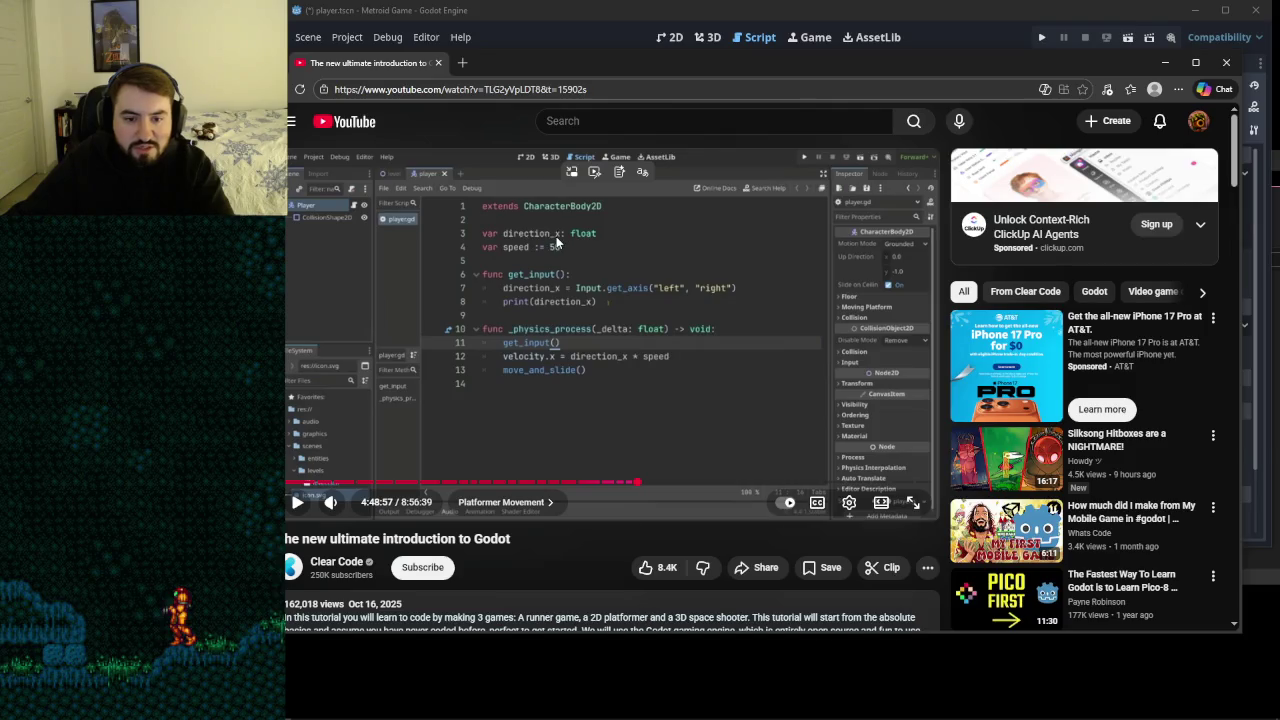
click(1164, 64)
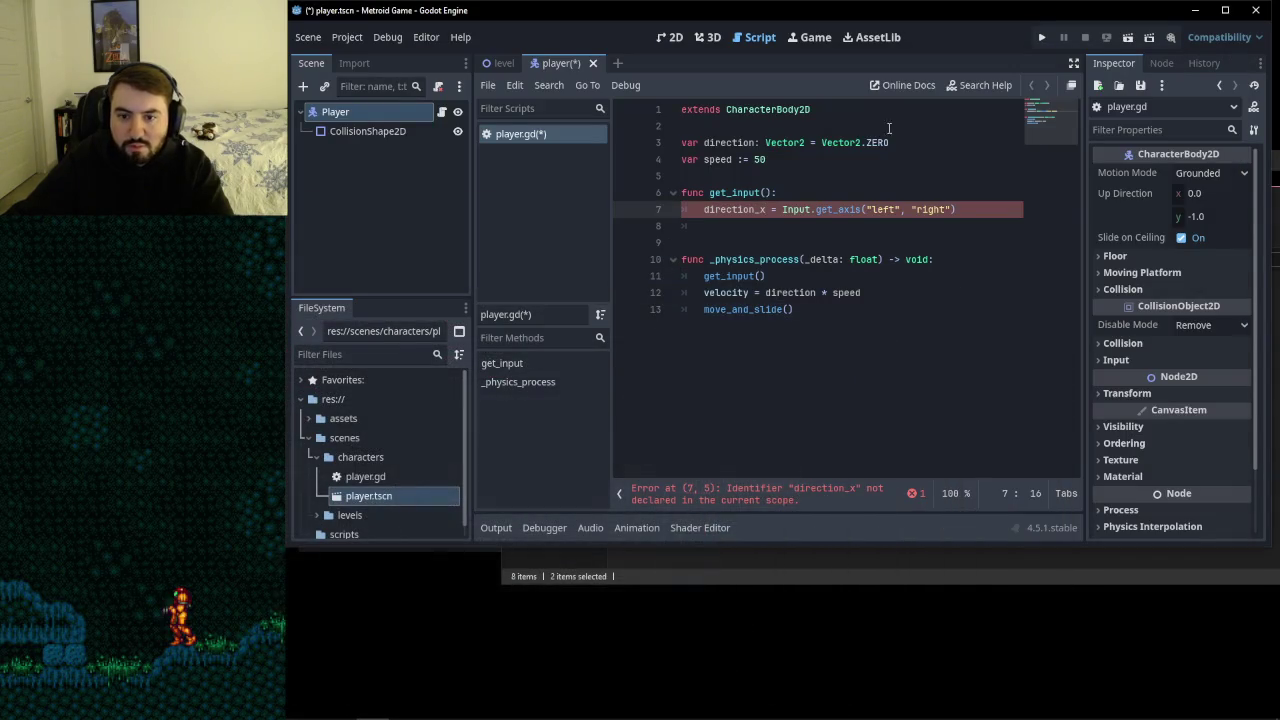
- Change line 3 to declare 'direction_x: float' instead of a Vector2 defaulting to Vector2.ZERO
drag(890, 142, 765, 143)
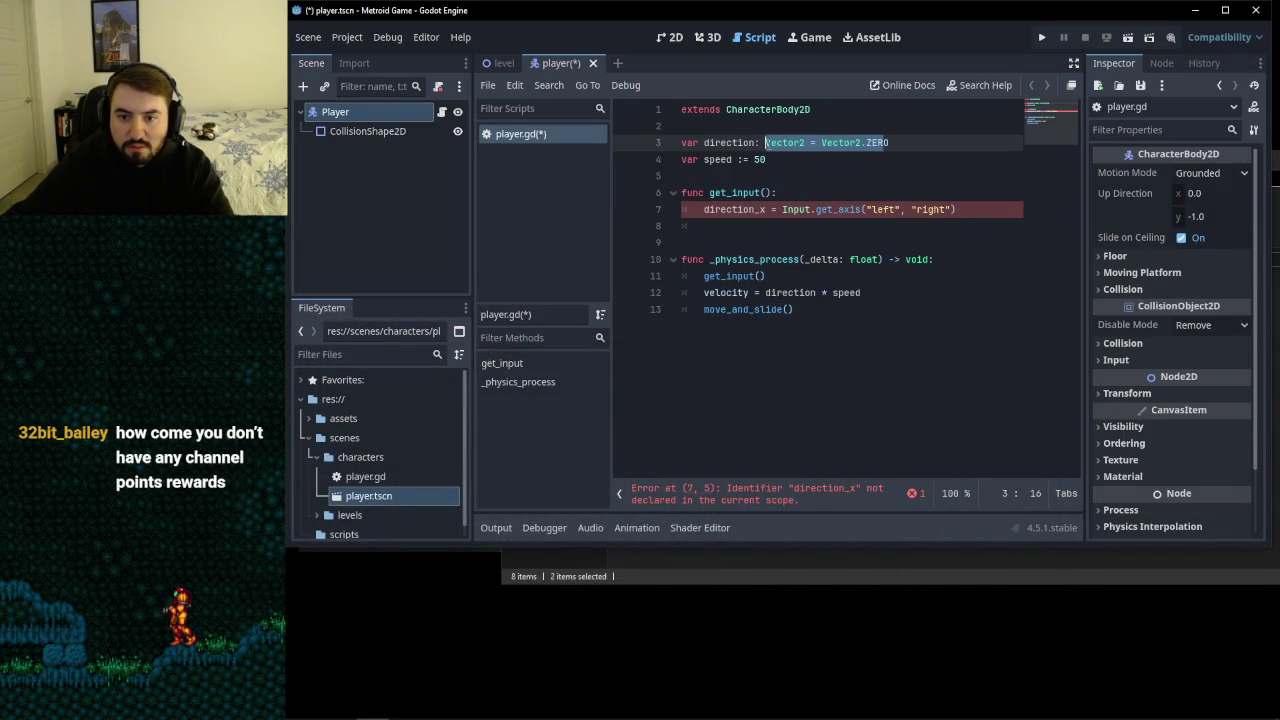
text(_x0)
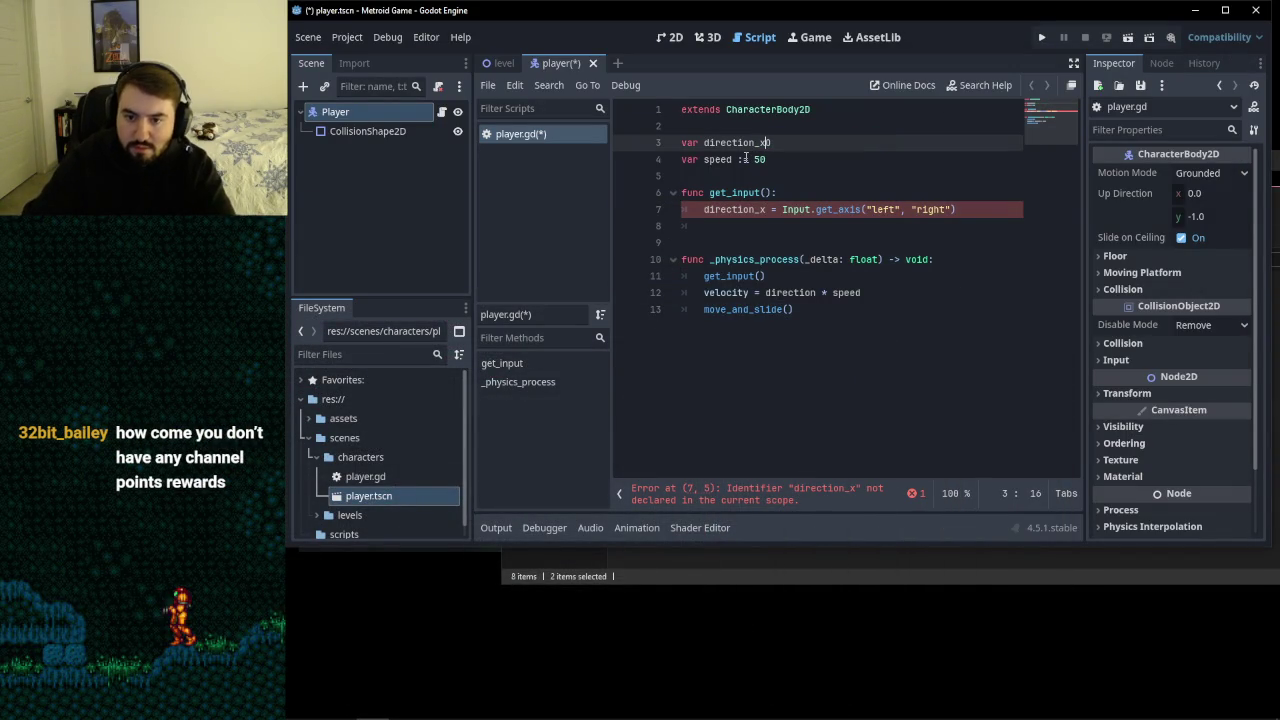
key(BackSpace)
text(: float)
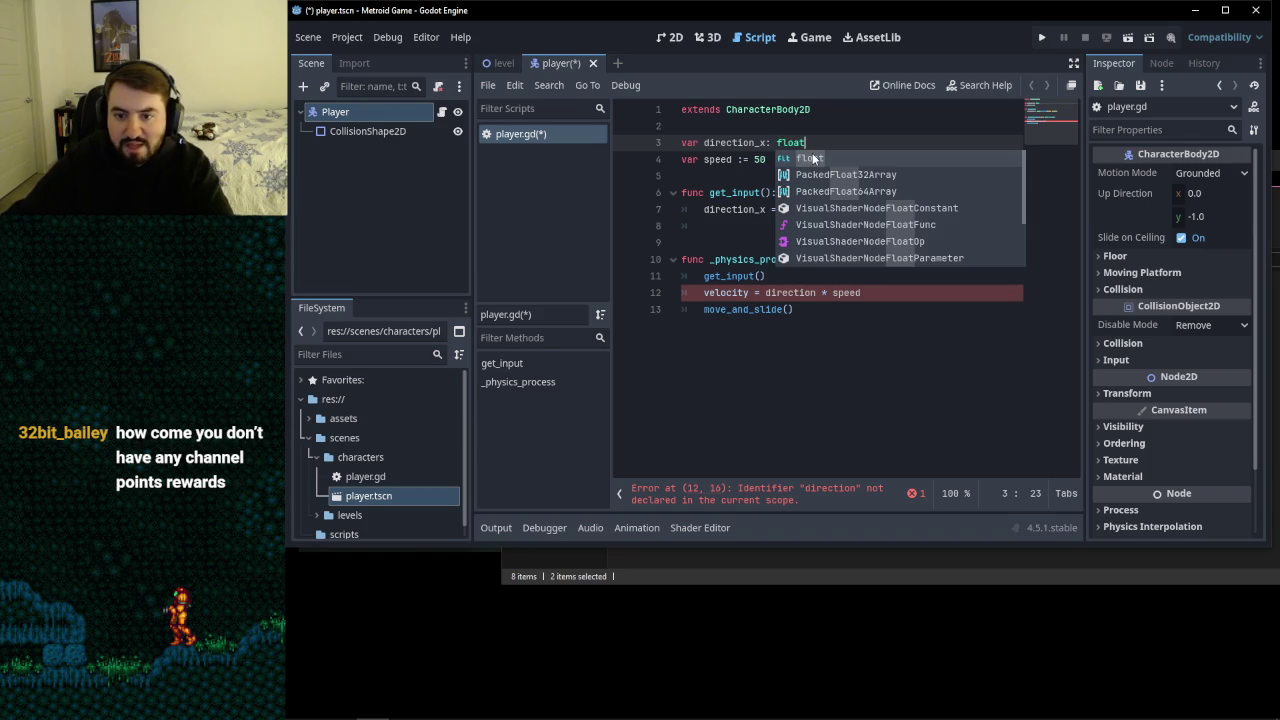
key(Escape)
- Make the velocity line use direction_x * speed
click(800, 163)
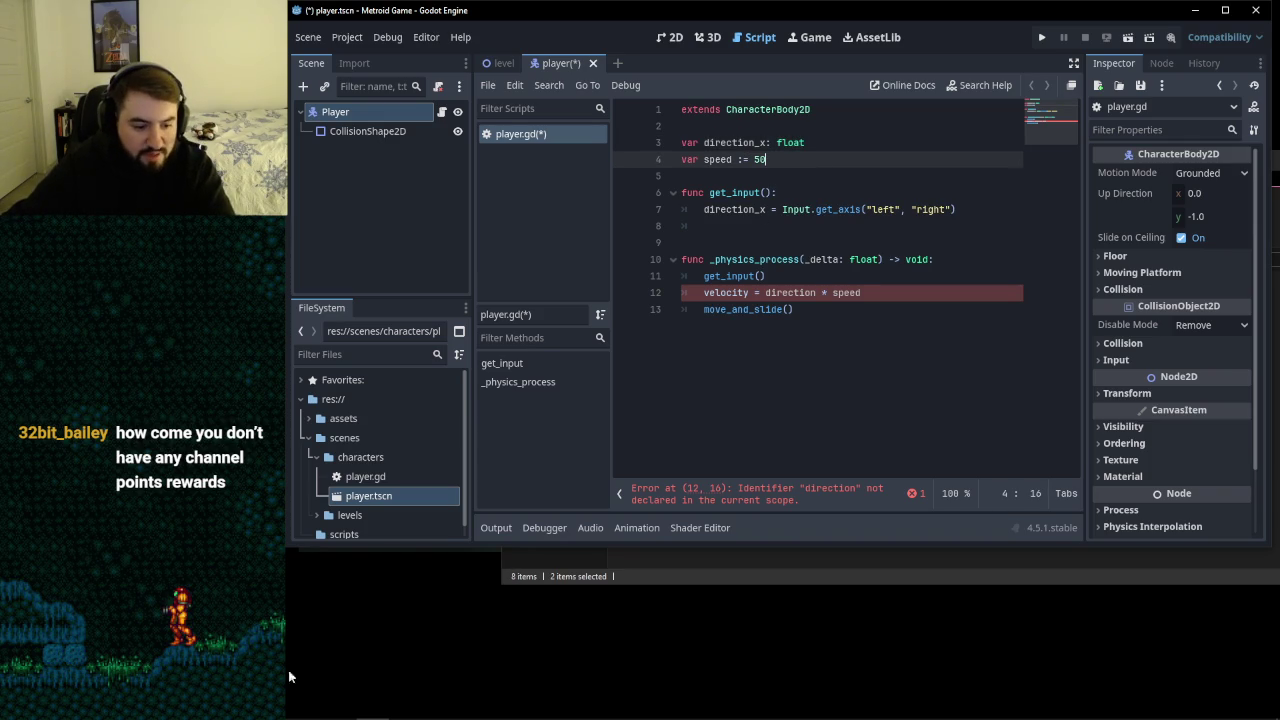
mouse_move(300, 719)
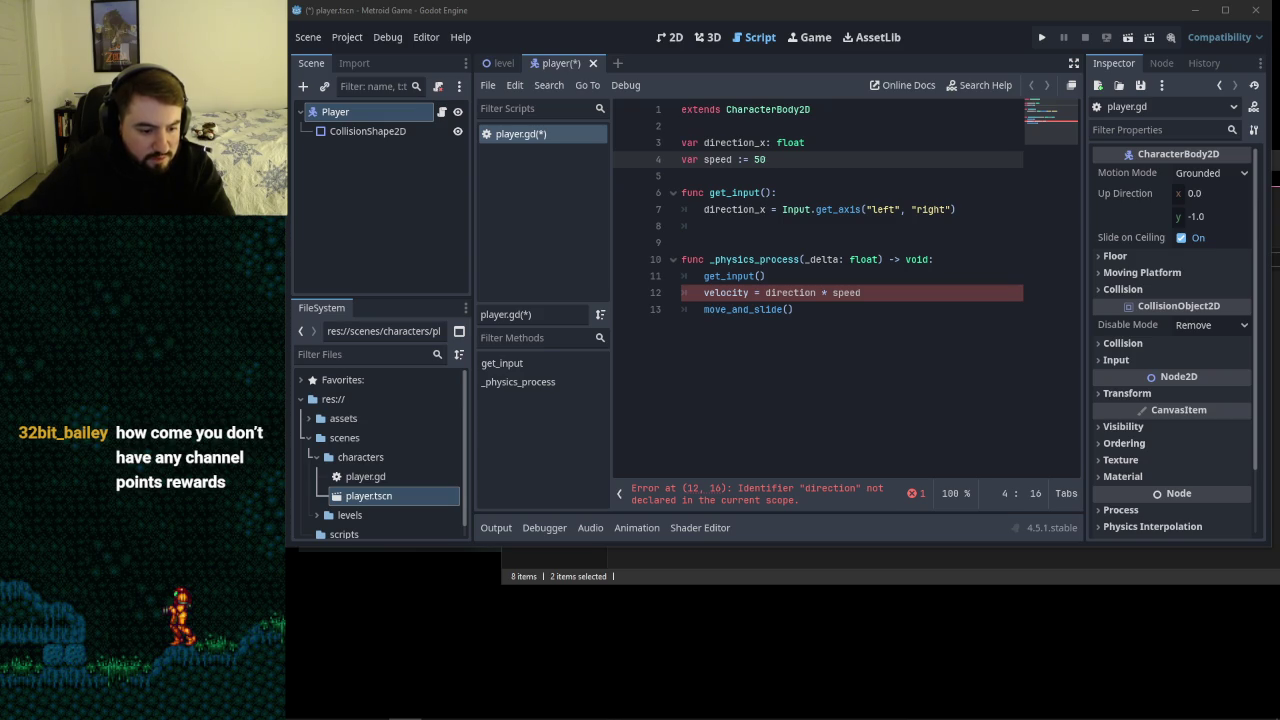
click(869, 304)
click(869, 292)
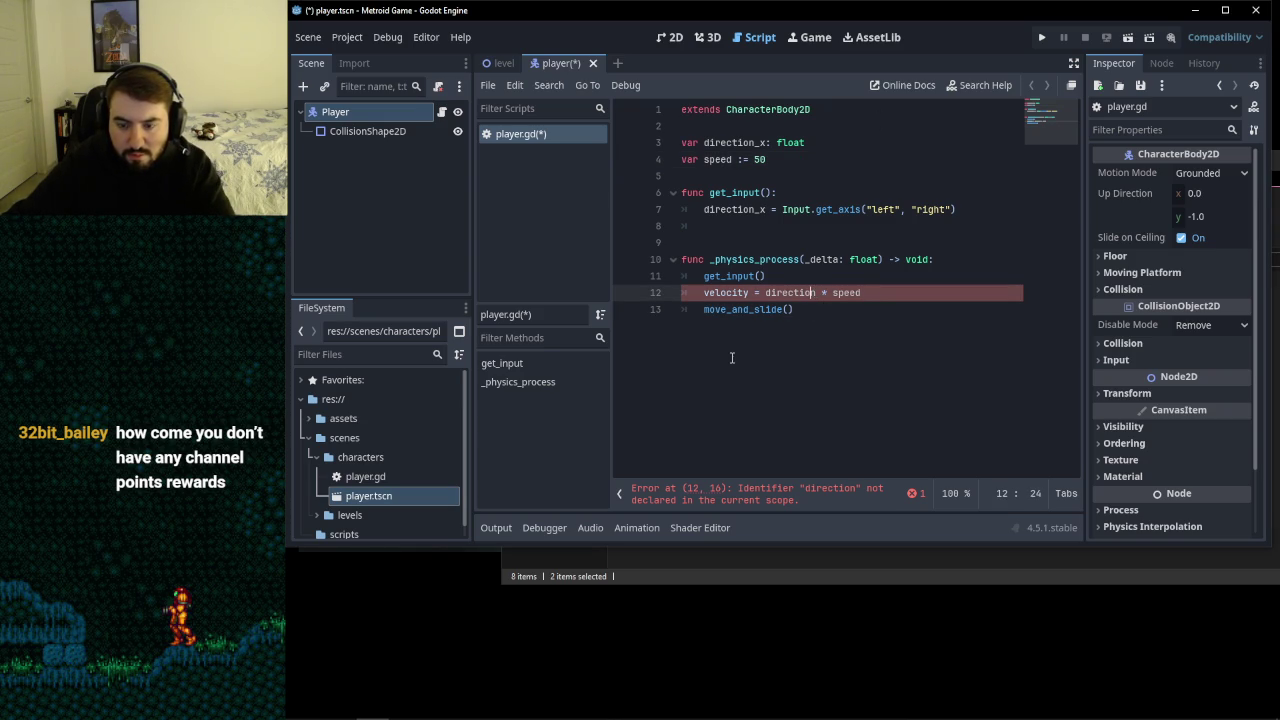
text(_x)
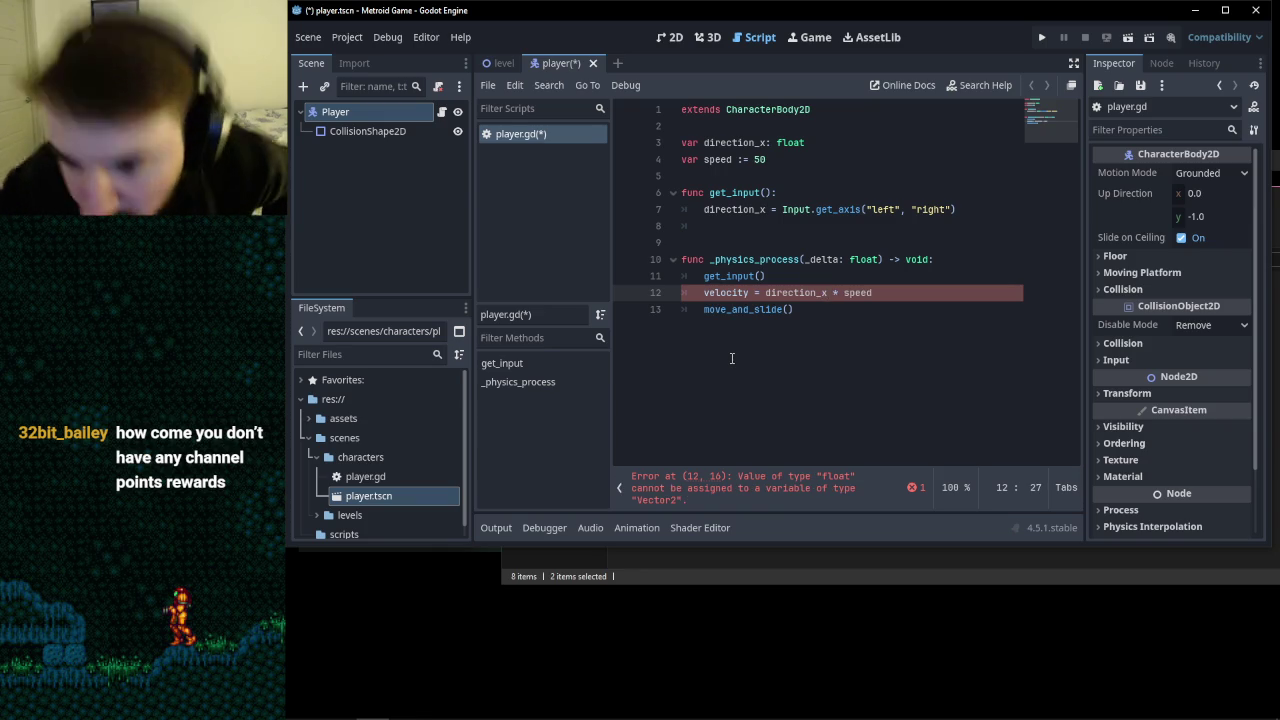
click(829, 338)
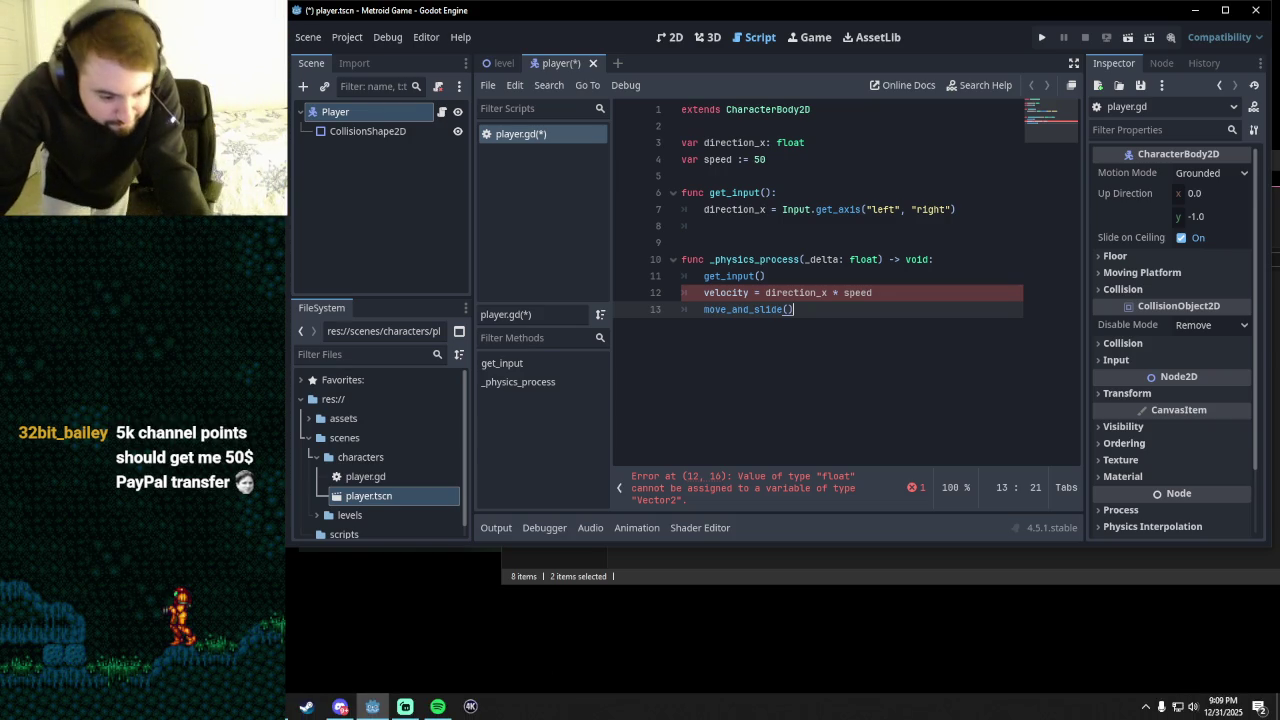
click(340, 706)
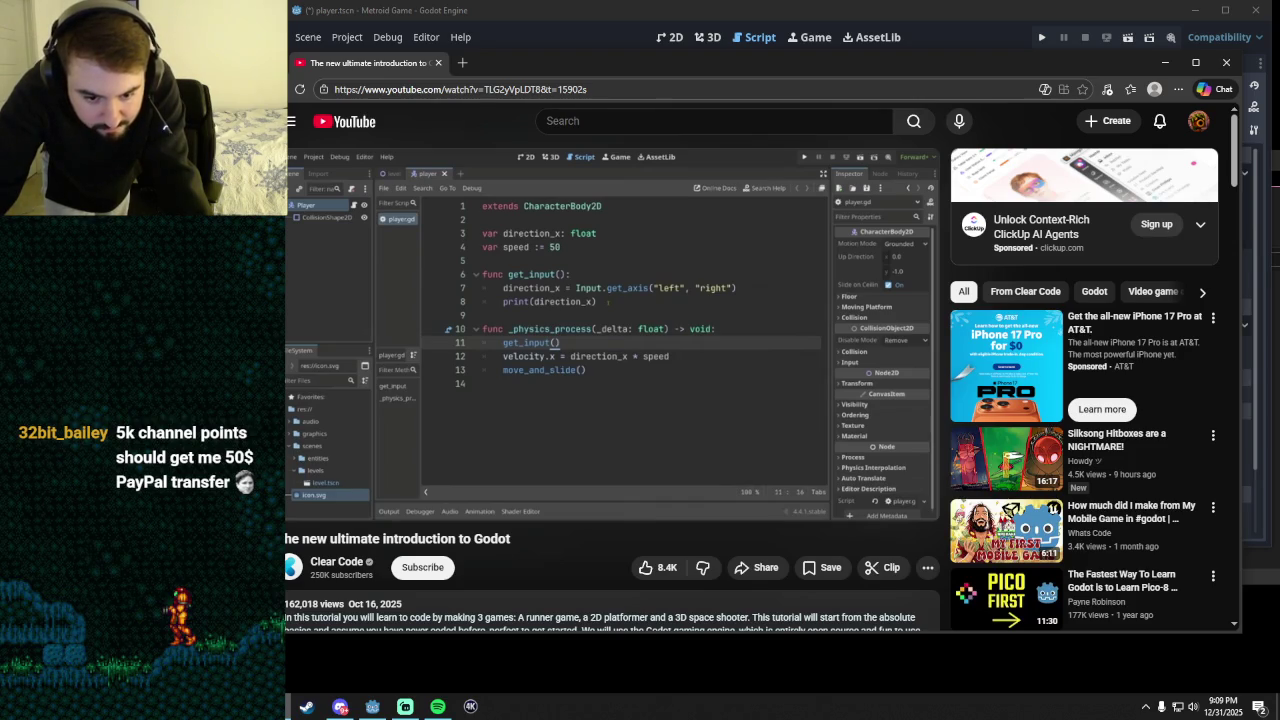
key(alt+Tab)
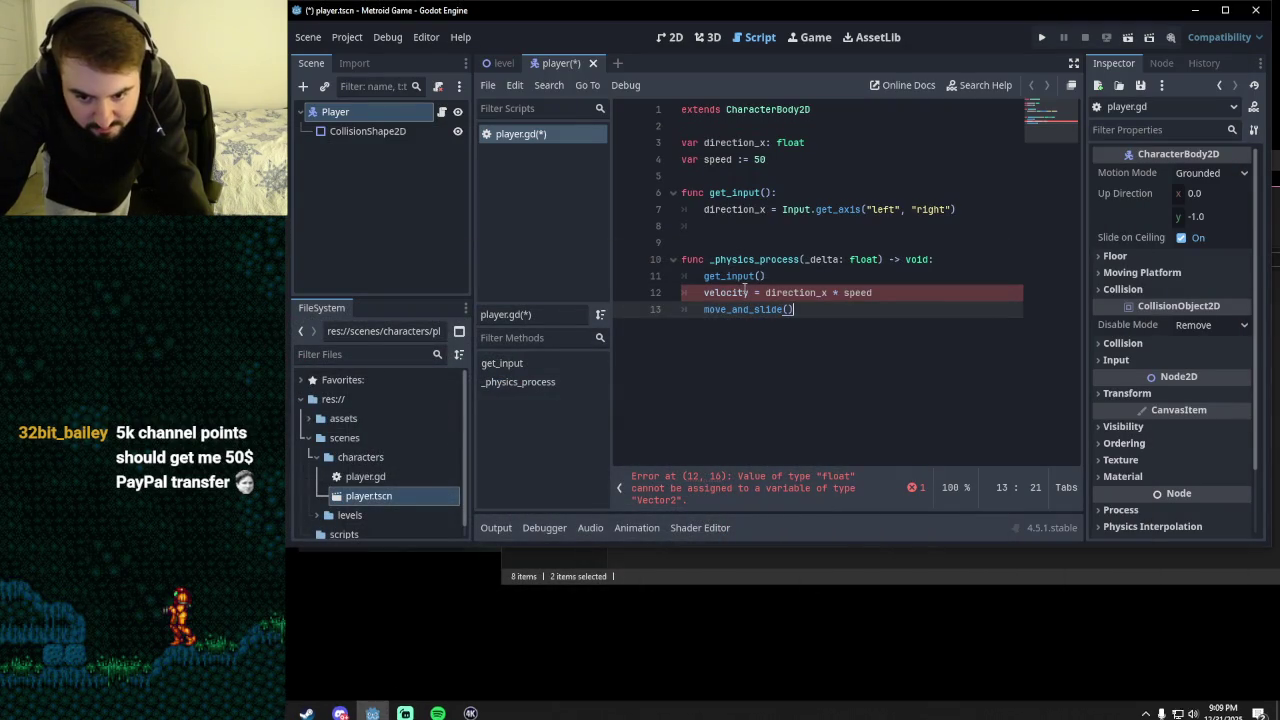
- Change the velocity line to set velocity.x from direction_x * speed and save
click(748, 292)
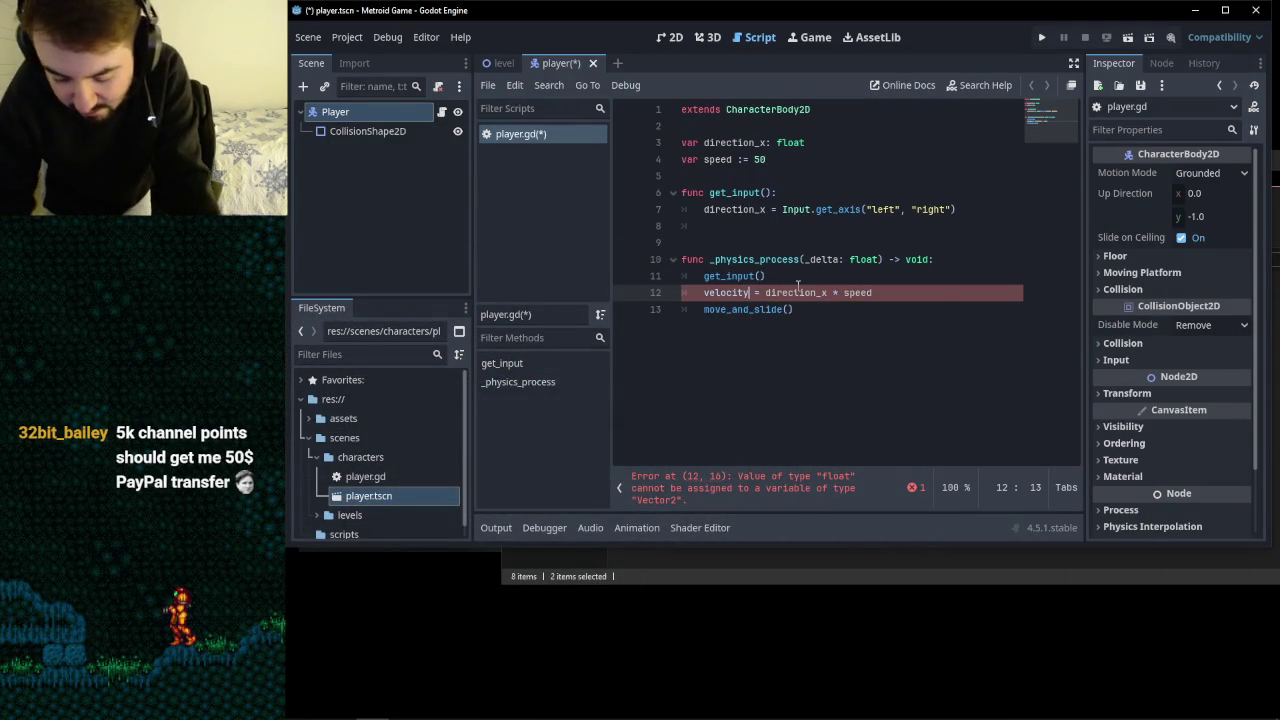
text(.x)
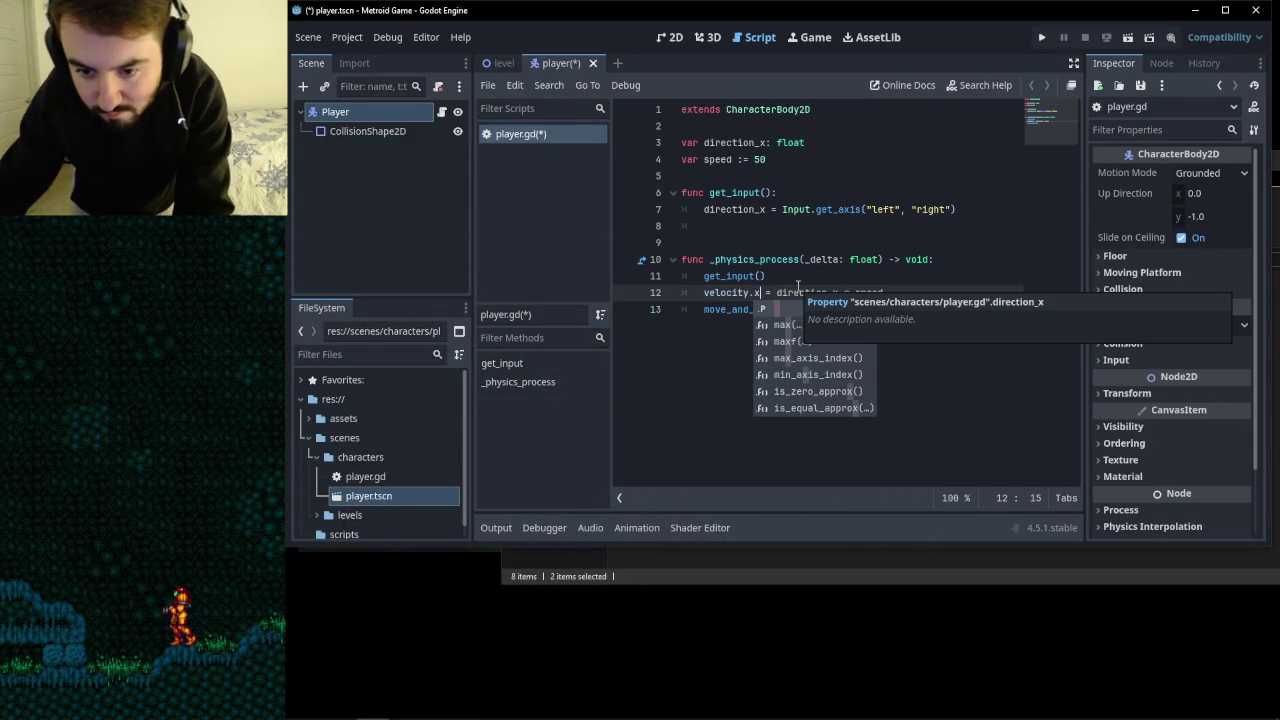
click(889, 304)
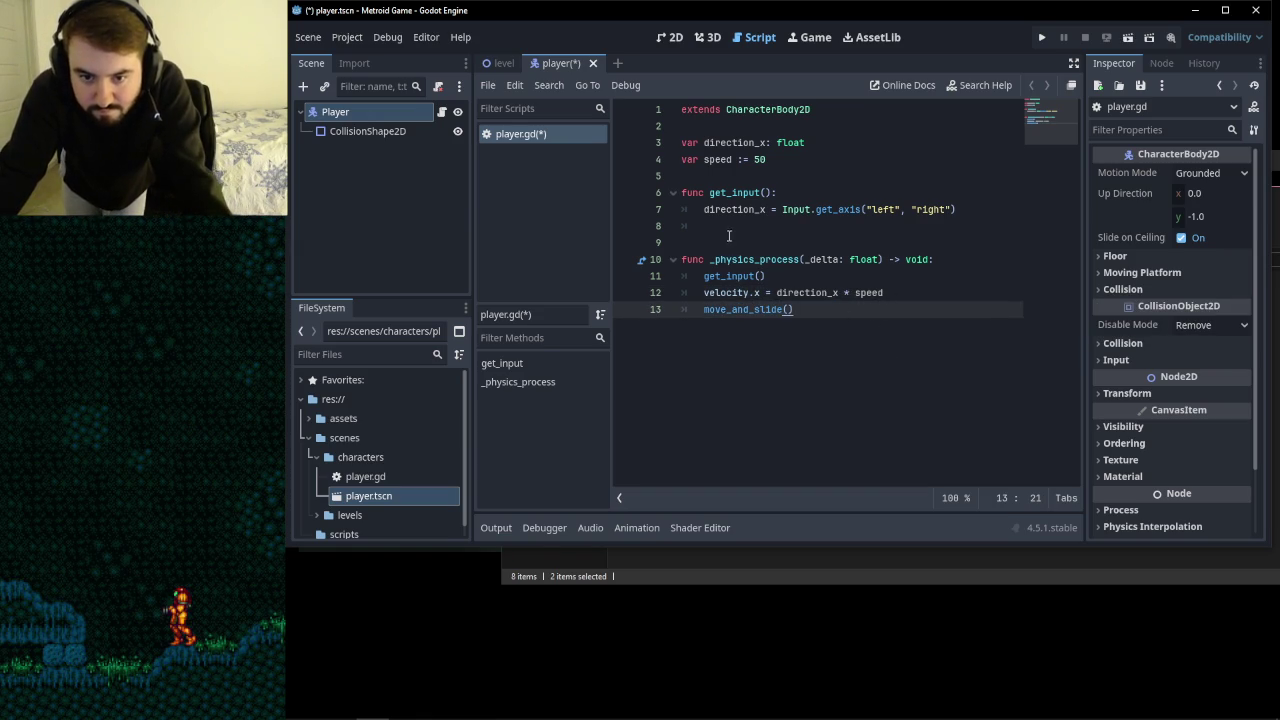
key(ctrl+s)
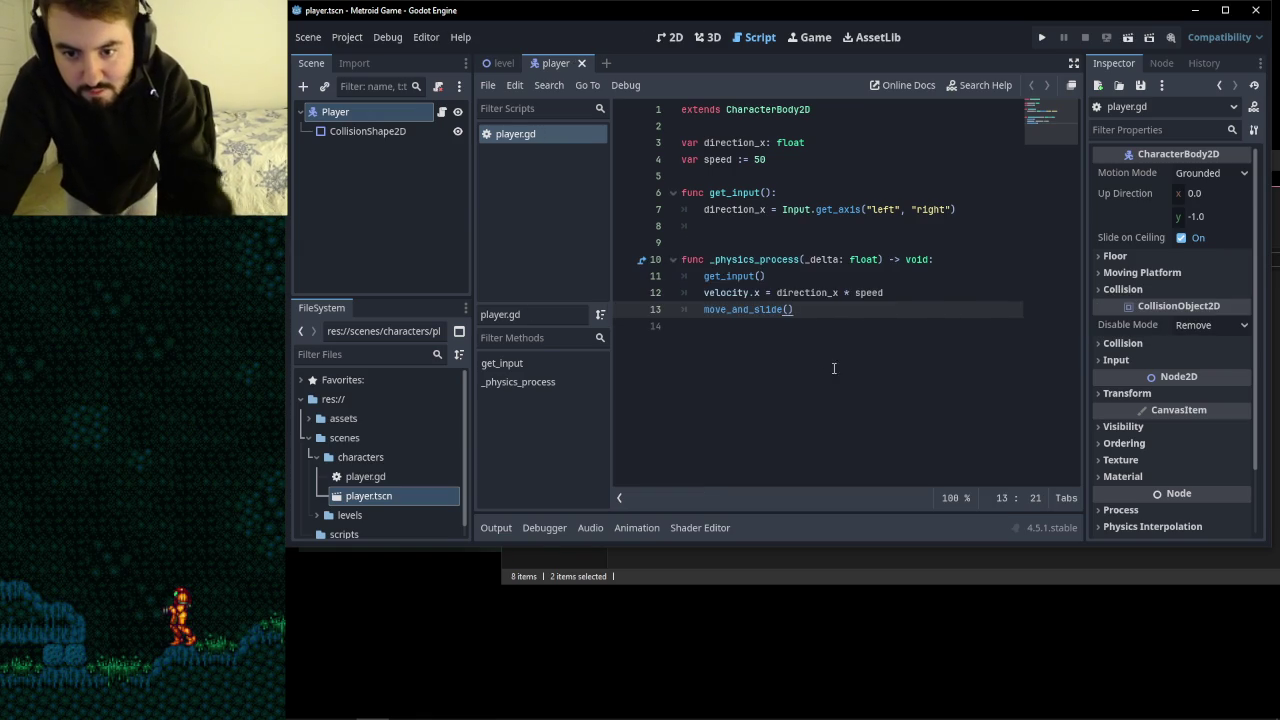
- Delete blank line 8 in get_input, save player.gd again, and bring the tutorial video forward
click(818, 336)
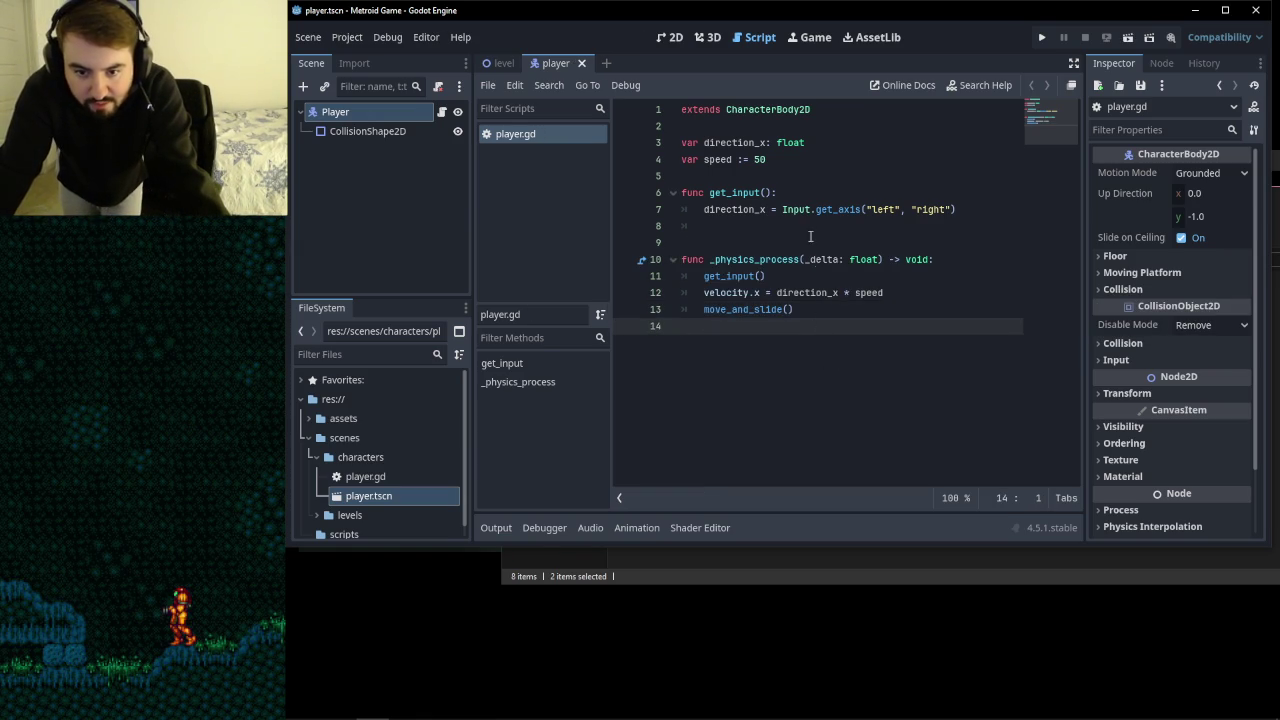
click(777, 245)
click(730, 229)
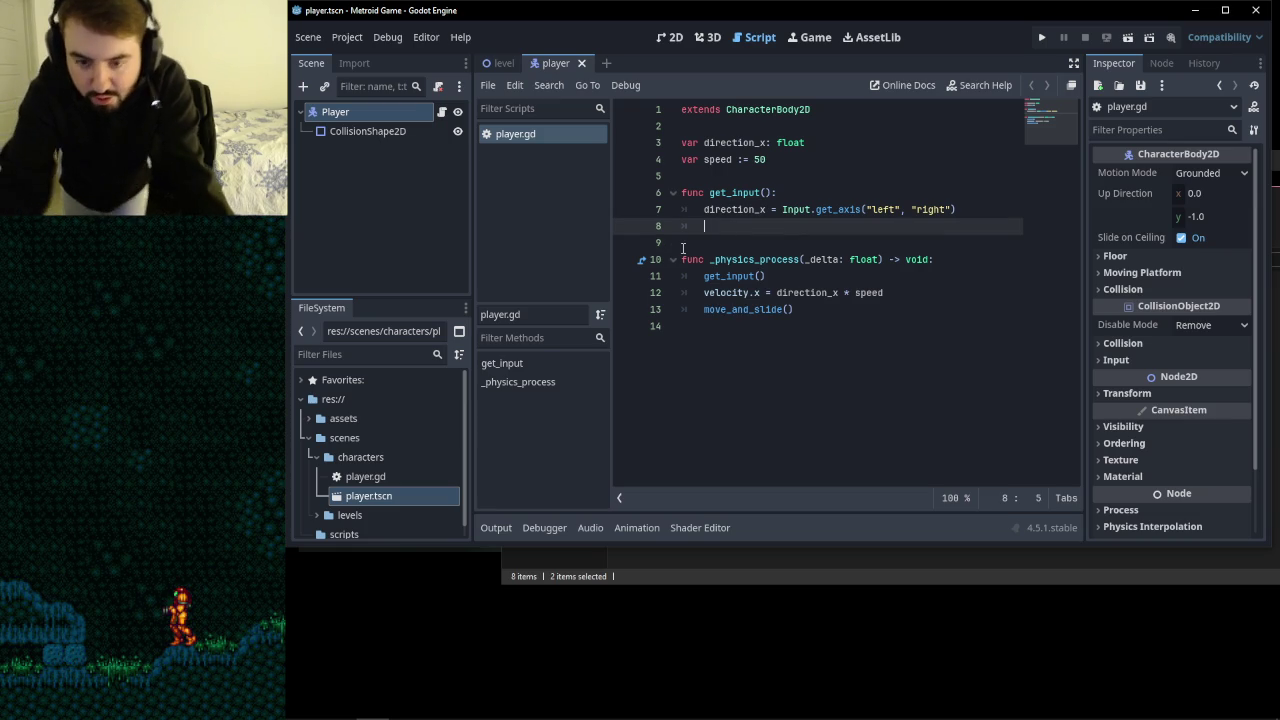
key(BackSpace)
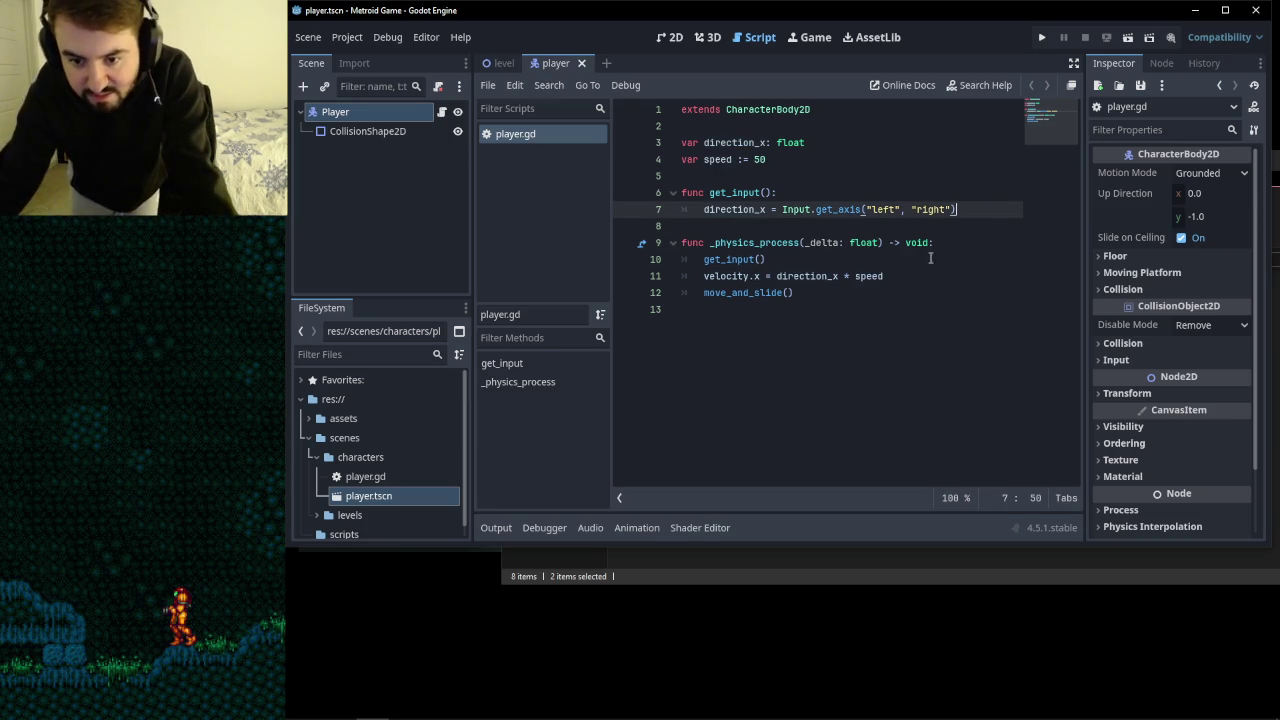
click(880, 334)
key(ctrl+s)
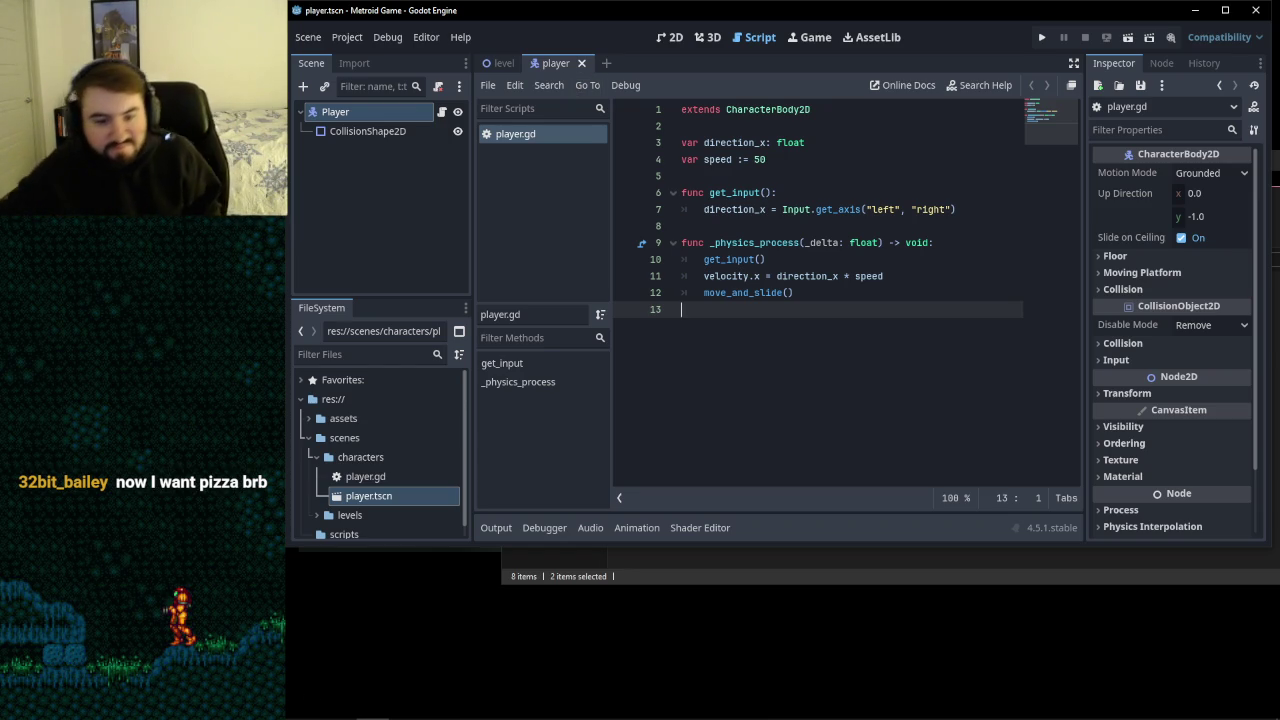
mouse_move(600, 719)
click(340, 706)
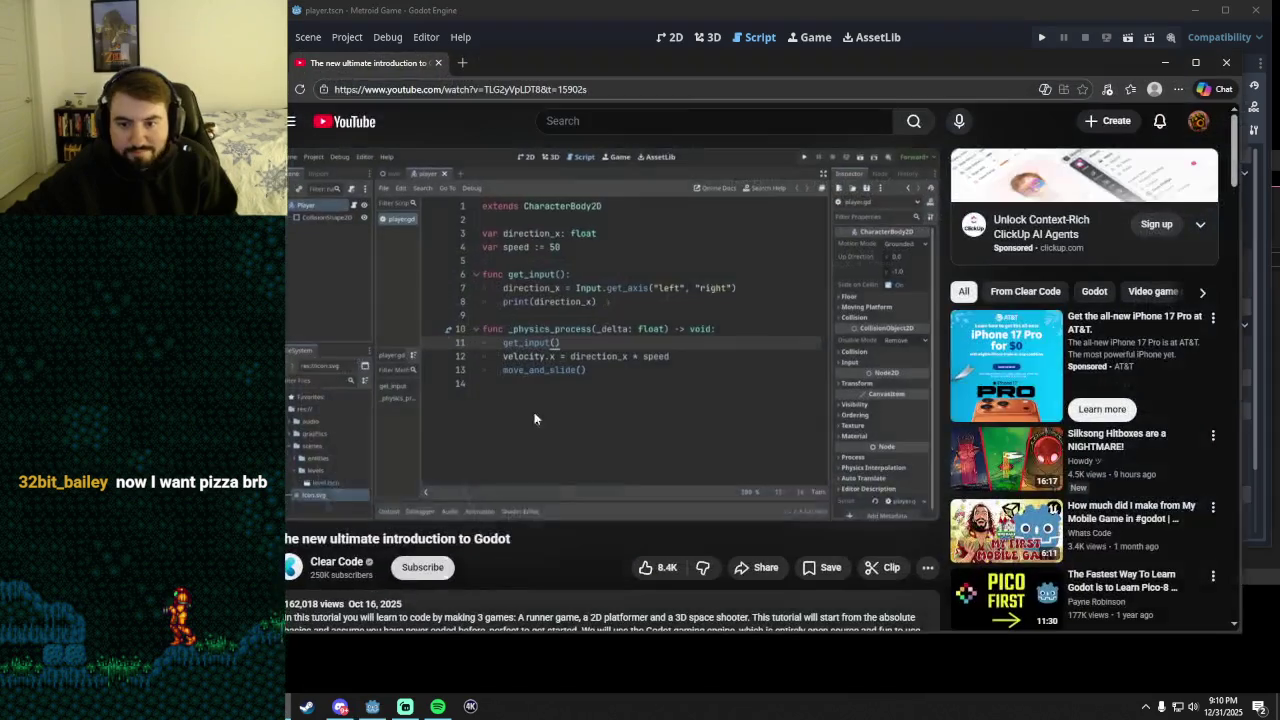
- Scroll down the YouTube tutorial page to its expanded chapter-timestamp description
scroll(1031, 404, down, 2)
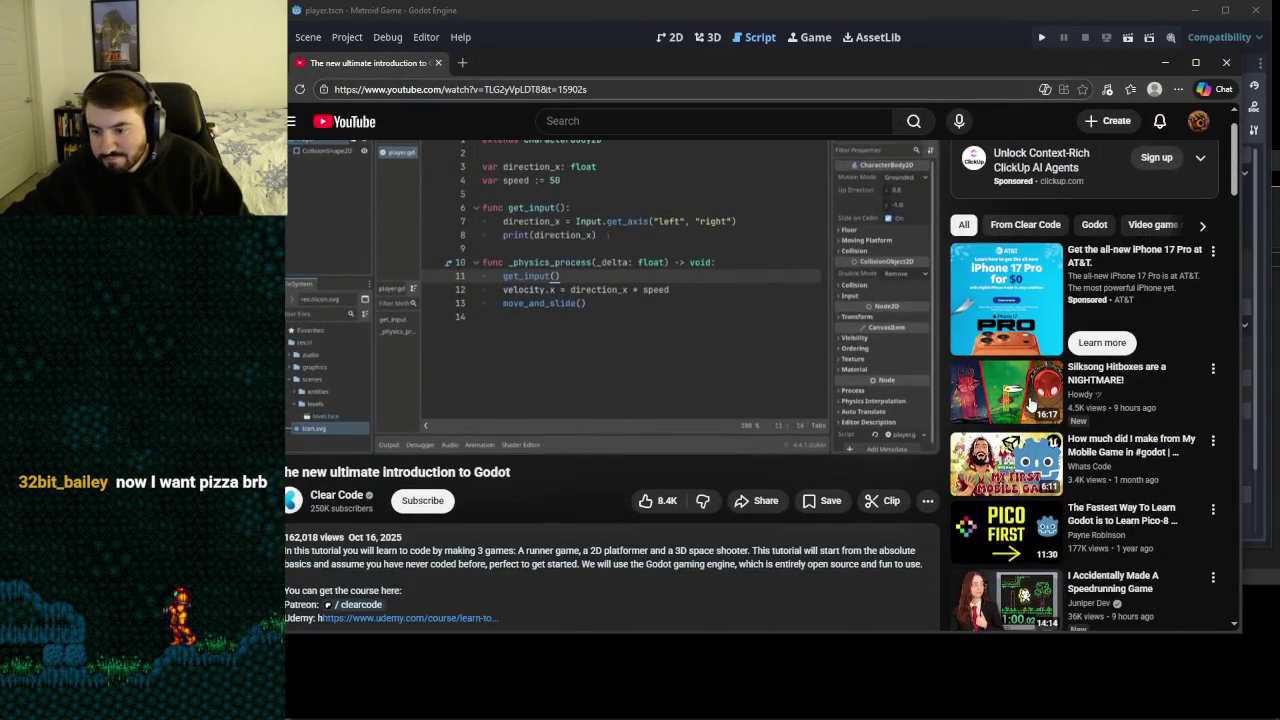
scroll(1031, 404, down, 2)
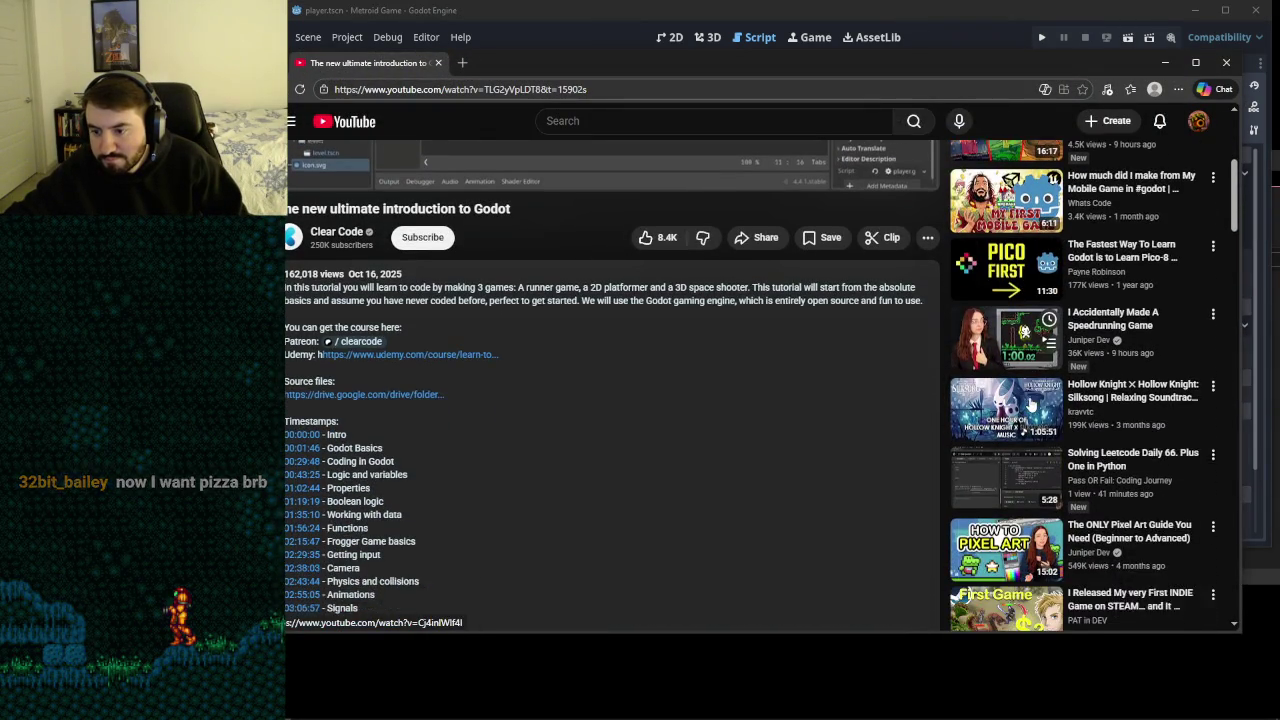
scroll(980, 398, down, 3)
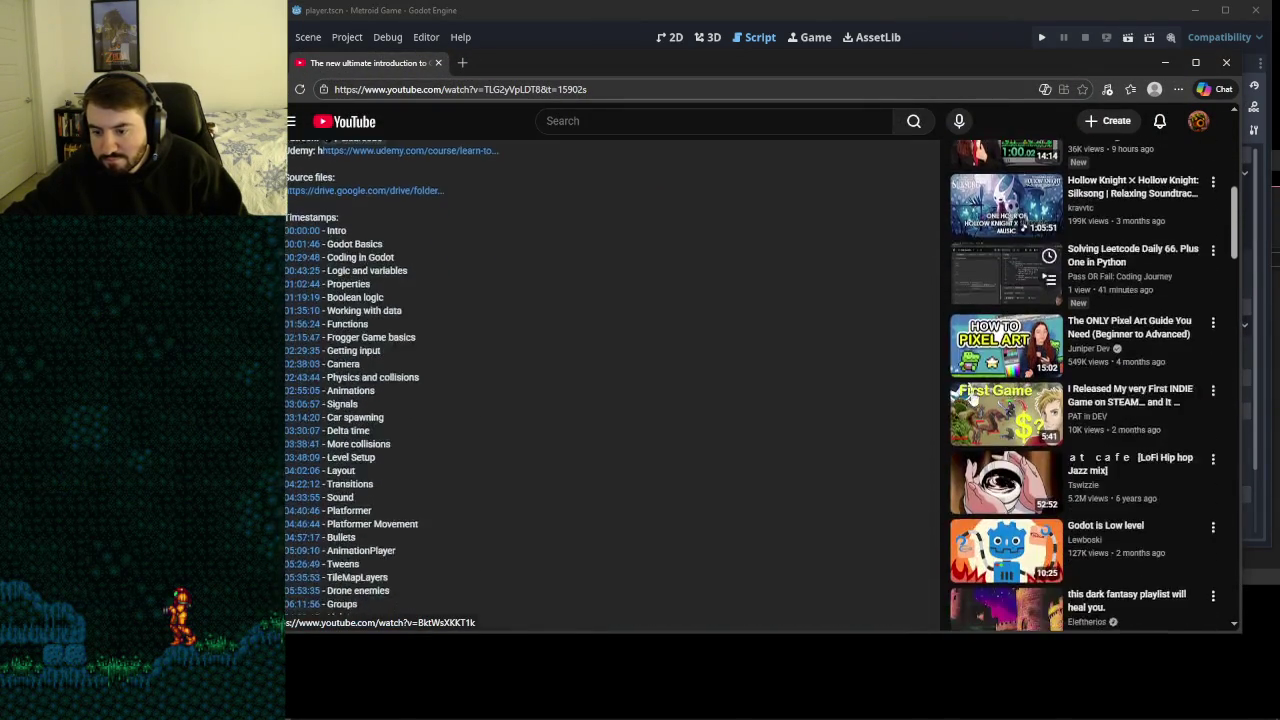
scroll(972, 399, down, 1)
scroll(1013, 356, up, 1)
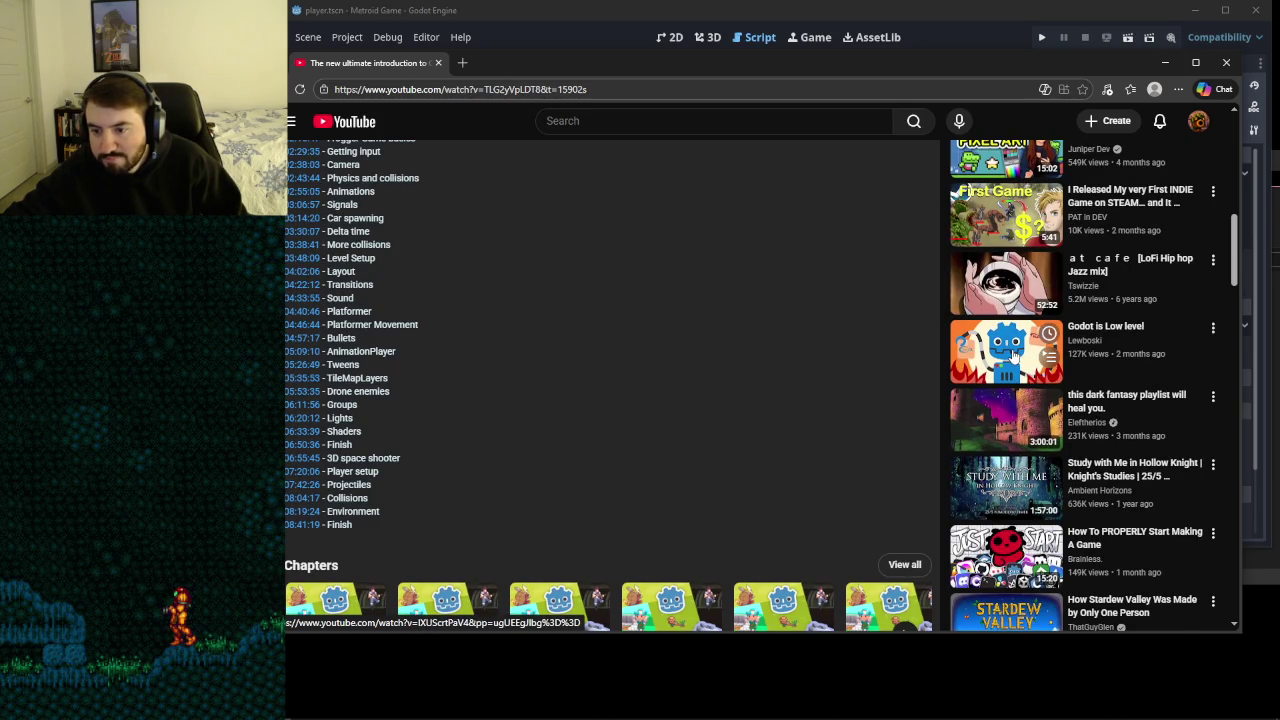
scroll(1013, 356, down, 1)
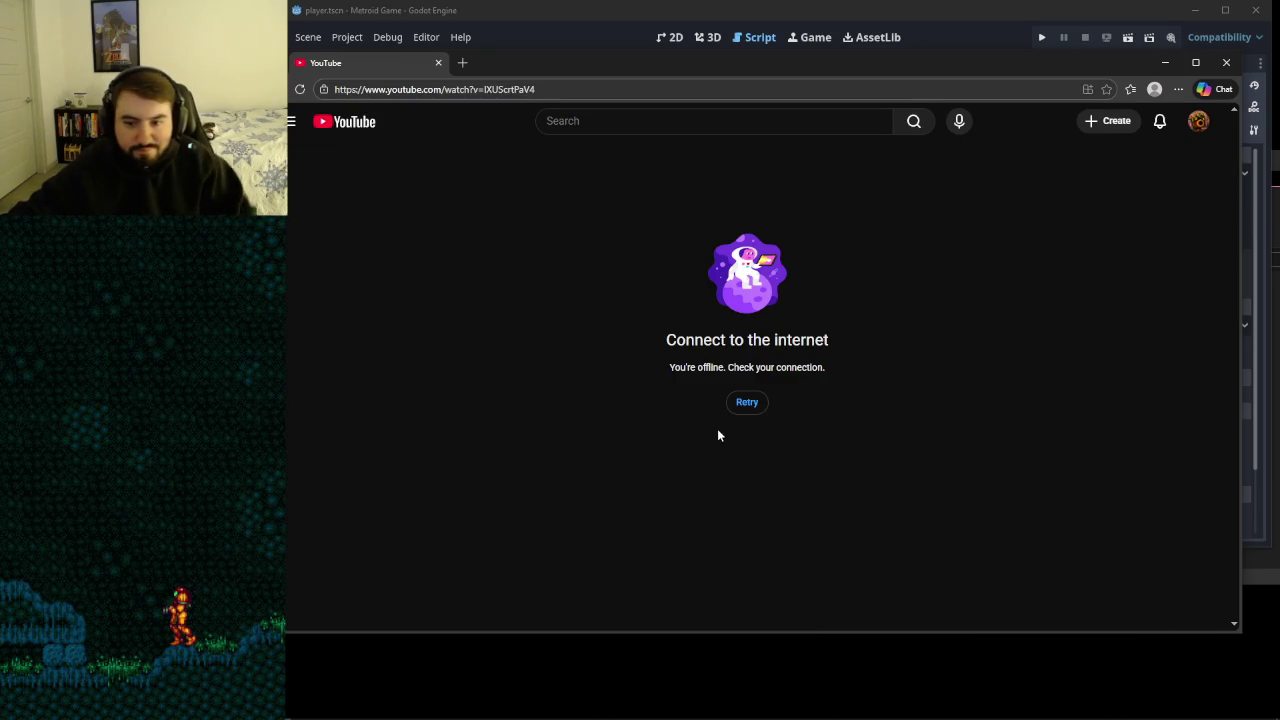
- Retry the offline video page, then replace the address with youtube.com
click(747, 404)
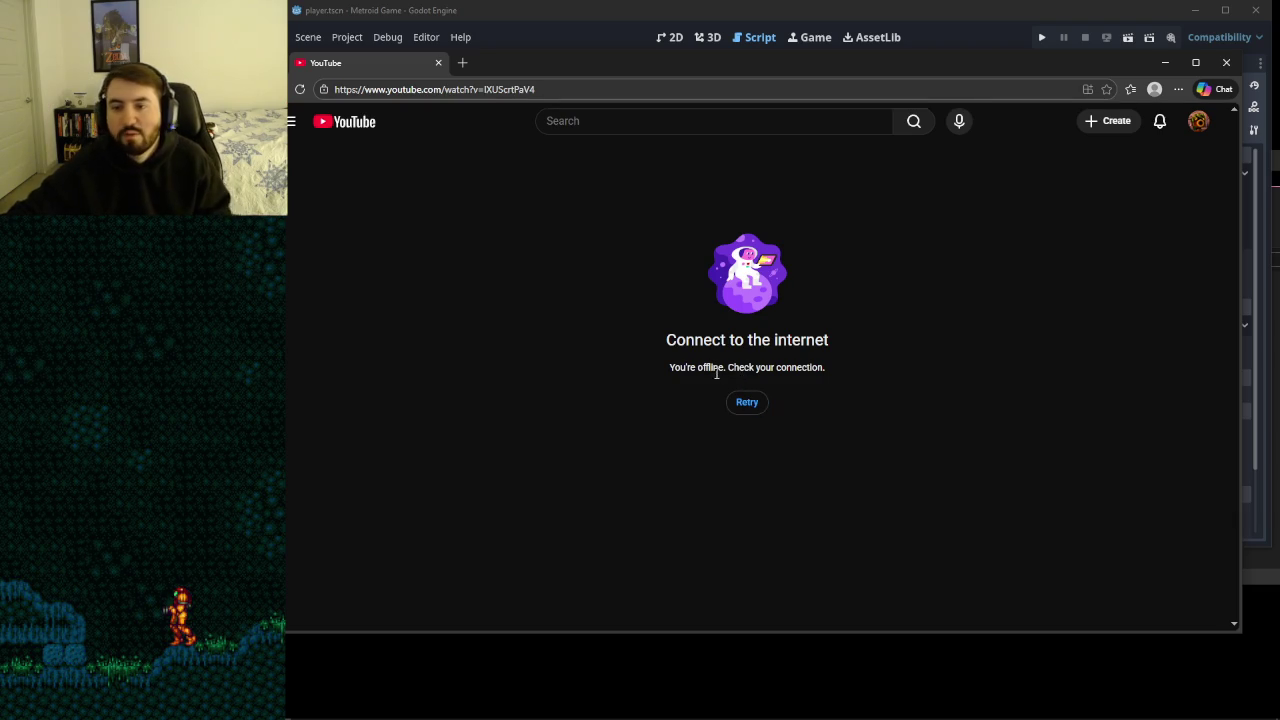
click(760, 409)
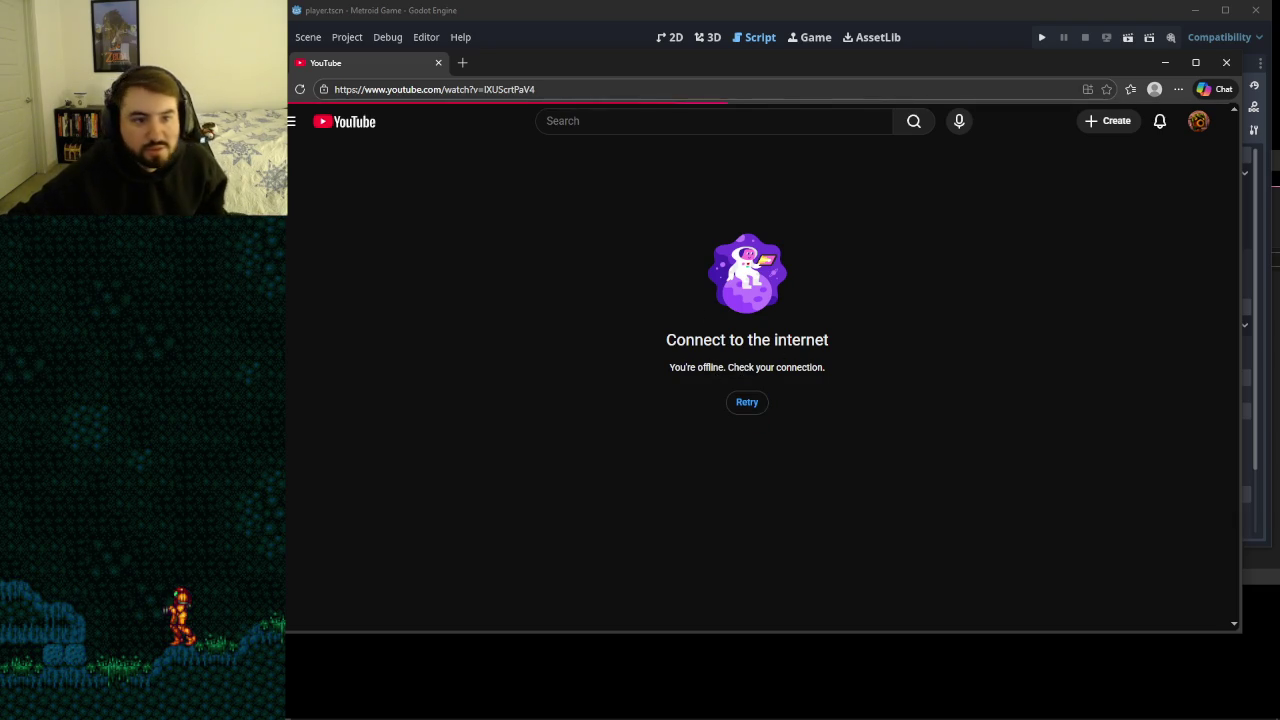
key(alt+Tab)
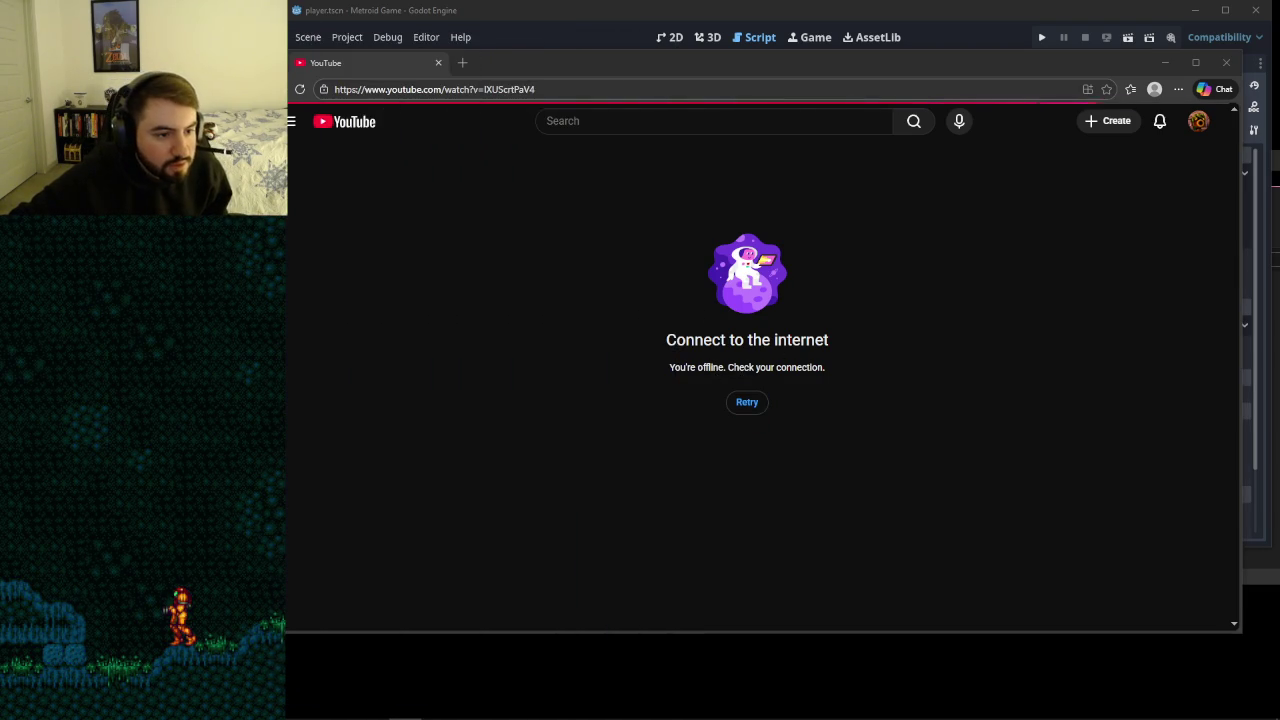
click(648, 66)
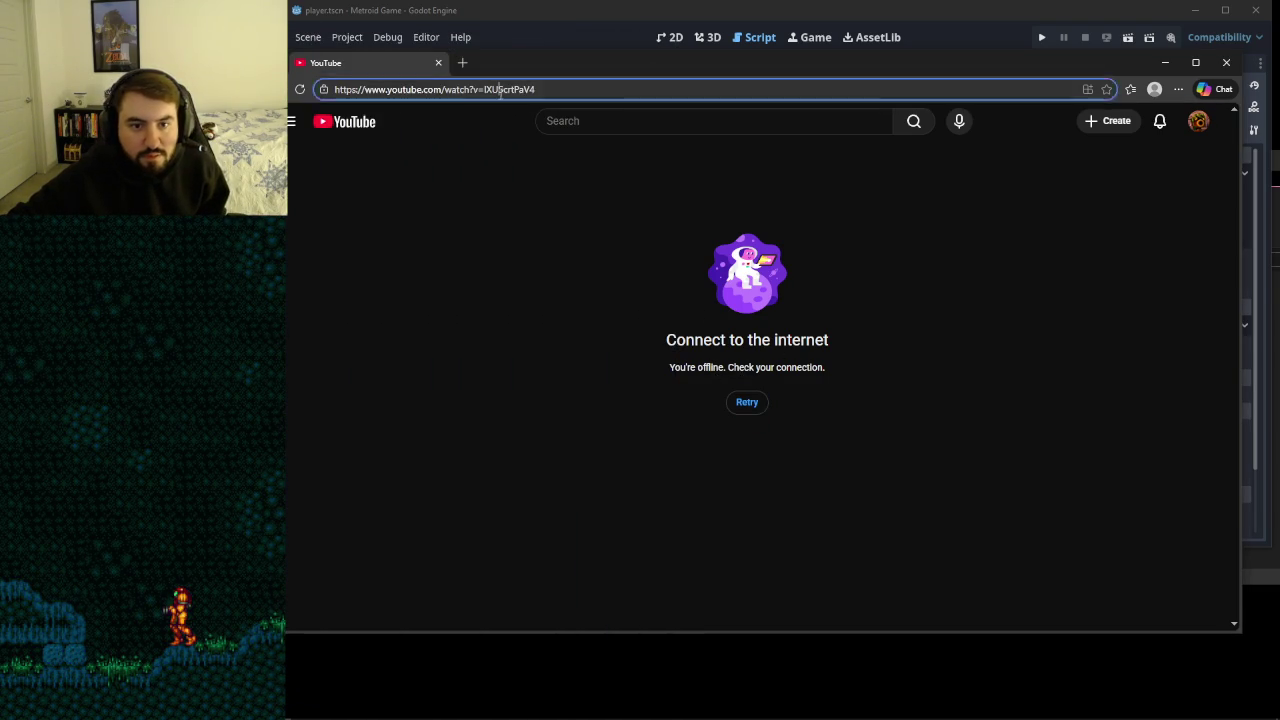
key(ctrl+l)
text(youtube.com)
key(Return)
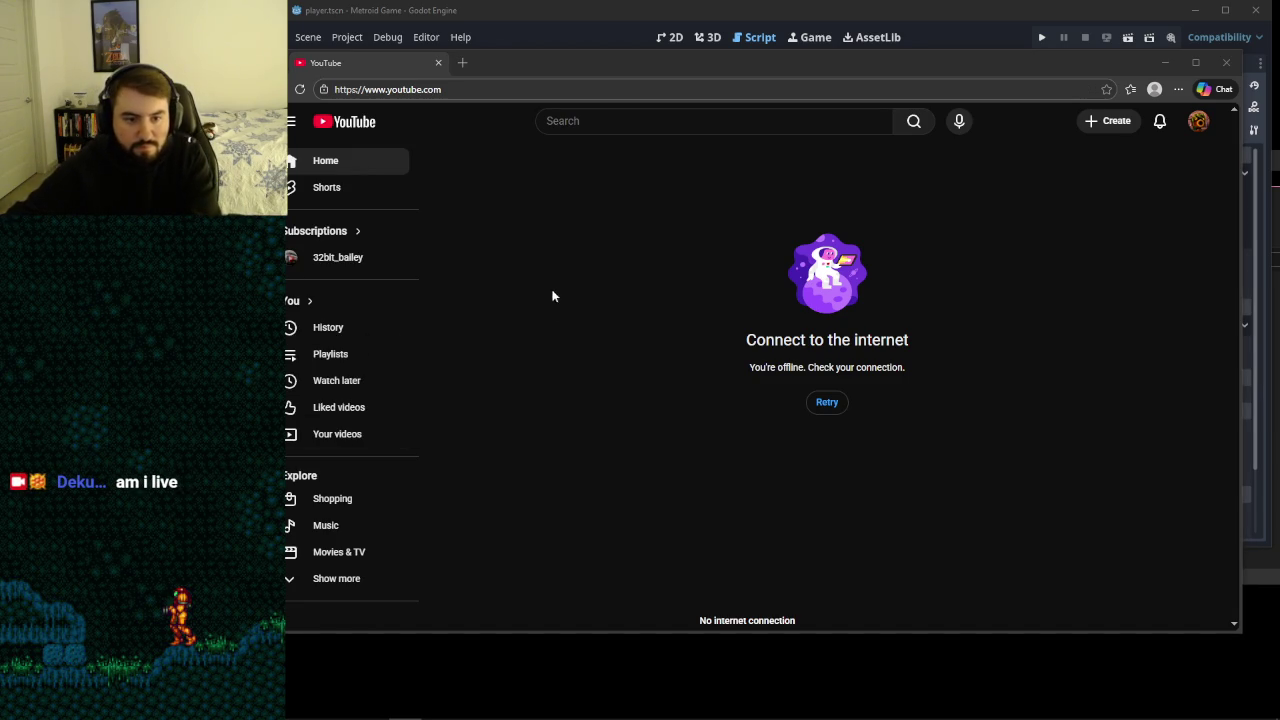
- Nudge the browser window, retry loading, and check the system tray and streaming software
drag(924, 71, 915, 67)
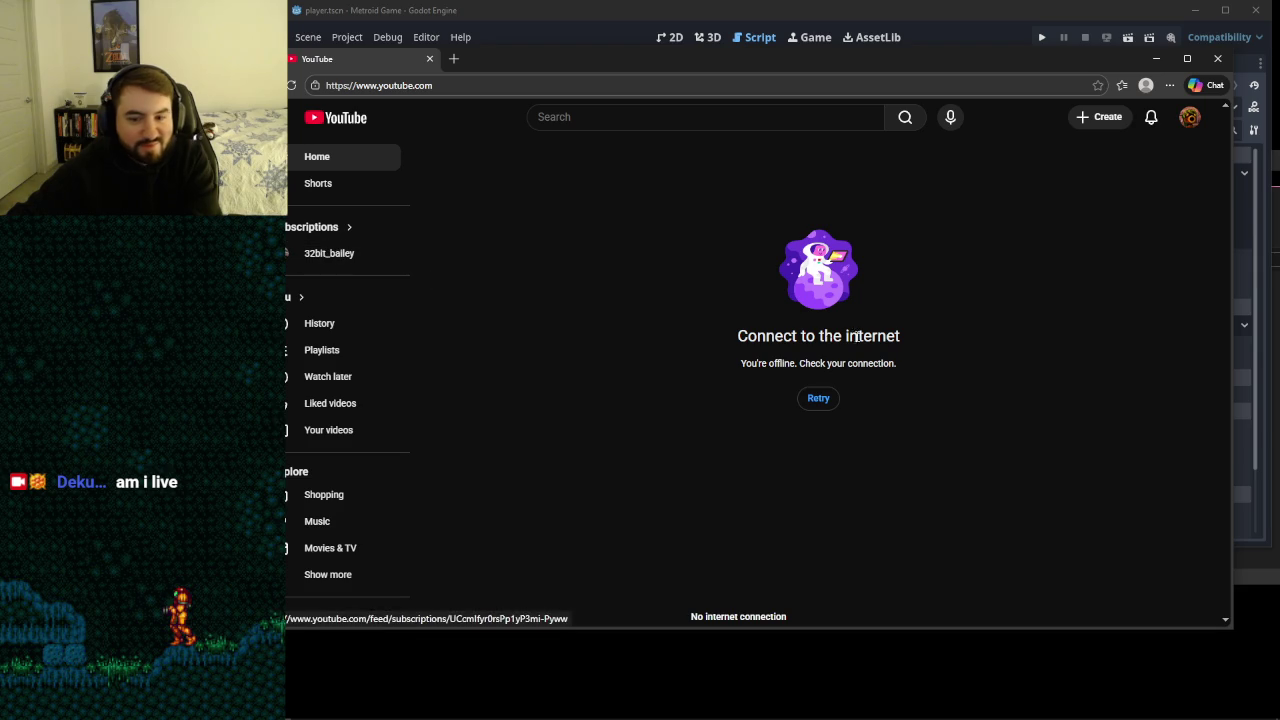
click(824, 403)
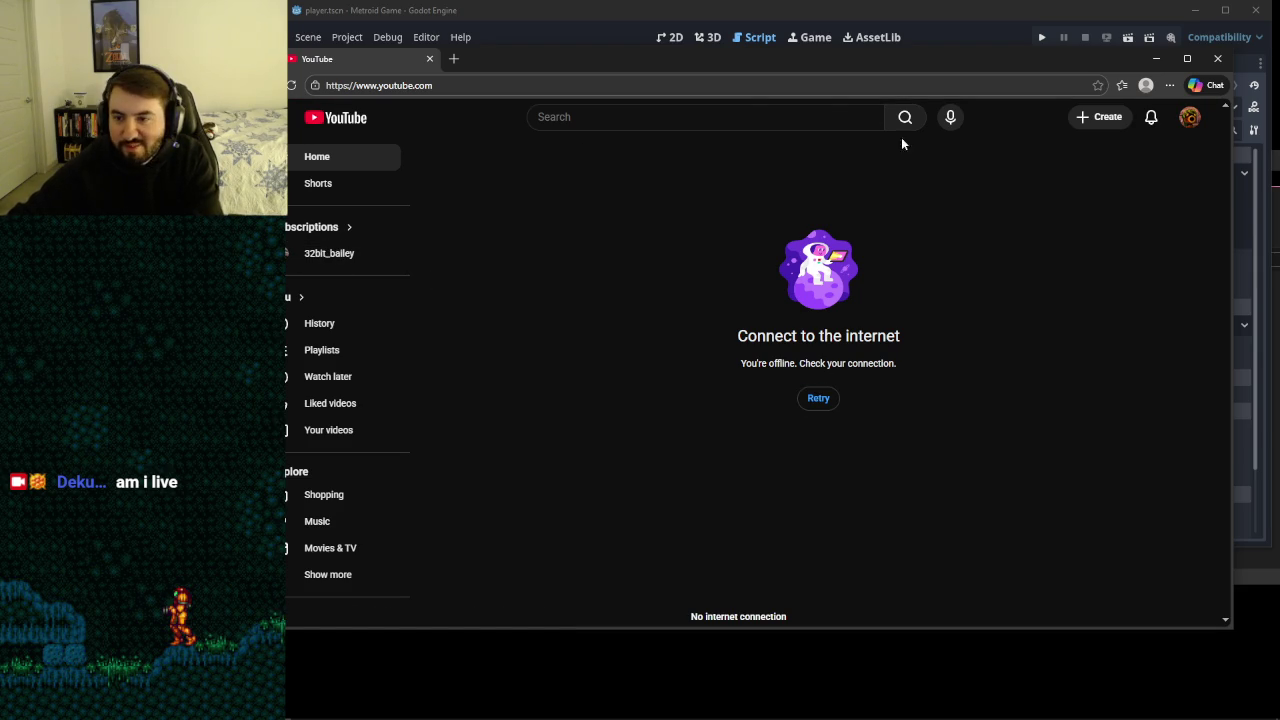
drag(571, 51, 591, 53)
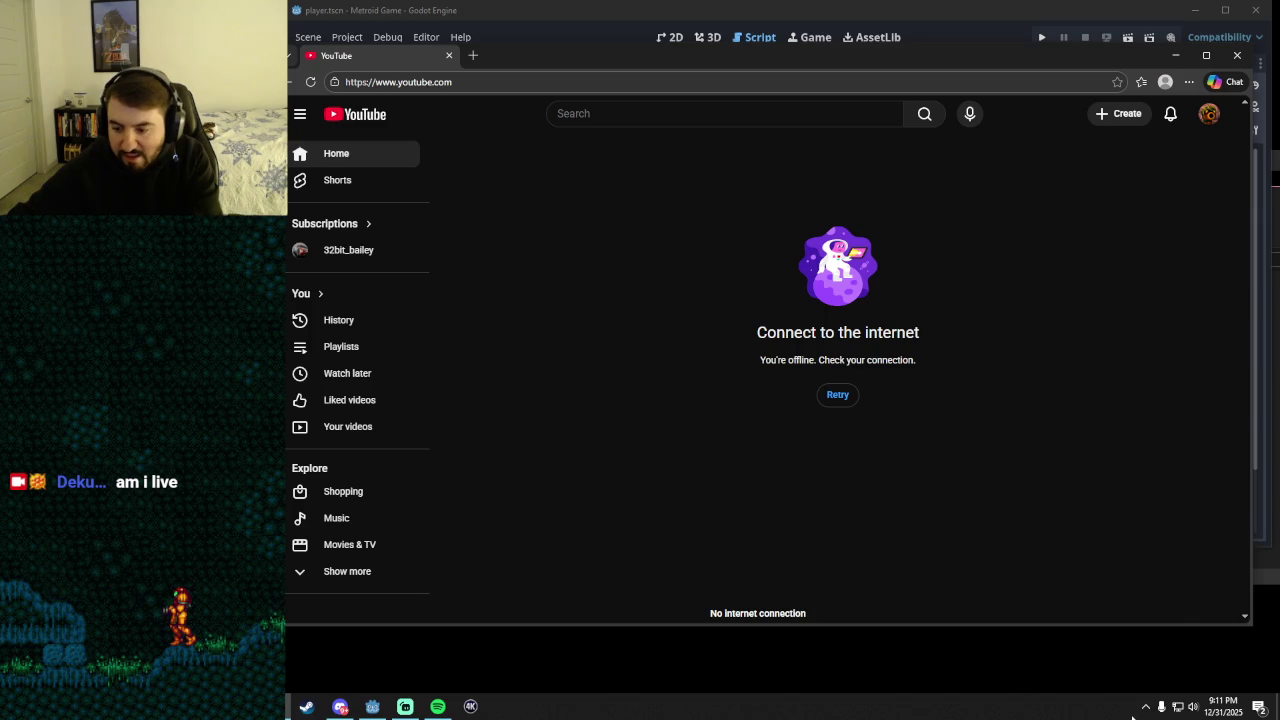
click(1146, 707)
click(1146, 710)
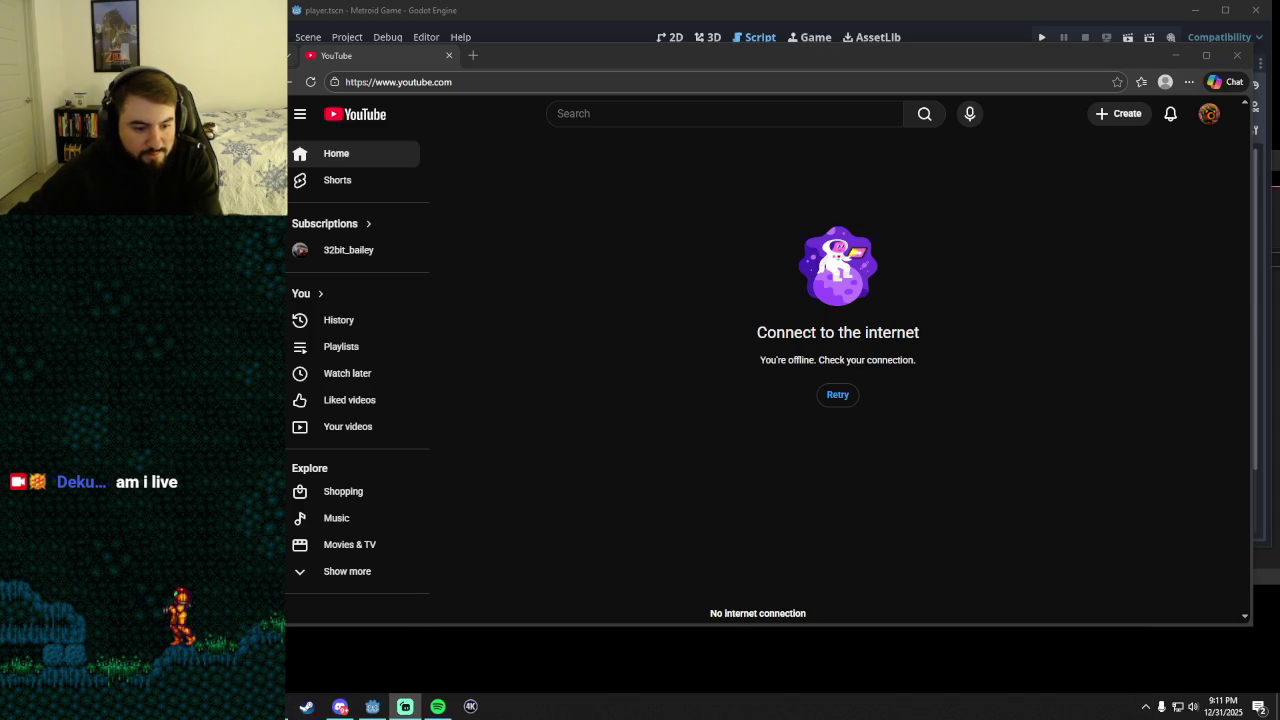
key(alt+Tab)
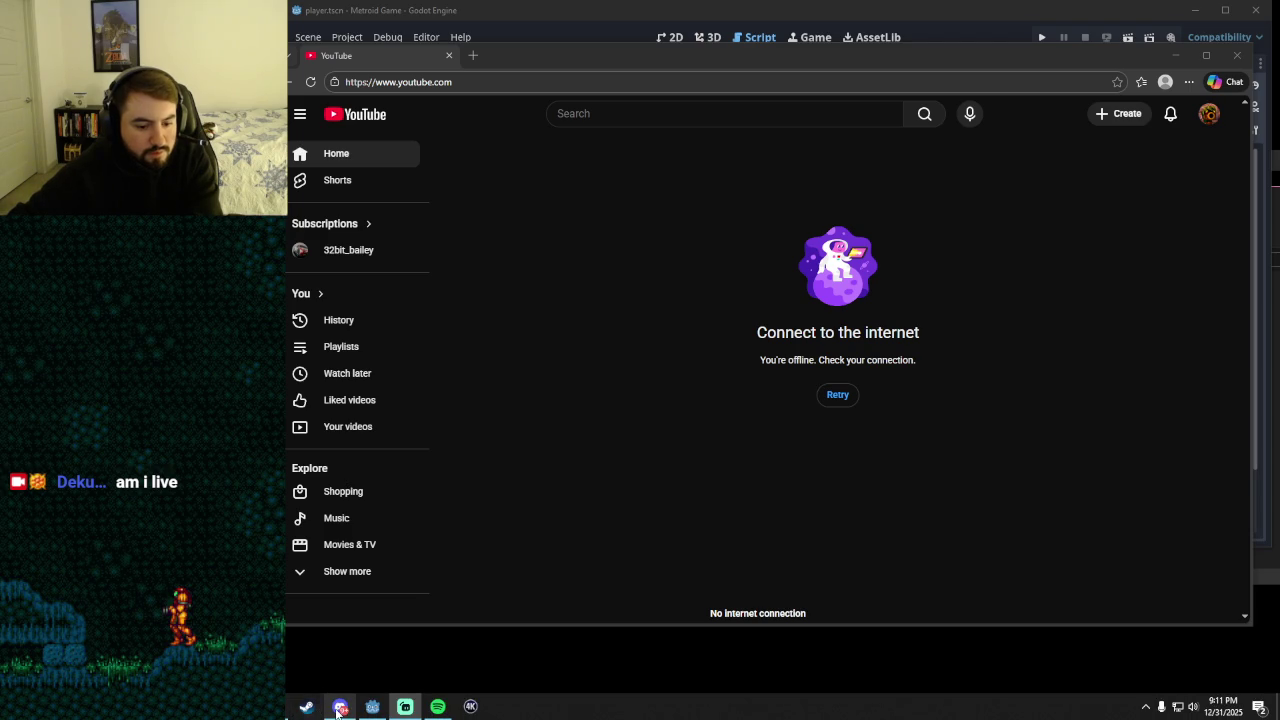
- Retry once more, then load YouTube home in a new browser tab by entering 'you'
mouse_move(405, 706)
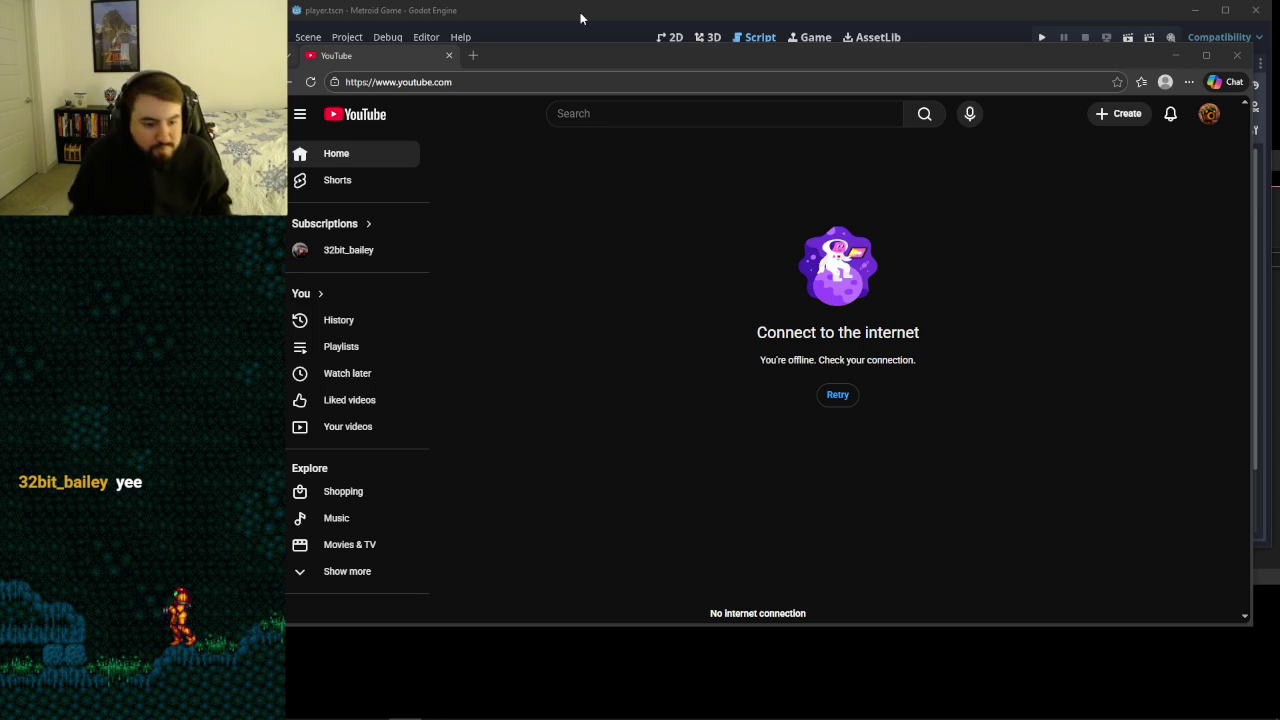
click(835, 395)
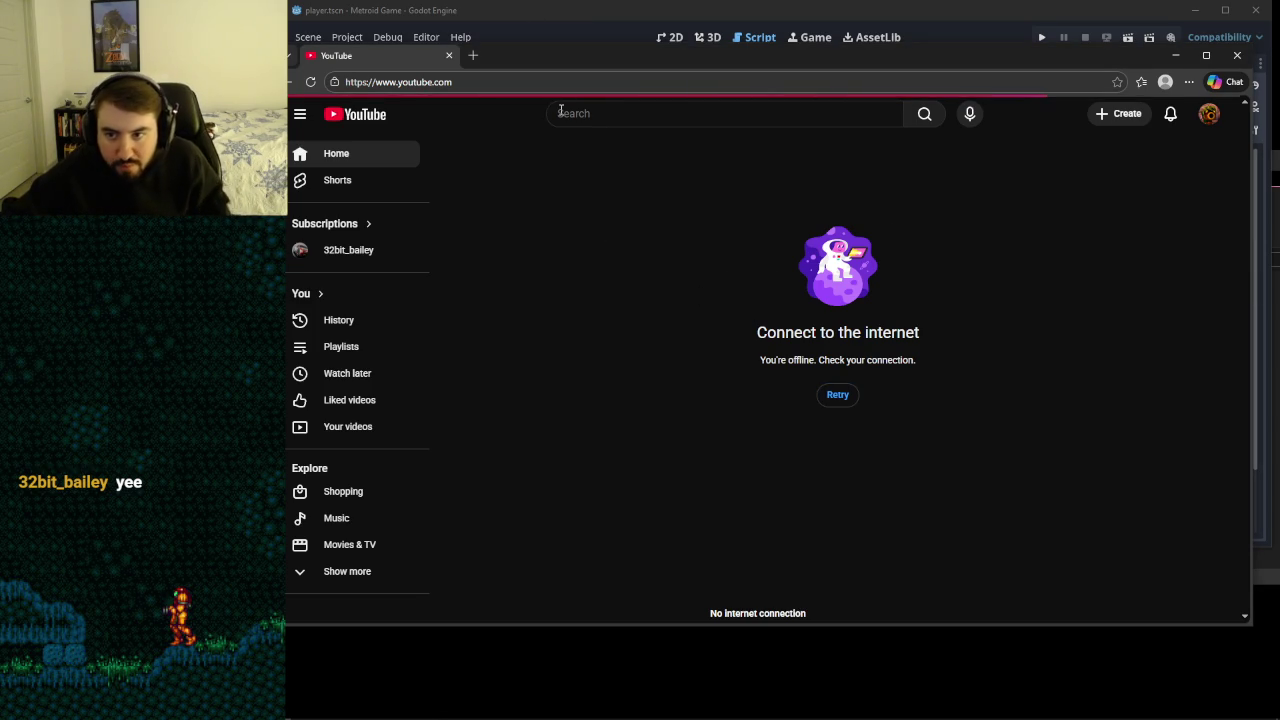
click(405, 718)
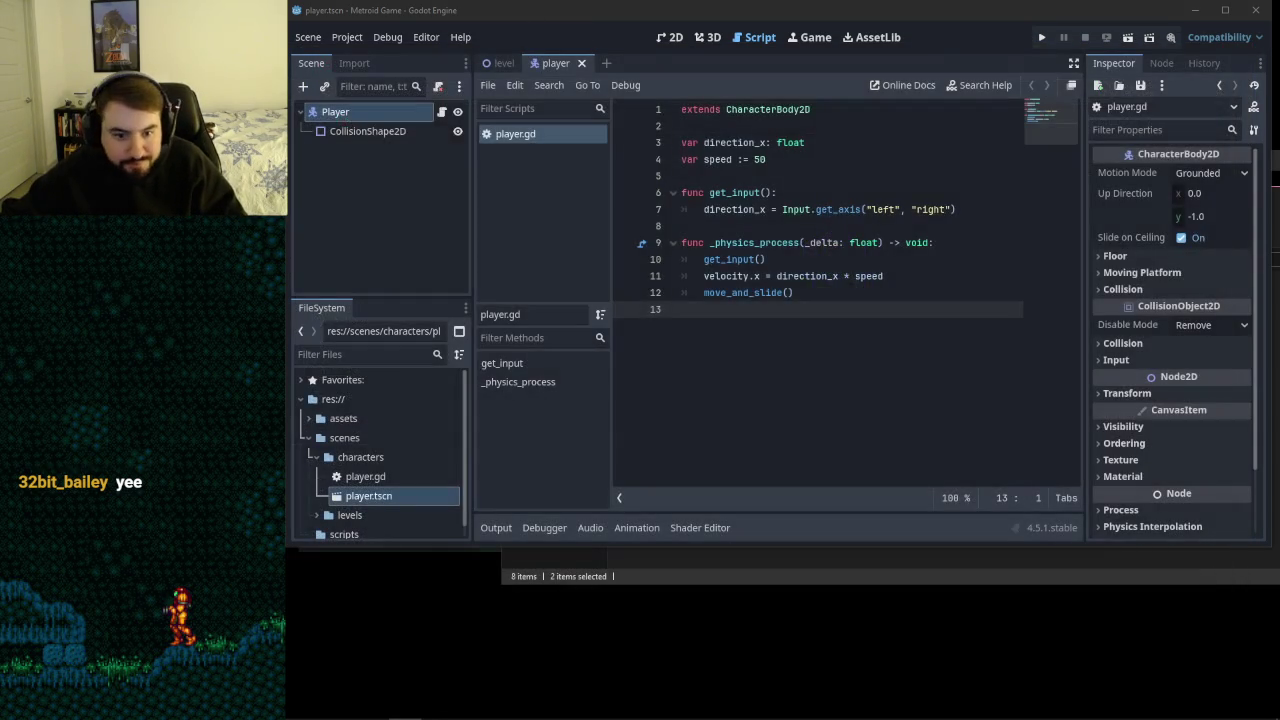
click(405, 708)
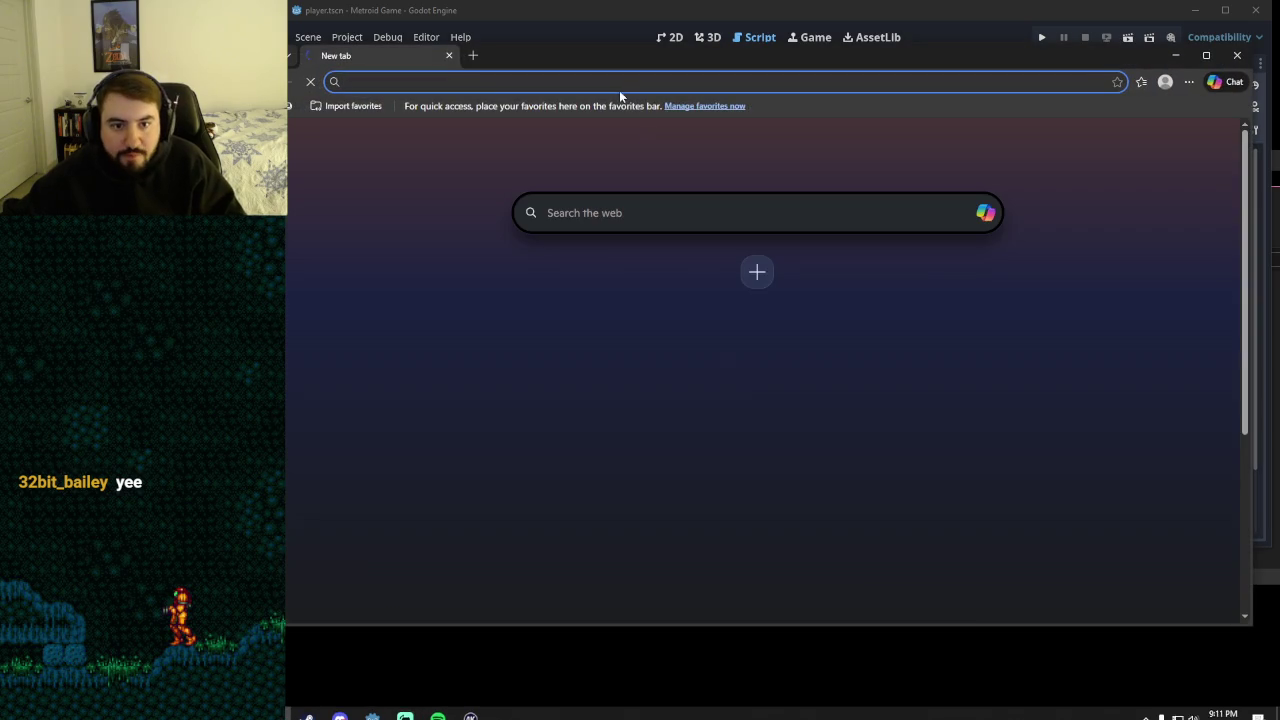
text(you)
key(Return)
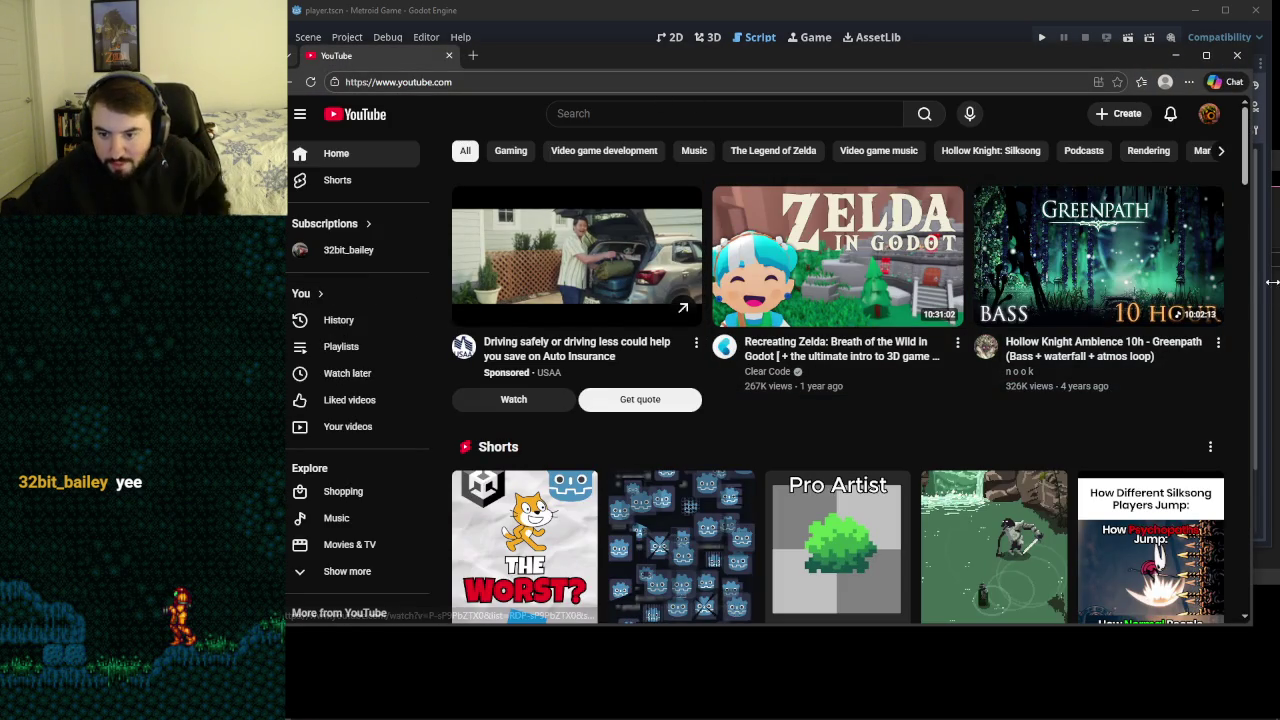
- Scroll down through the YouTube home feed, then reload it with F5 for fresh recommendations
scroll(1238, 266, down, 5)
scroll(1238, 266, up, 1)
scroll(1238, 266, down, 7)
scroll(1238, 266, up, 1)
scroll(1238, 266, down, 5)
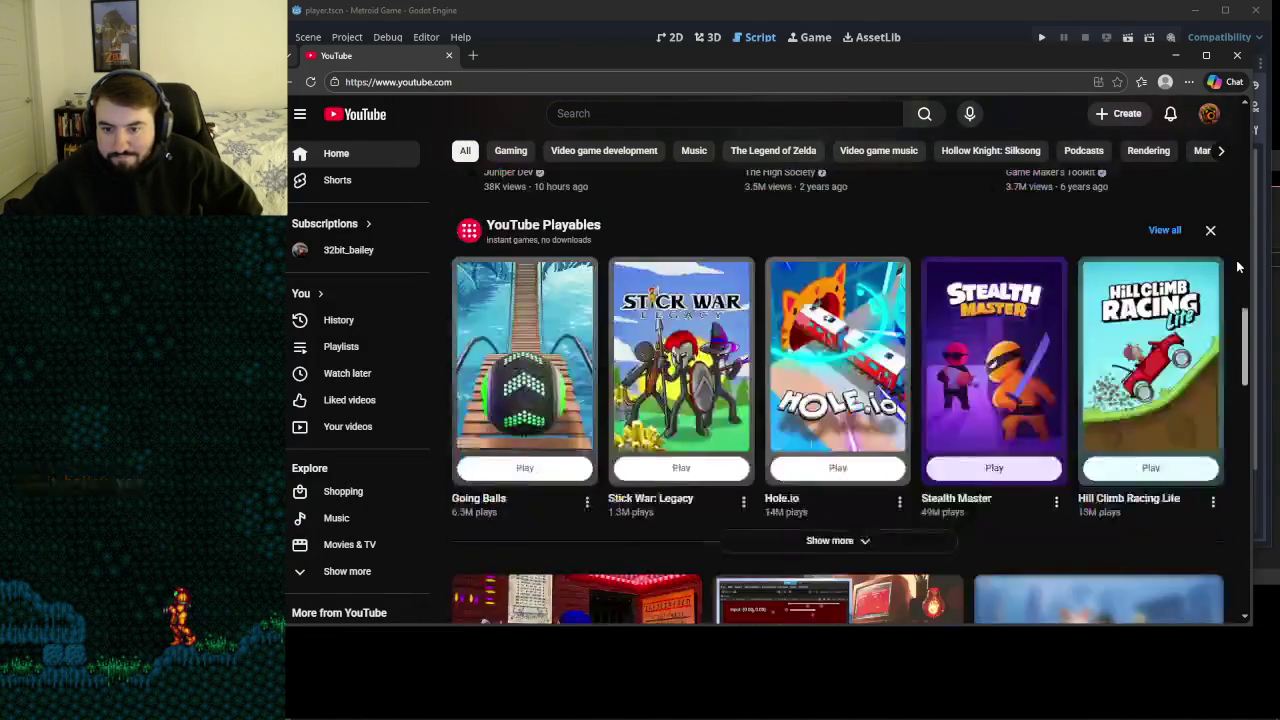
scroll(1238, 266, down, 2)
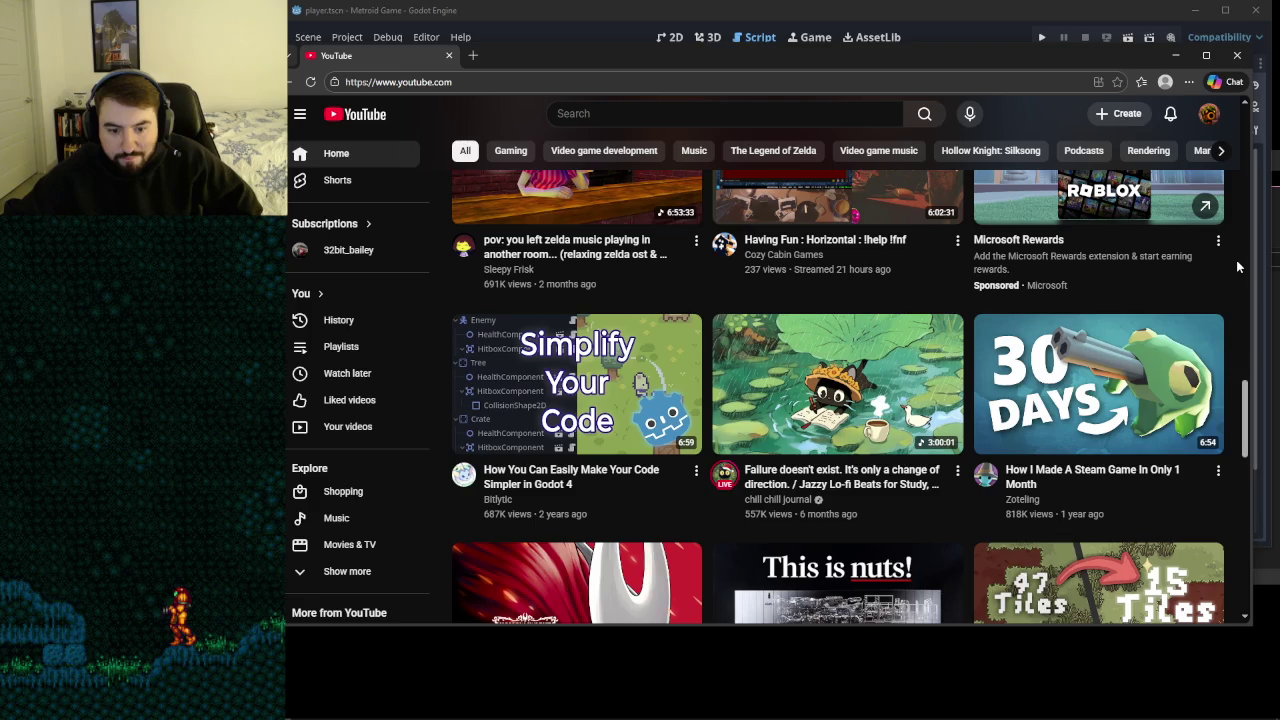
scroll(1238, 266, down, 2)
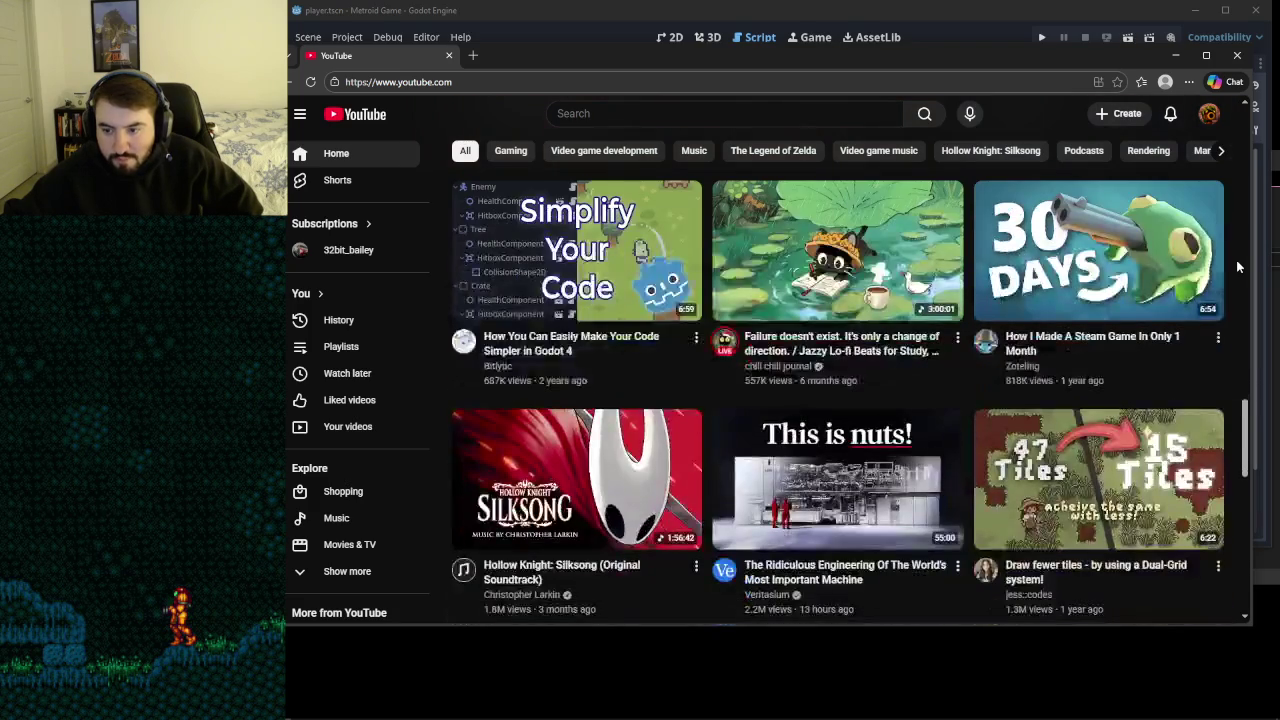
scroll(1238, 266, down, 1)
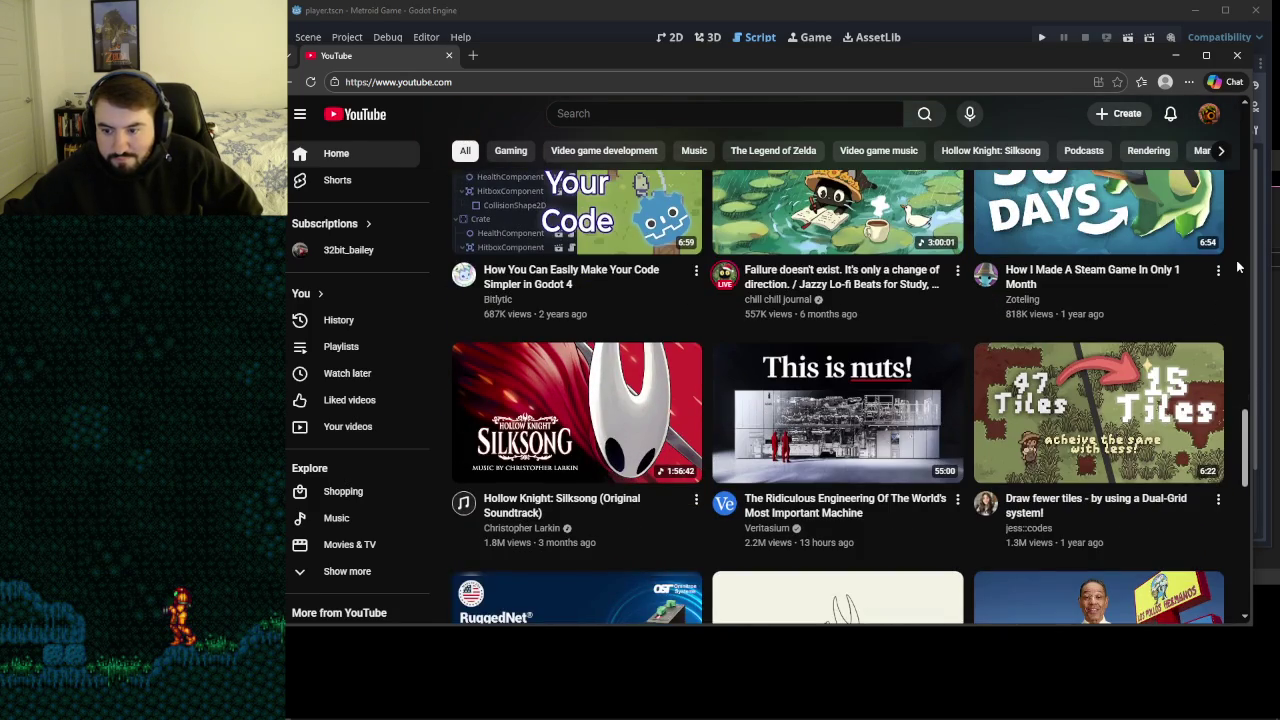
scroll(1237, 266, down, 1)
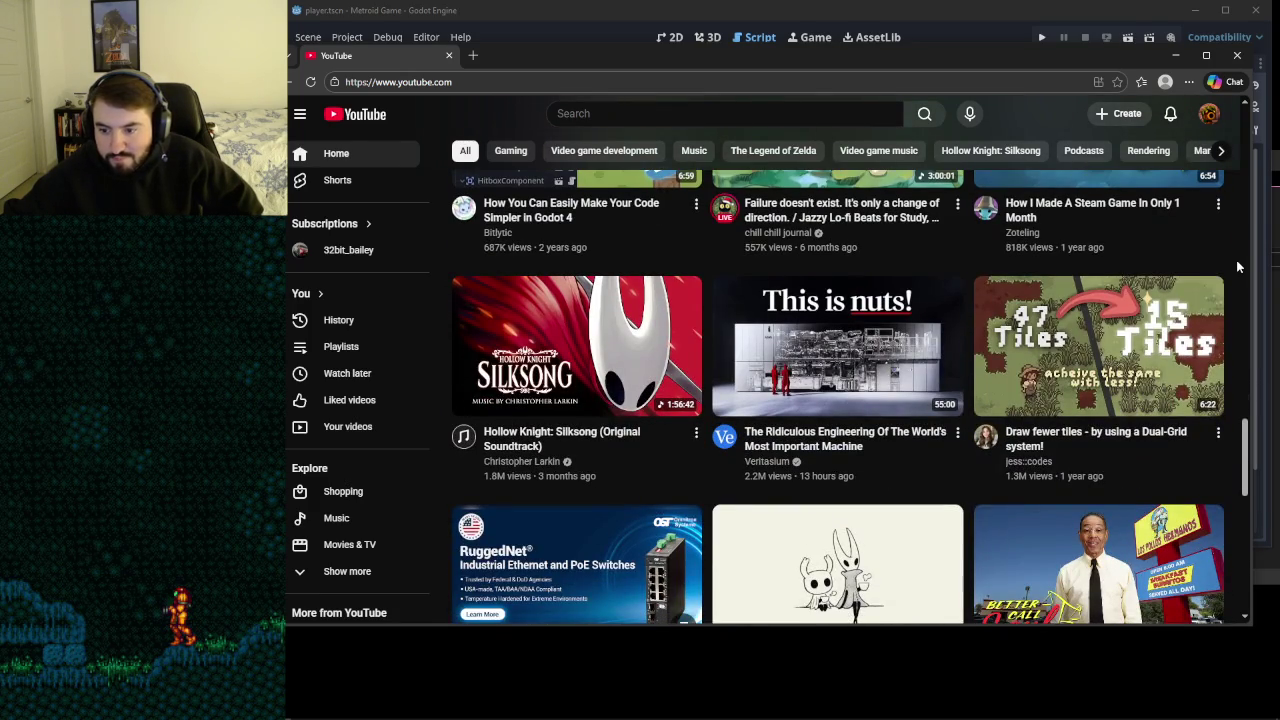
scroll(1237, 266, down, 3)
scroll(1237, 266, down, 3)
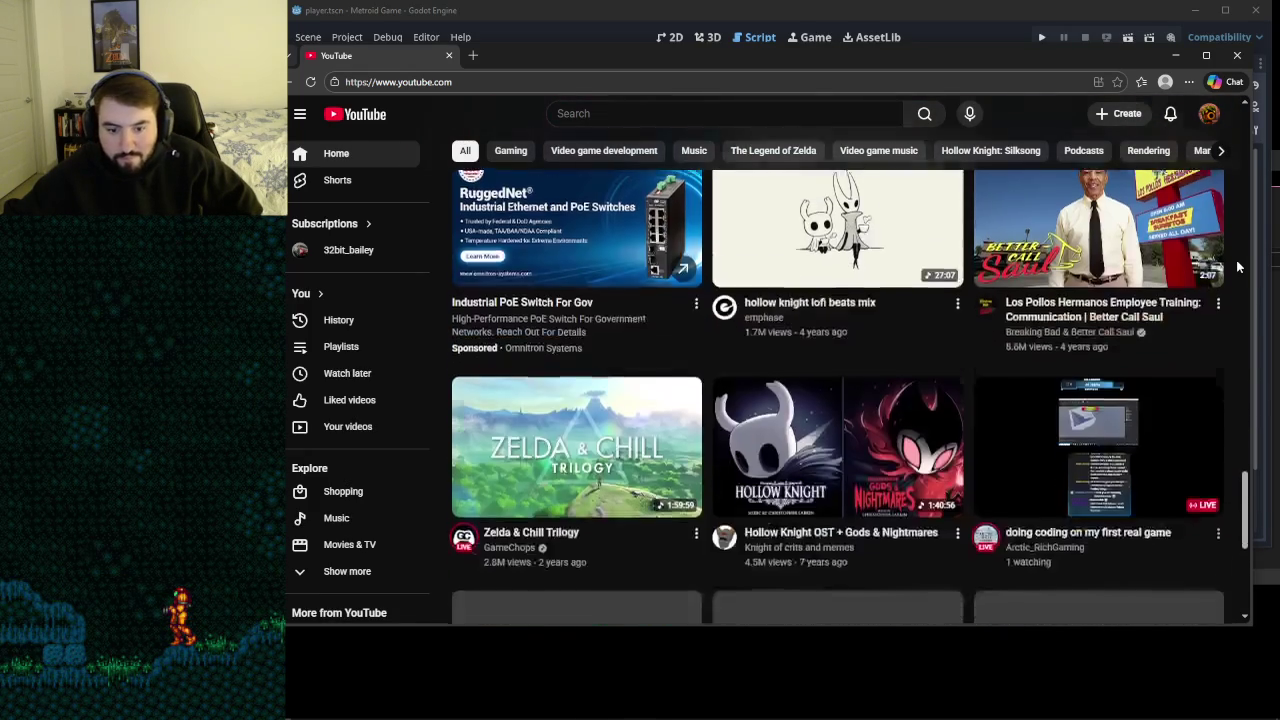
scroll(1237, 266, down, 1)
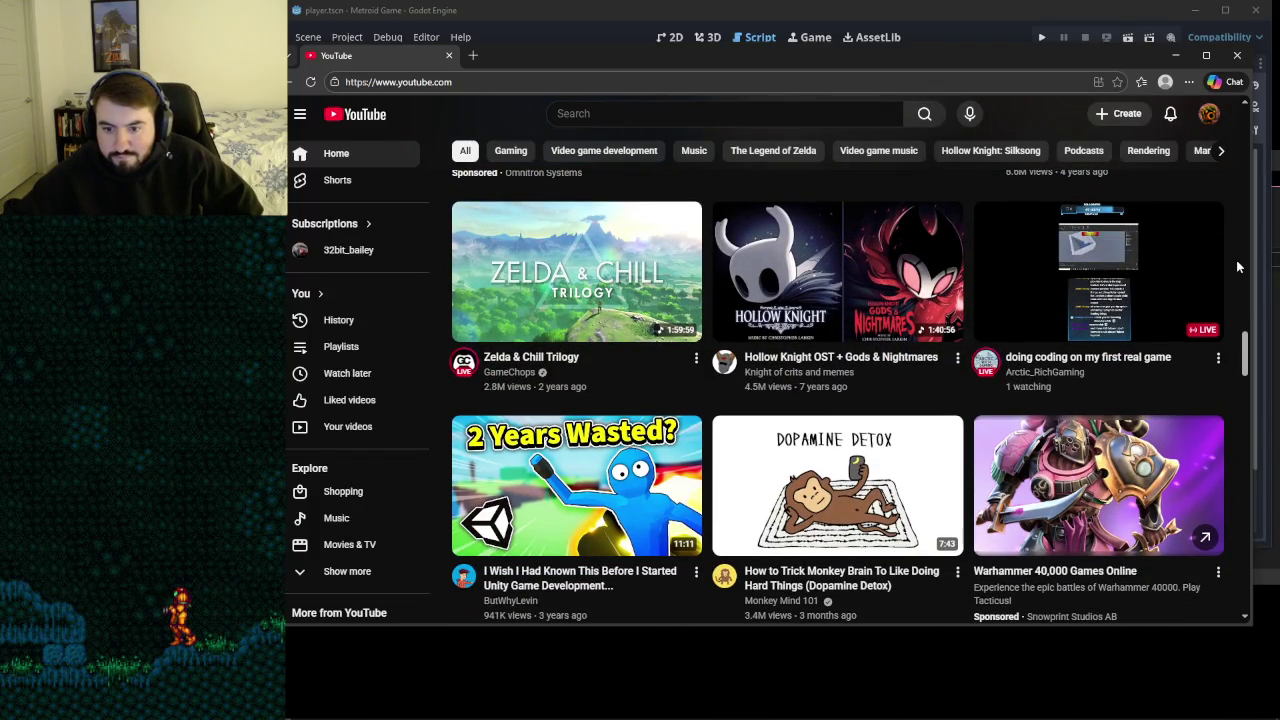
scroll(1237, 266, down, 2)
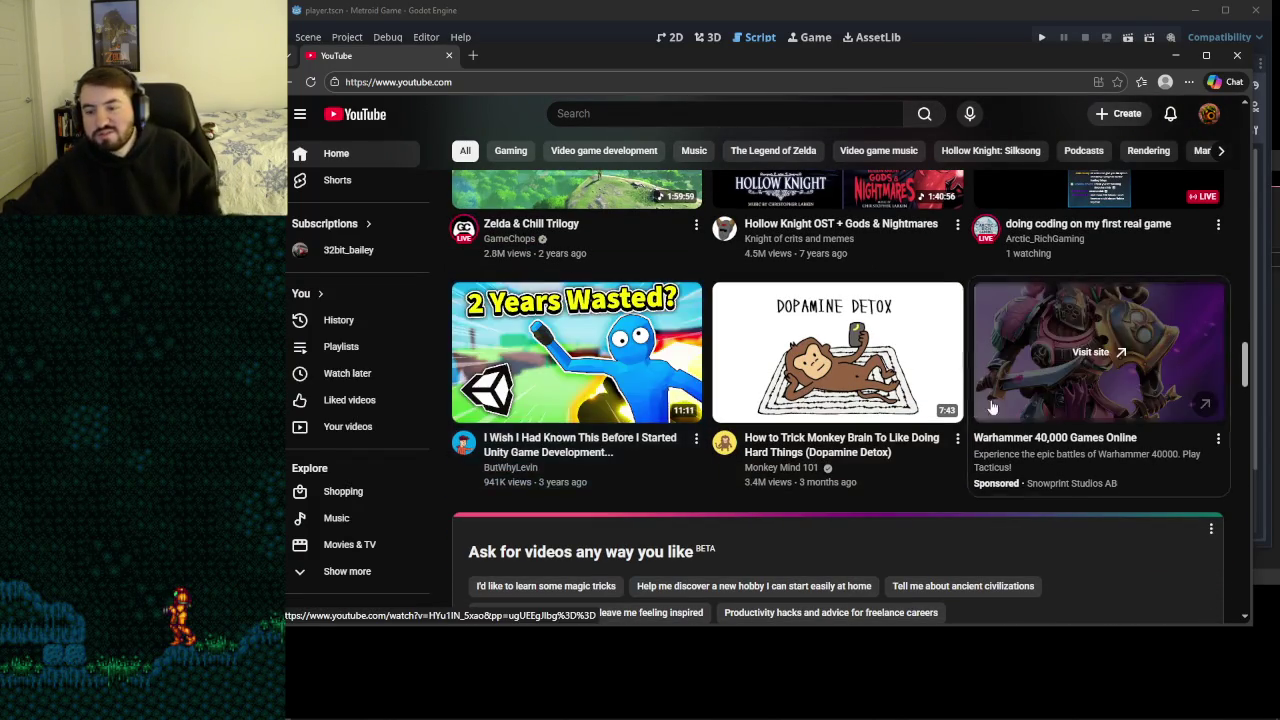
scroll(995, 400, down, 8)
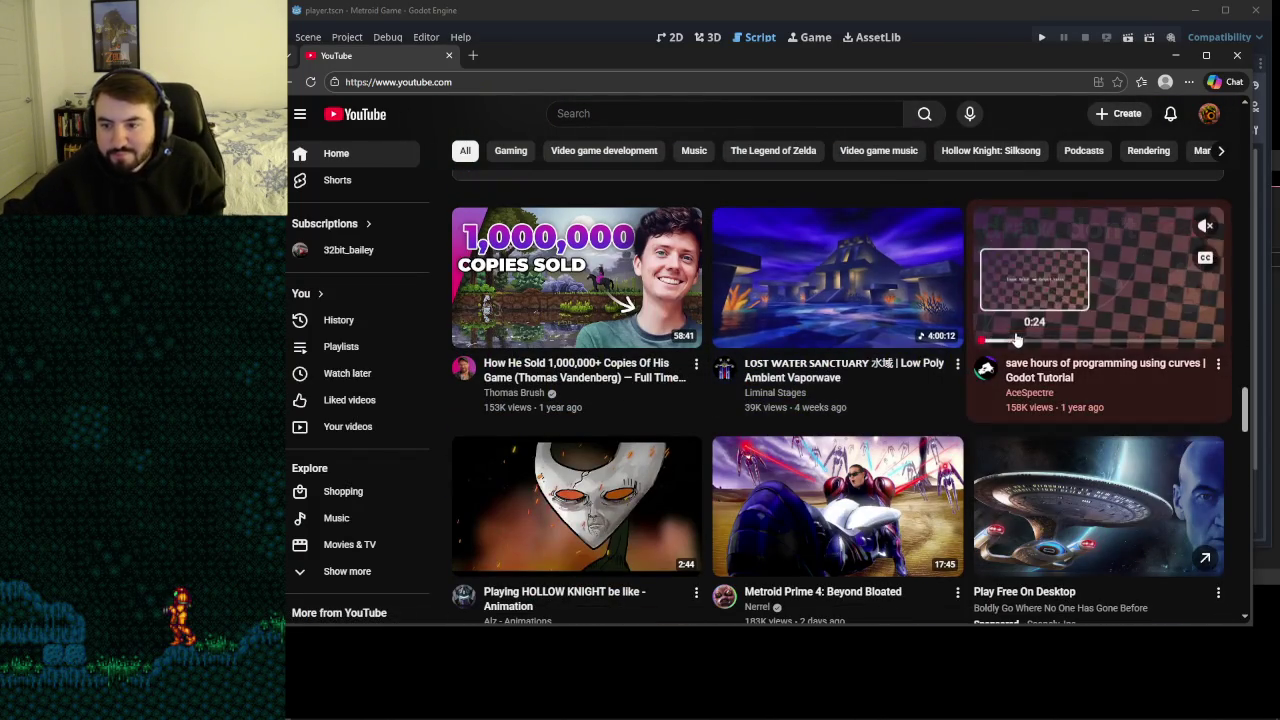
scroll(1017, 340, down, 3)
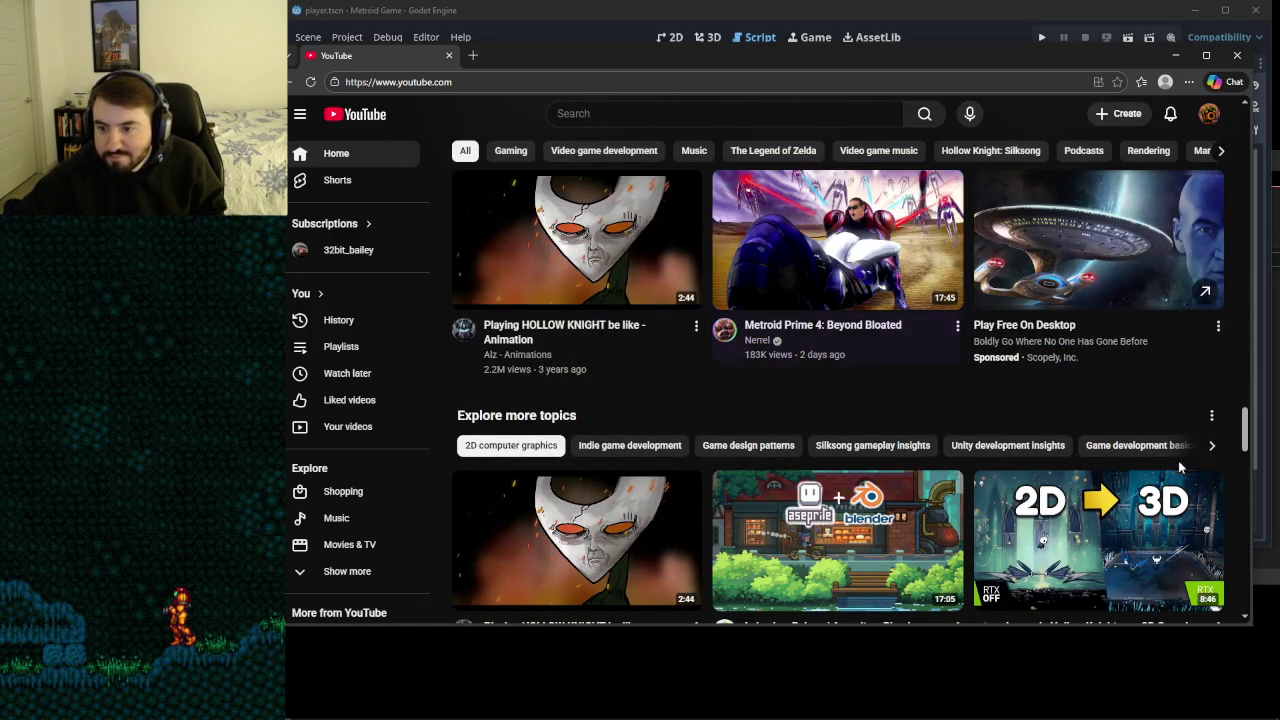
scroll(1188, 472, down, 3)
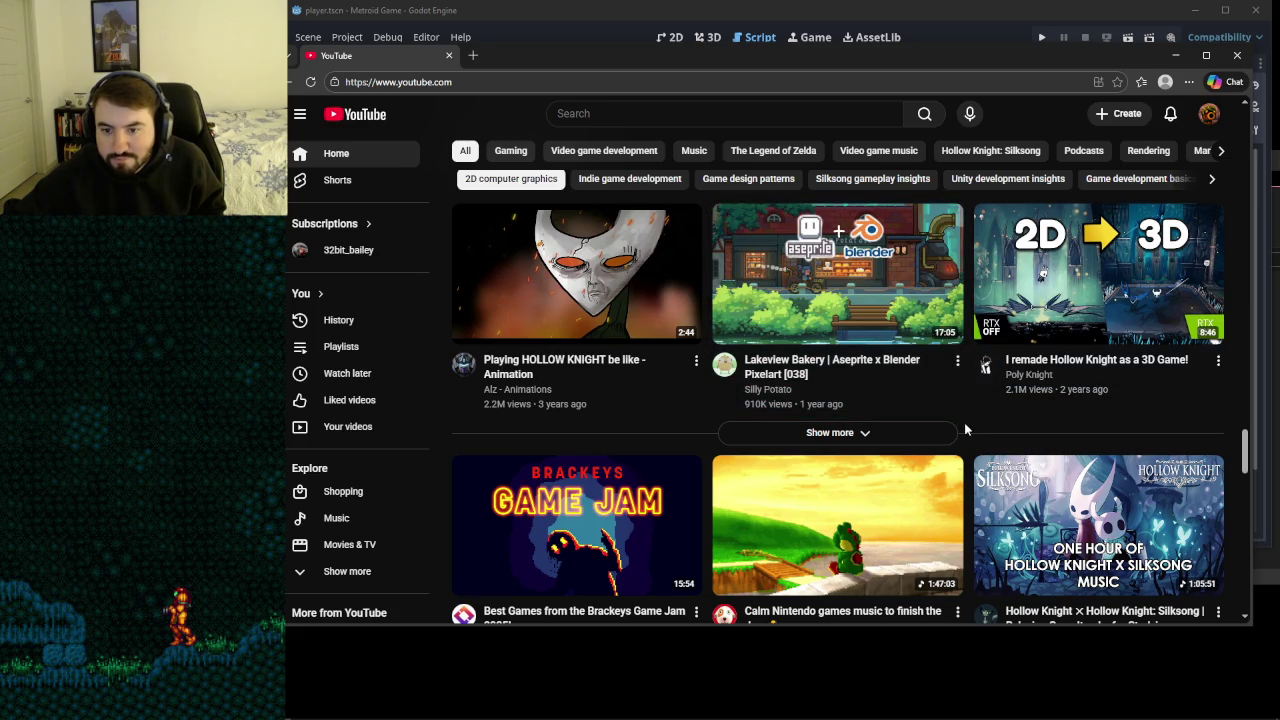
scroll(964, 422, down, 2)
scroll(968, 428, down, 1)
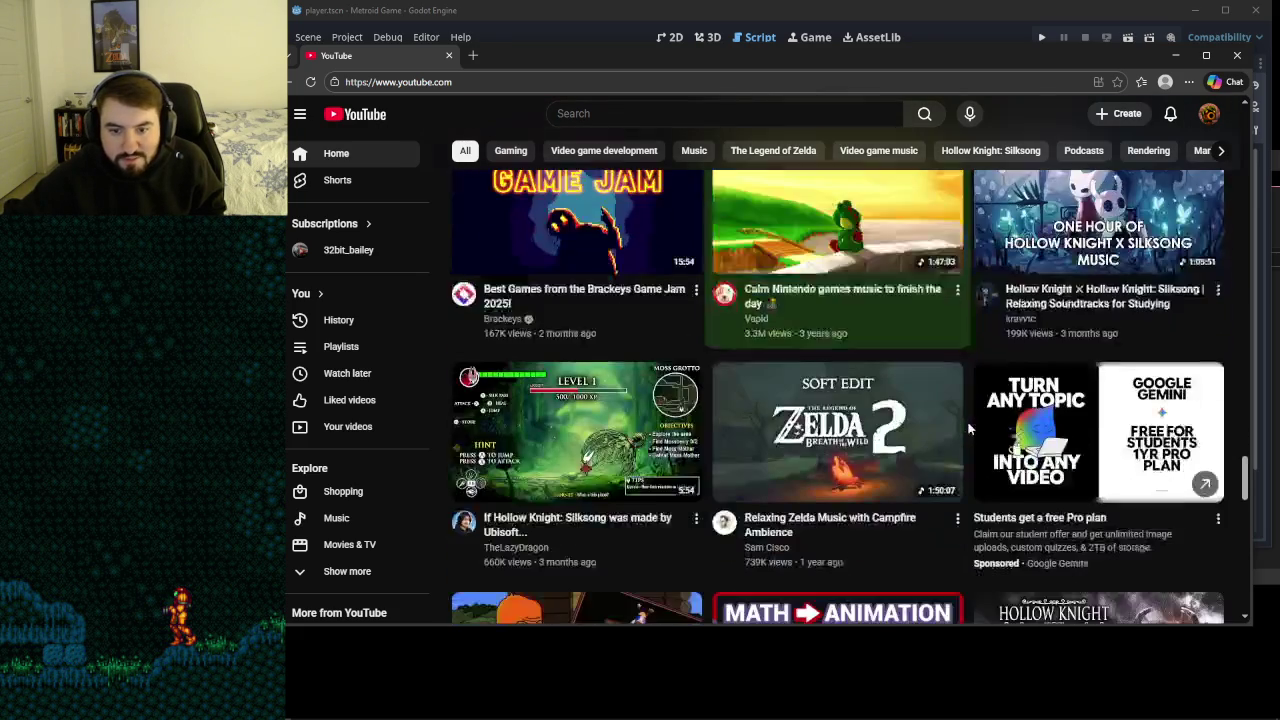
scroll(968, 428, down, 3)
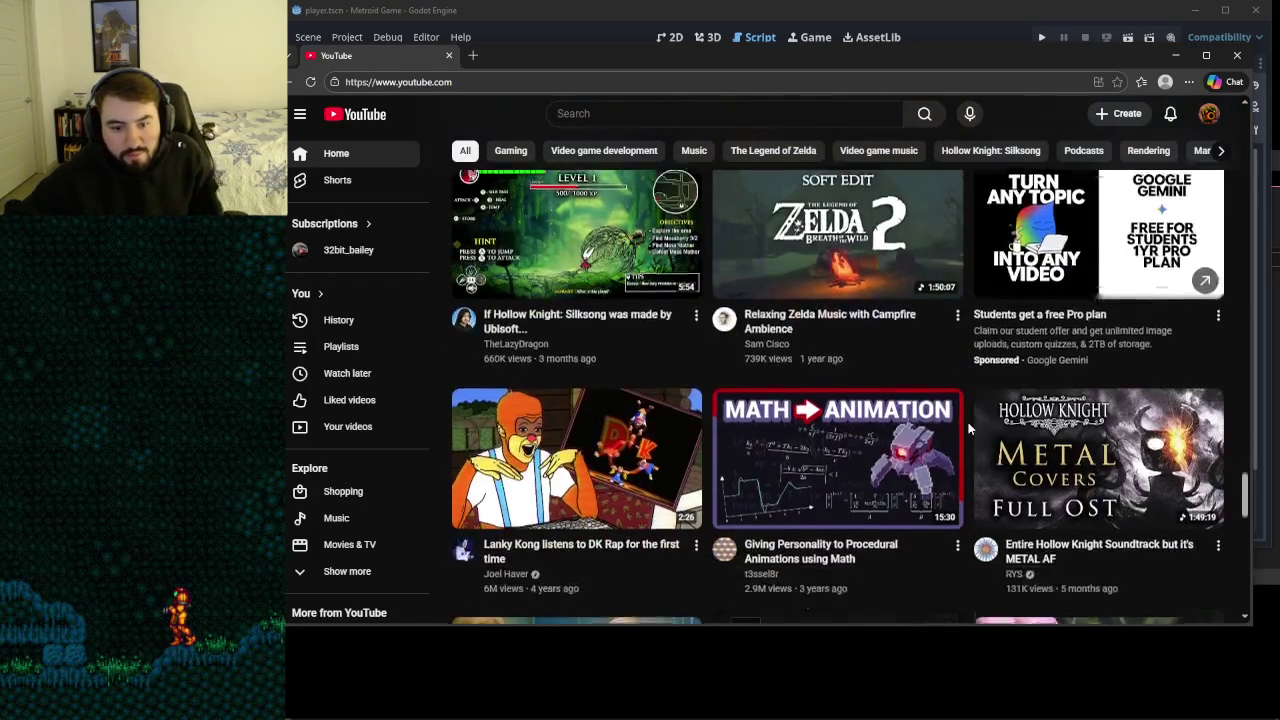
scroll(968, 428, down, 5)
key(F5)
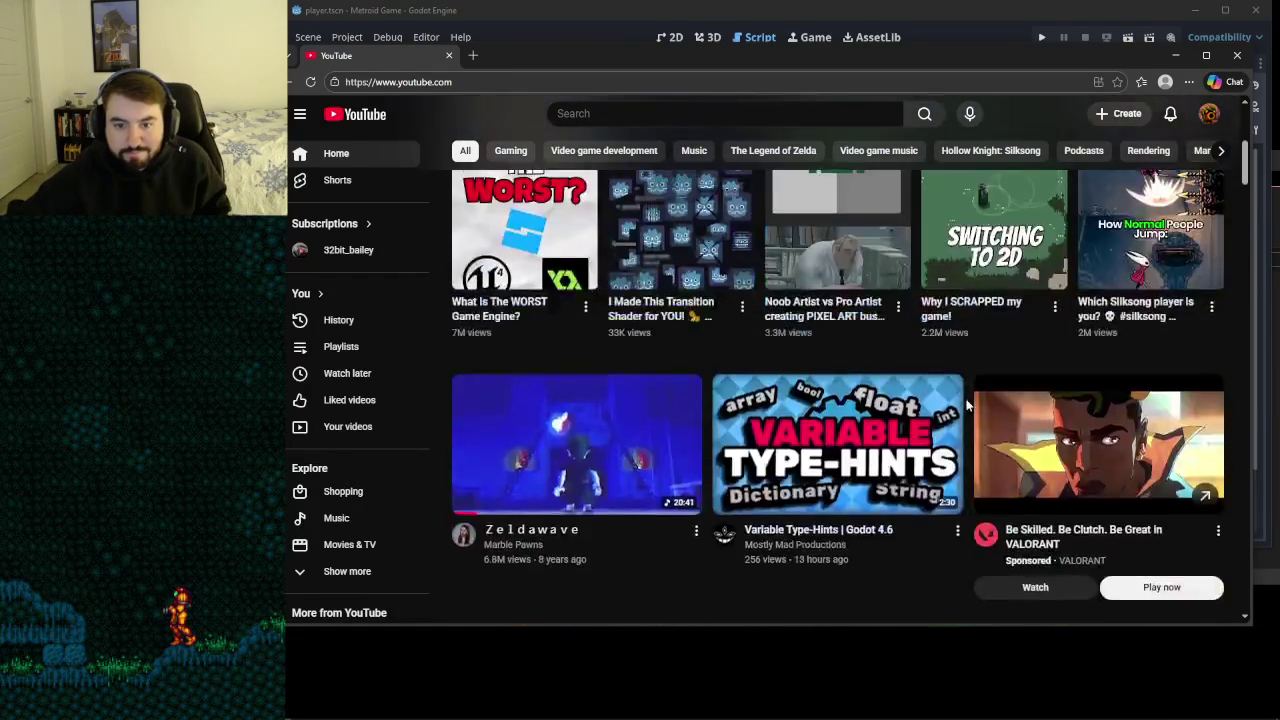
scroll(965, 397, down, 1)
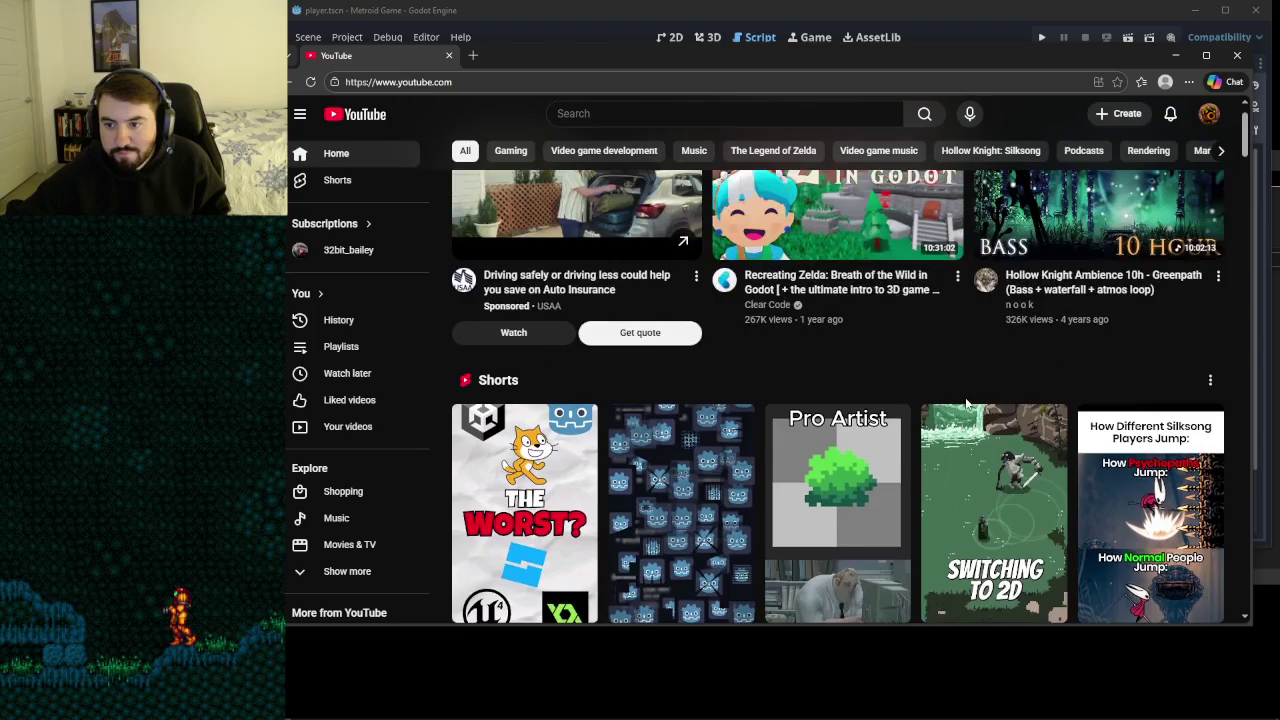
scroll(965, 397, up, 1)
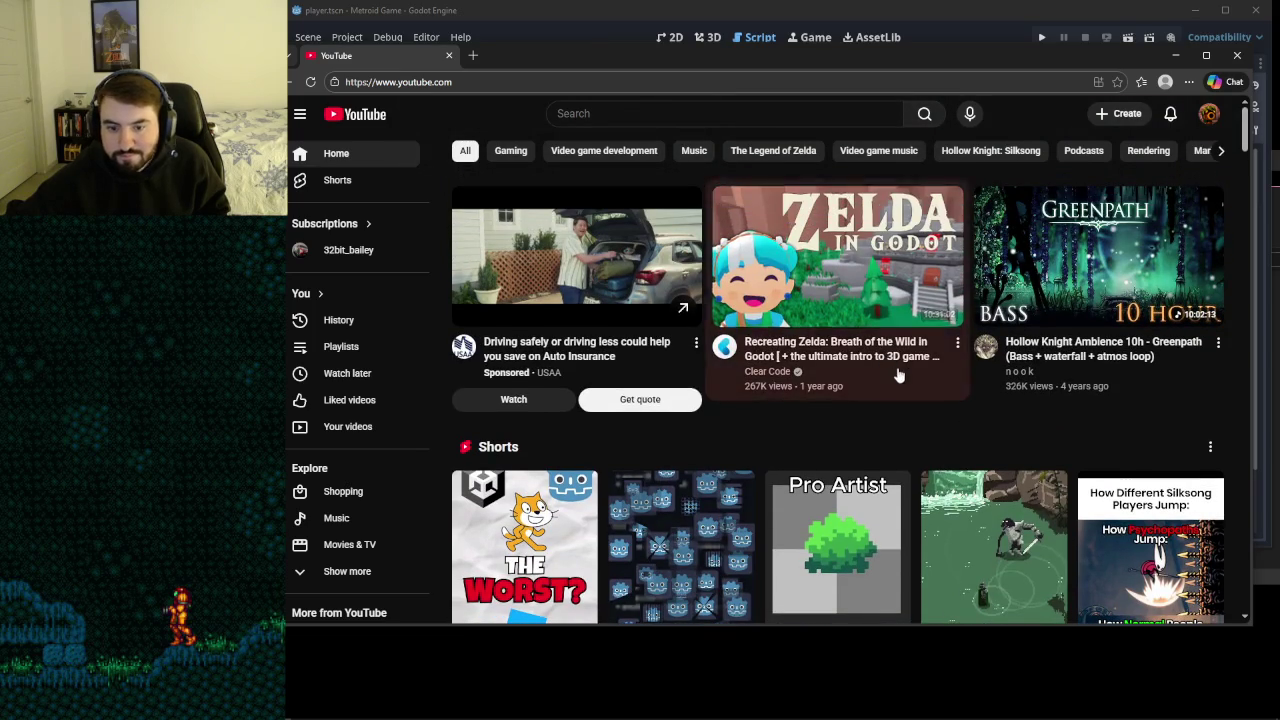
- Minimize Spotify, open the Zelda in Godot video, skip its ad, then open 'How To PROPERLY Start Making A Game'
mouse_move(386, 706)
click(437, 706)
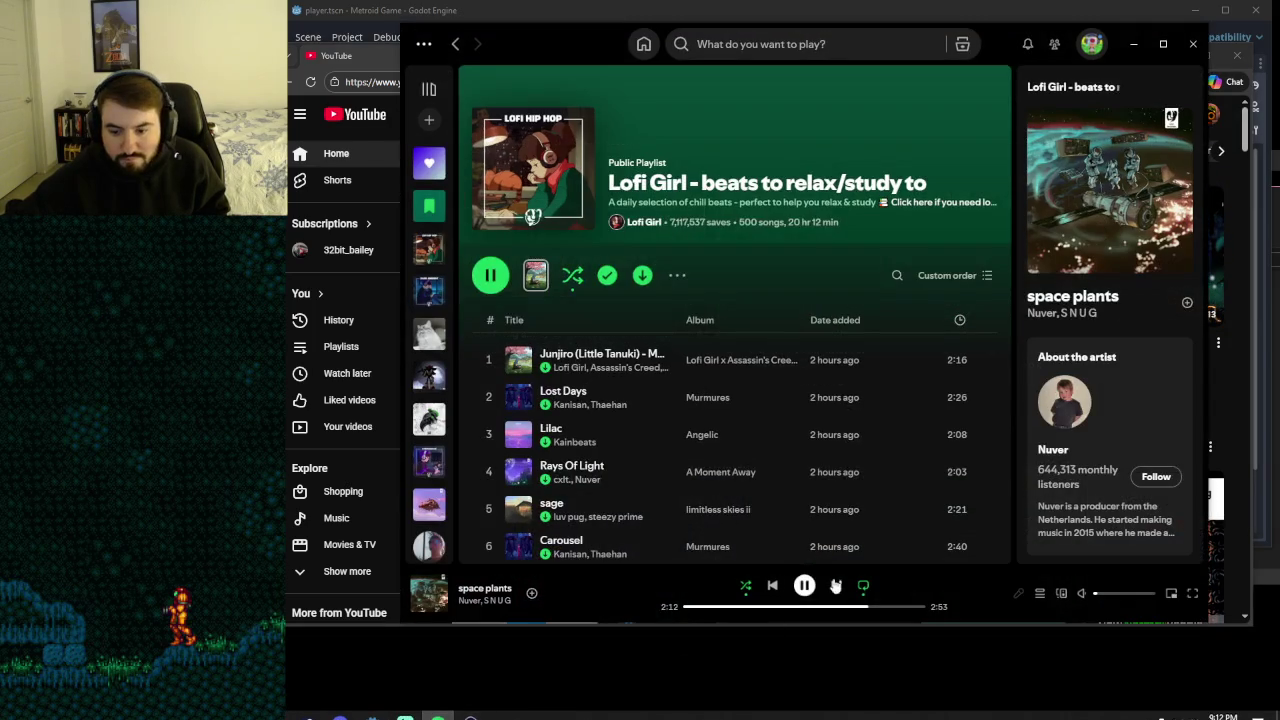
click(1133, 44)
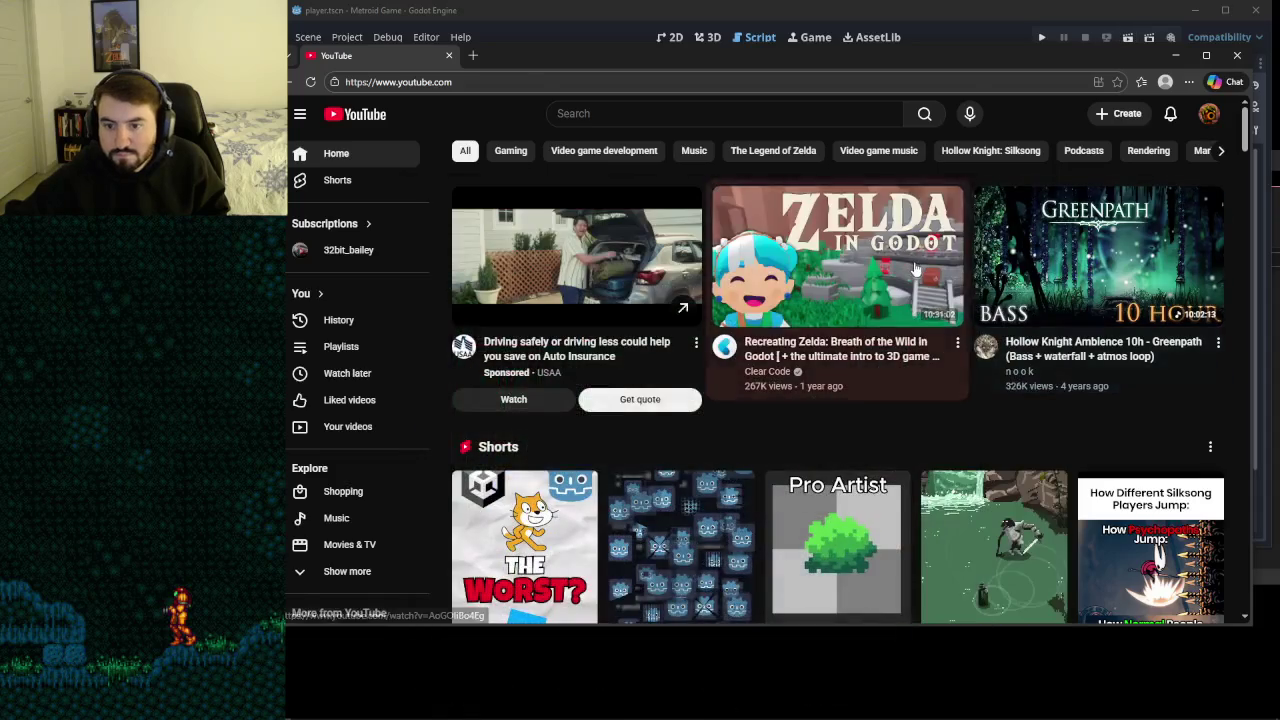
click(846, 377)
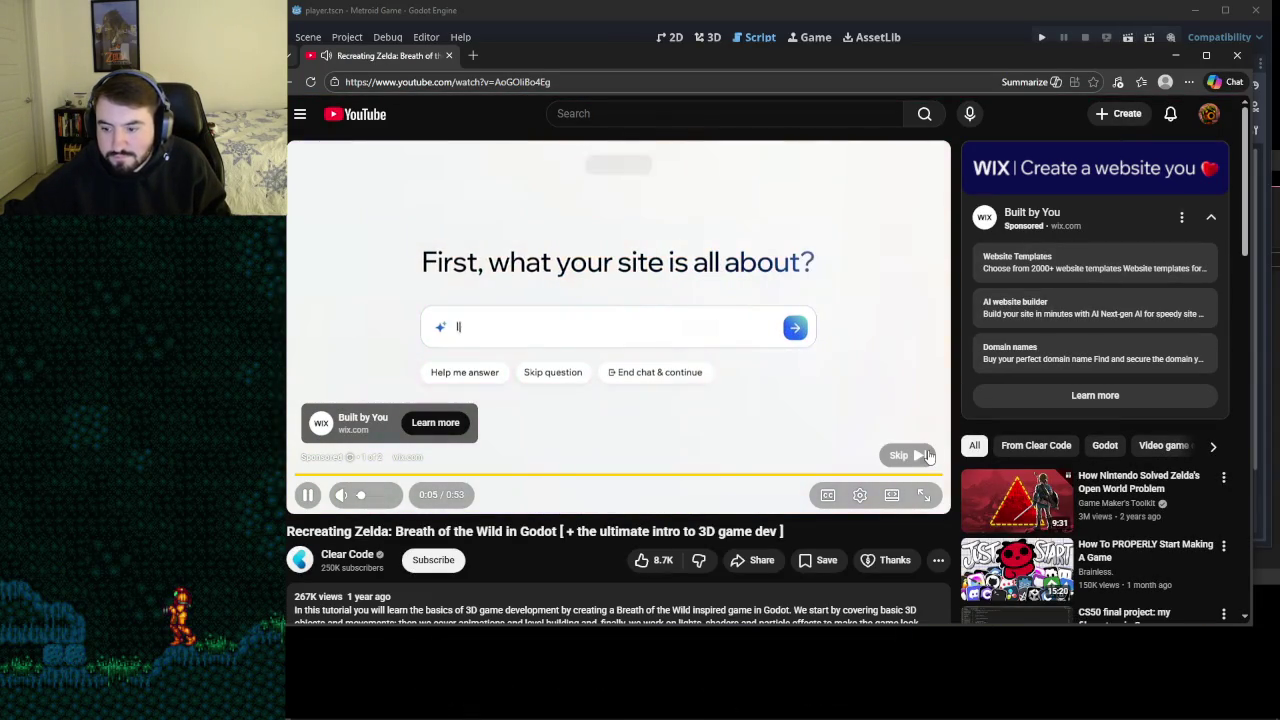
click(905, 452)
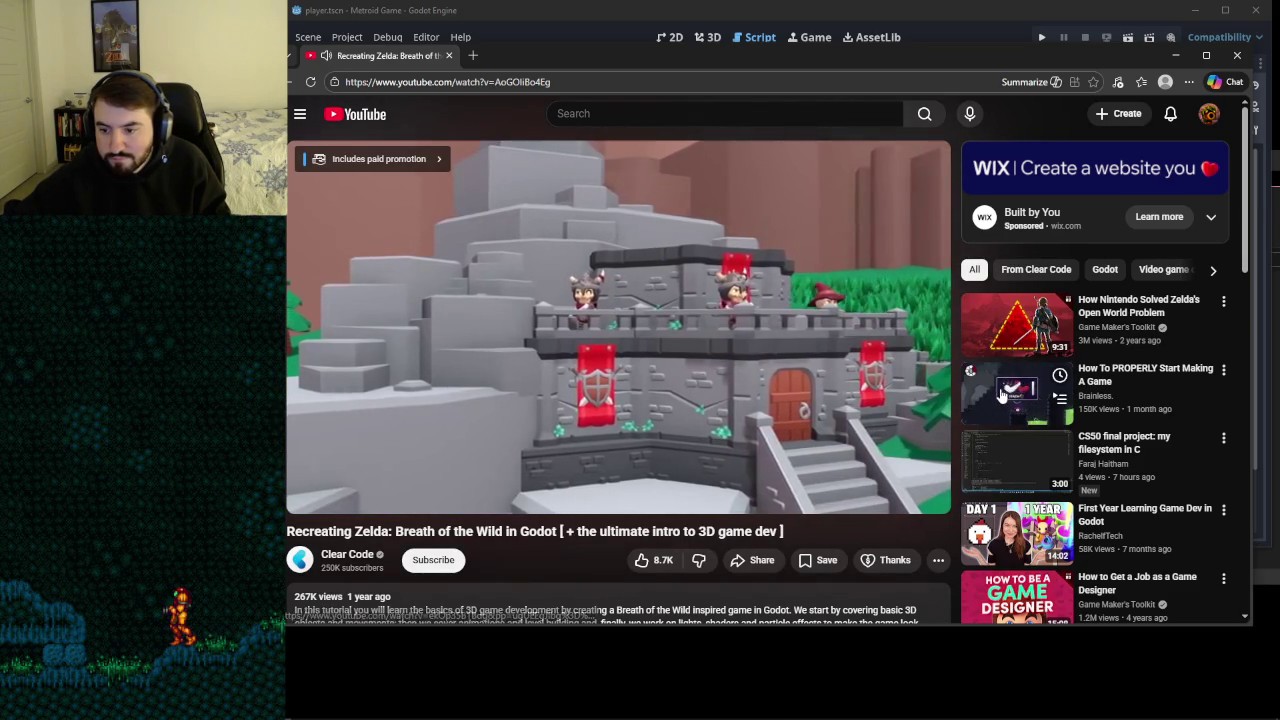
click(1100, 385)
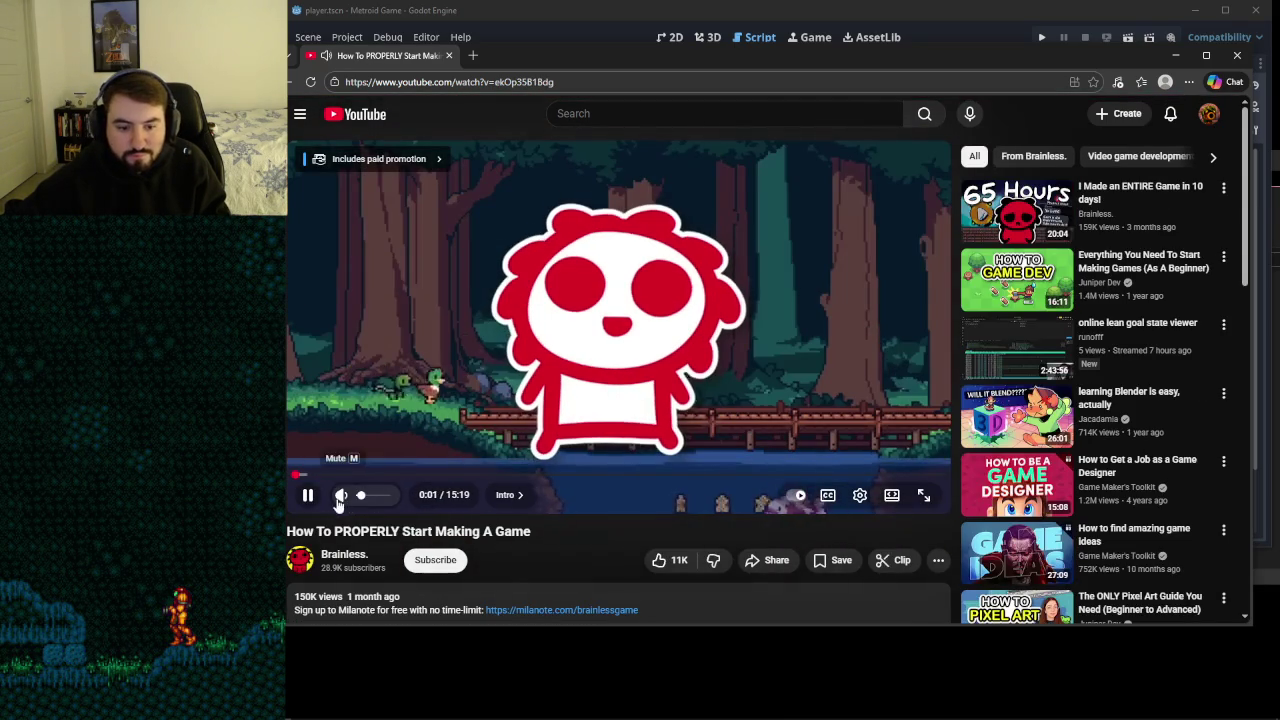
- Pause 'How To PROPERLY Start Making A Game' by clicking the video player
click(603, 320)
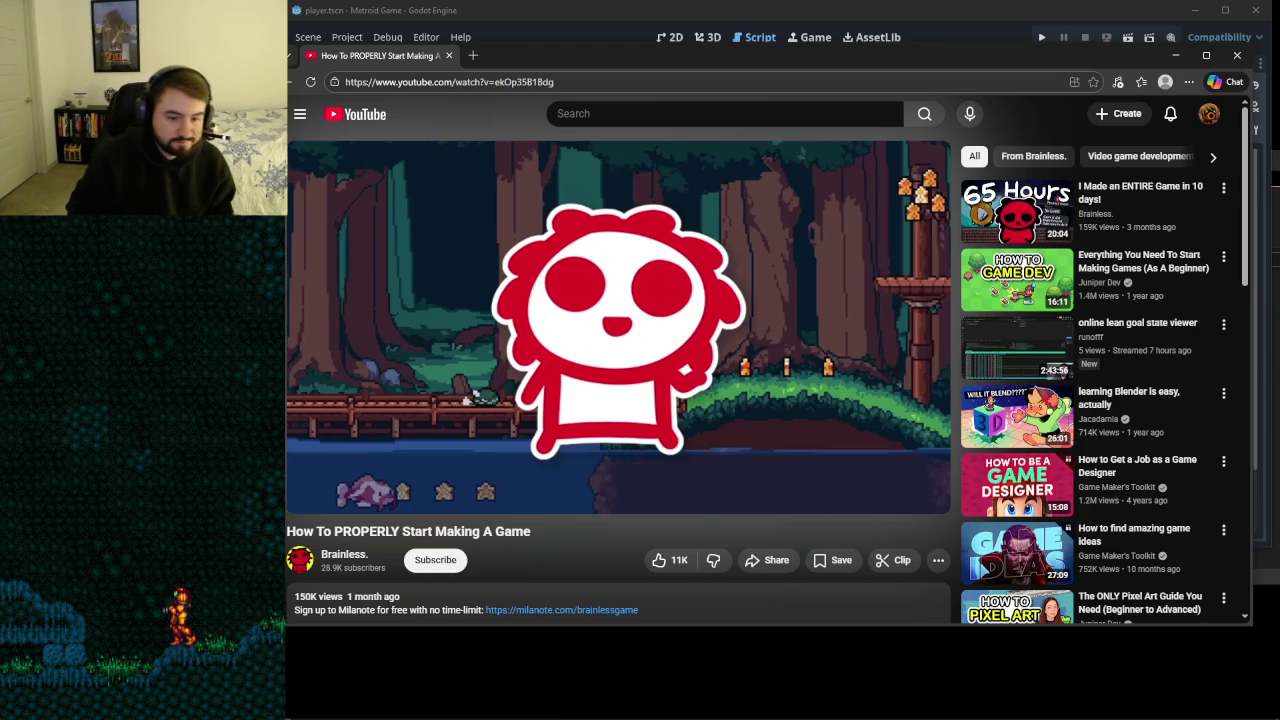
- Resume the paused game-making video with the spacebar
key(space)
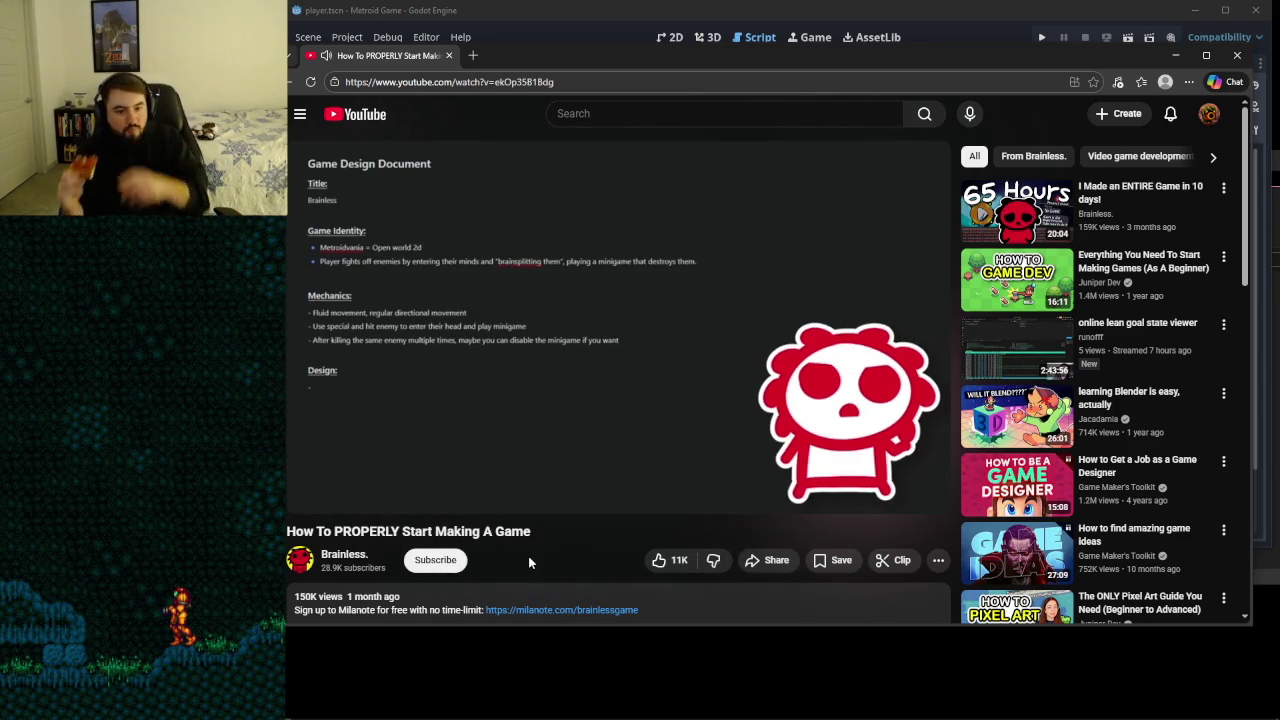
click(526, 345)
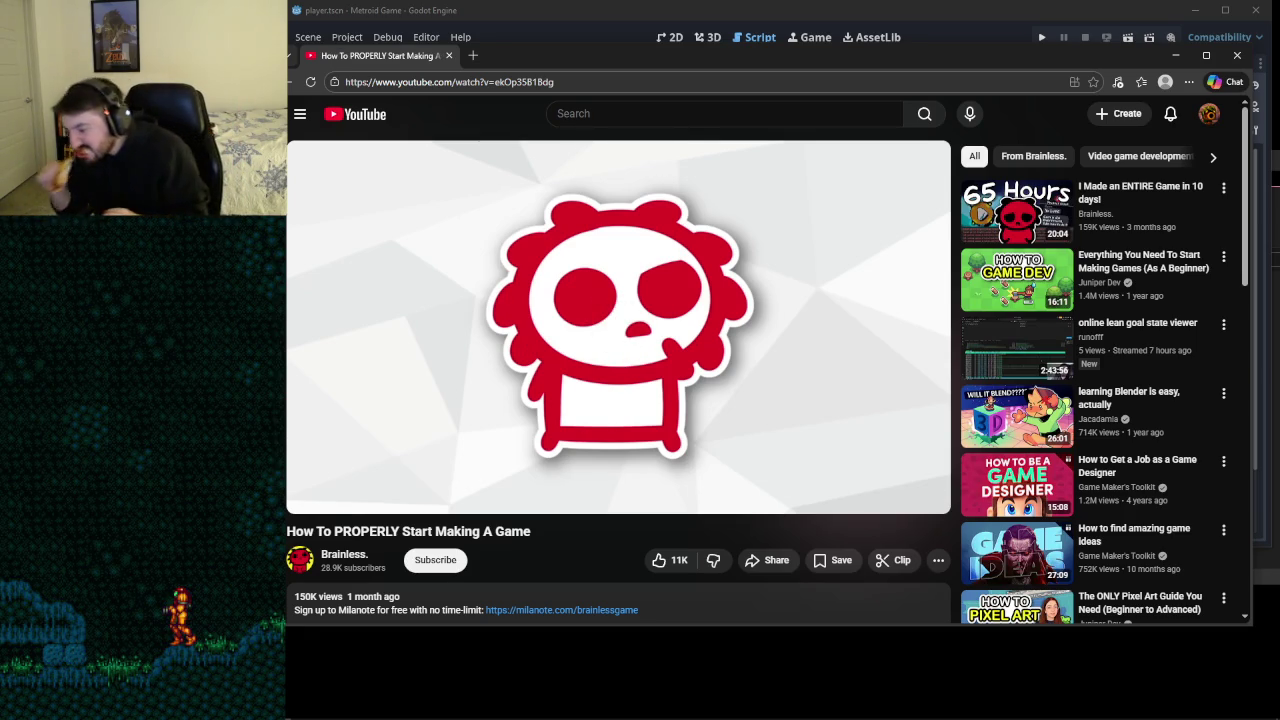
mouse_move(537, 313)
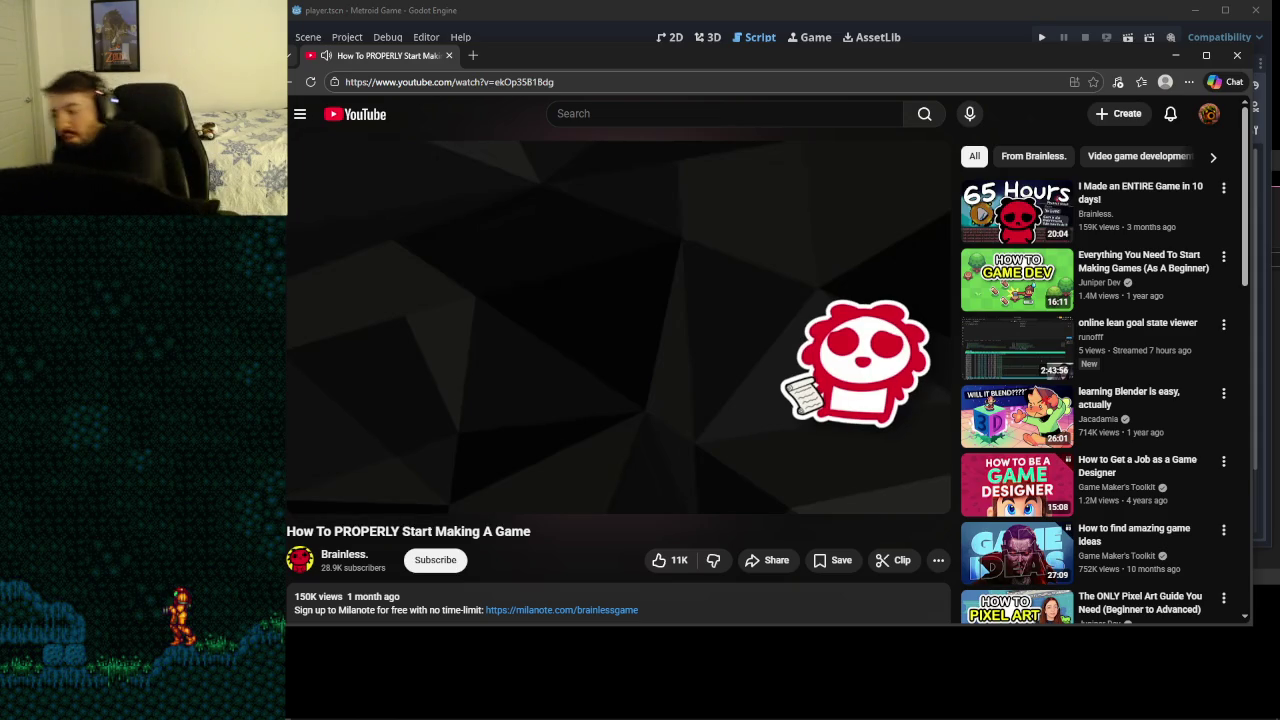
mouse_move(308, 710)
mouse_move(318, 475)
mouse_down()
mouse_move(478, 468)
mouse_move(480, 390)
mouse_up()
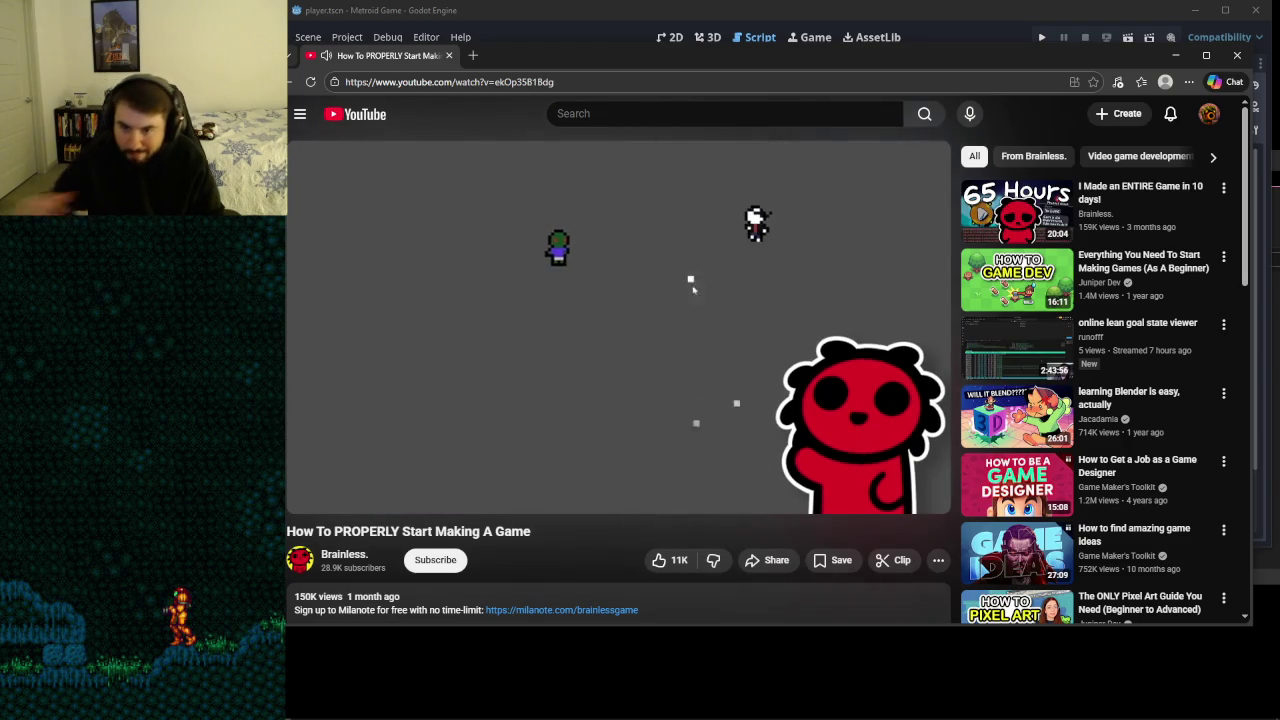
mouse_move(980, 340)
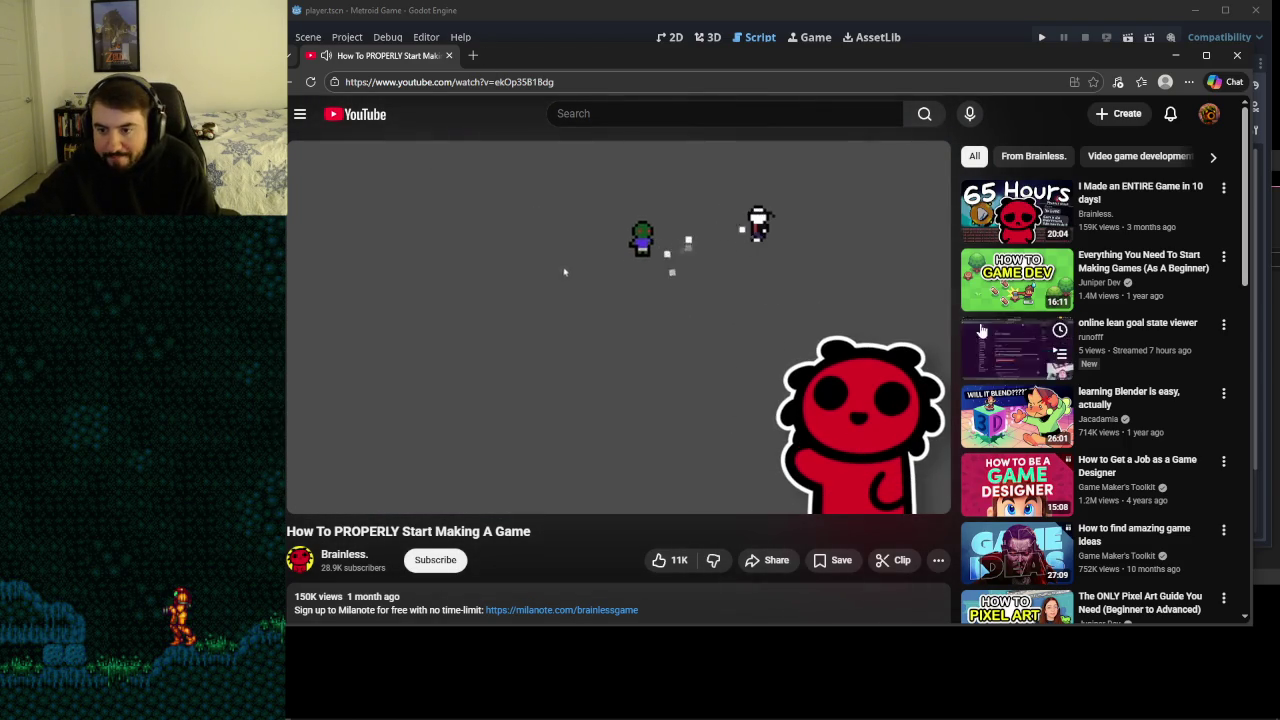
click(770, 351)
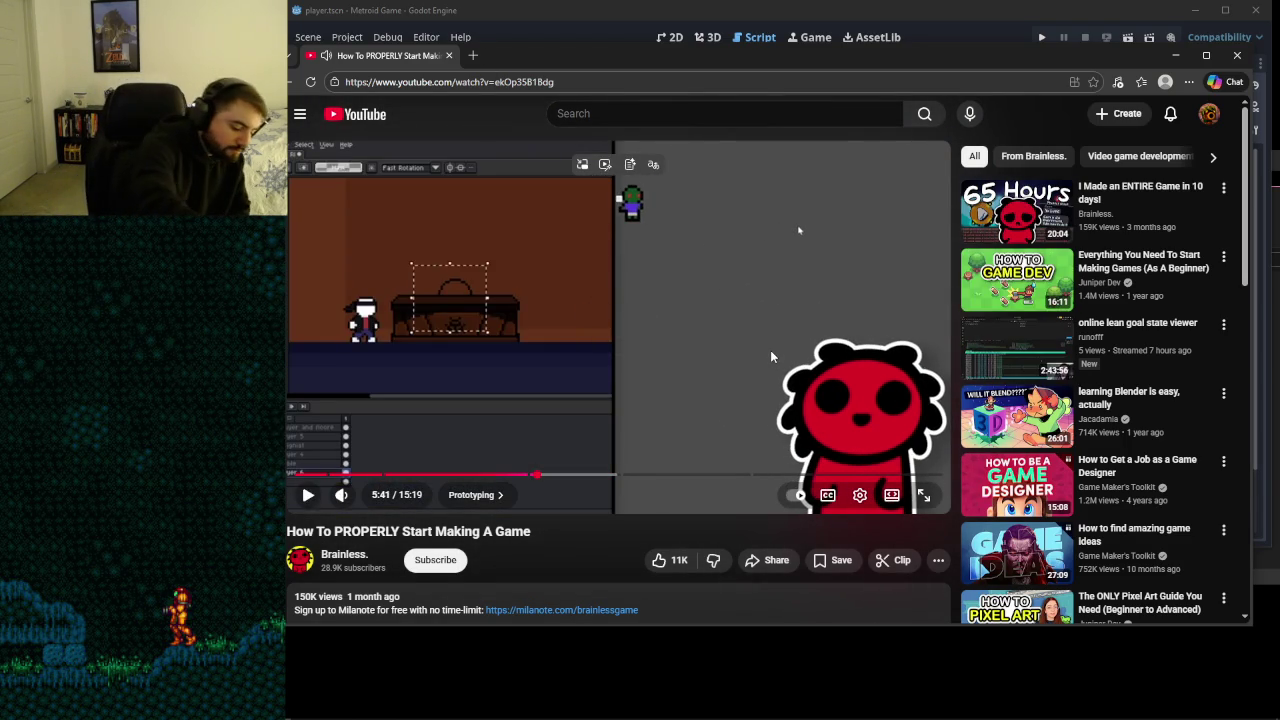
- Resume the game-making tutorial by clicking the video
click(782, 237)
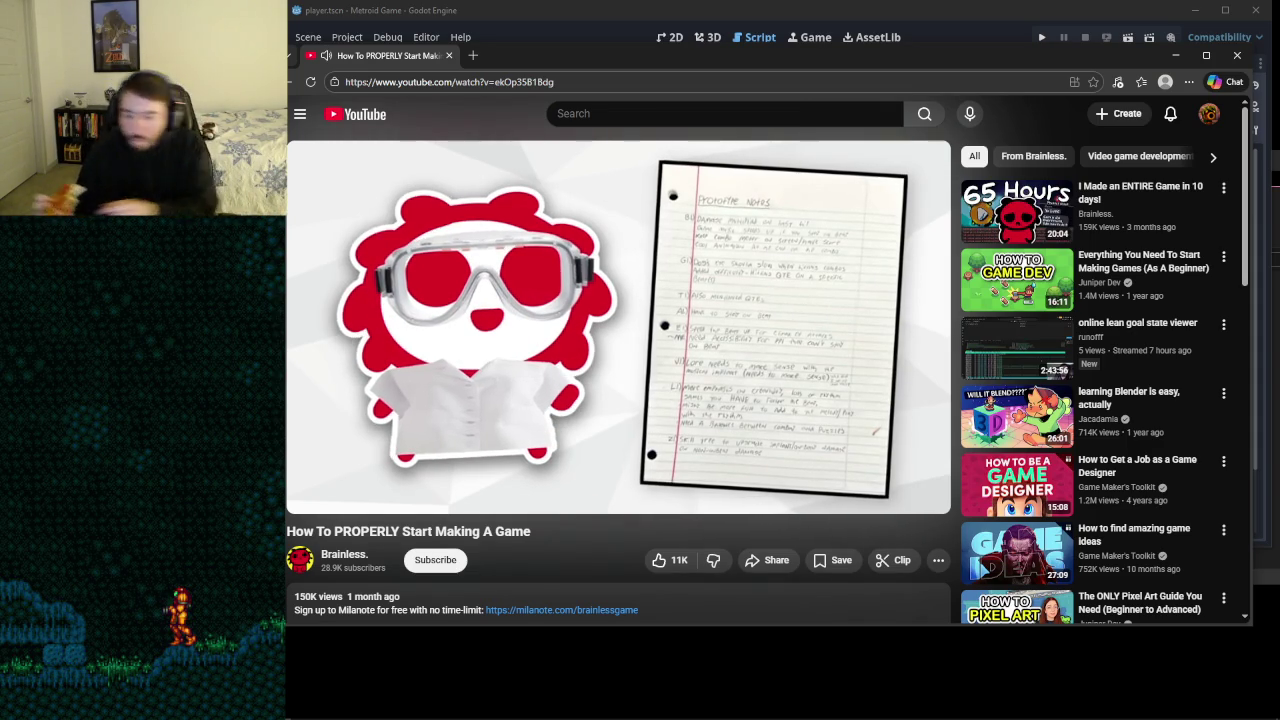
- Pause the YouTube tutorial at 7:09 and bring the OBS live chat window forward
mouse_move(822, 444)
click(792, 338)
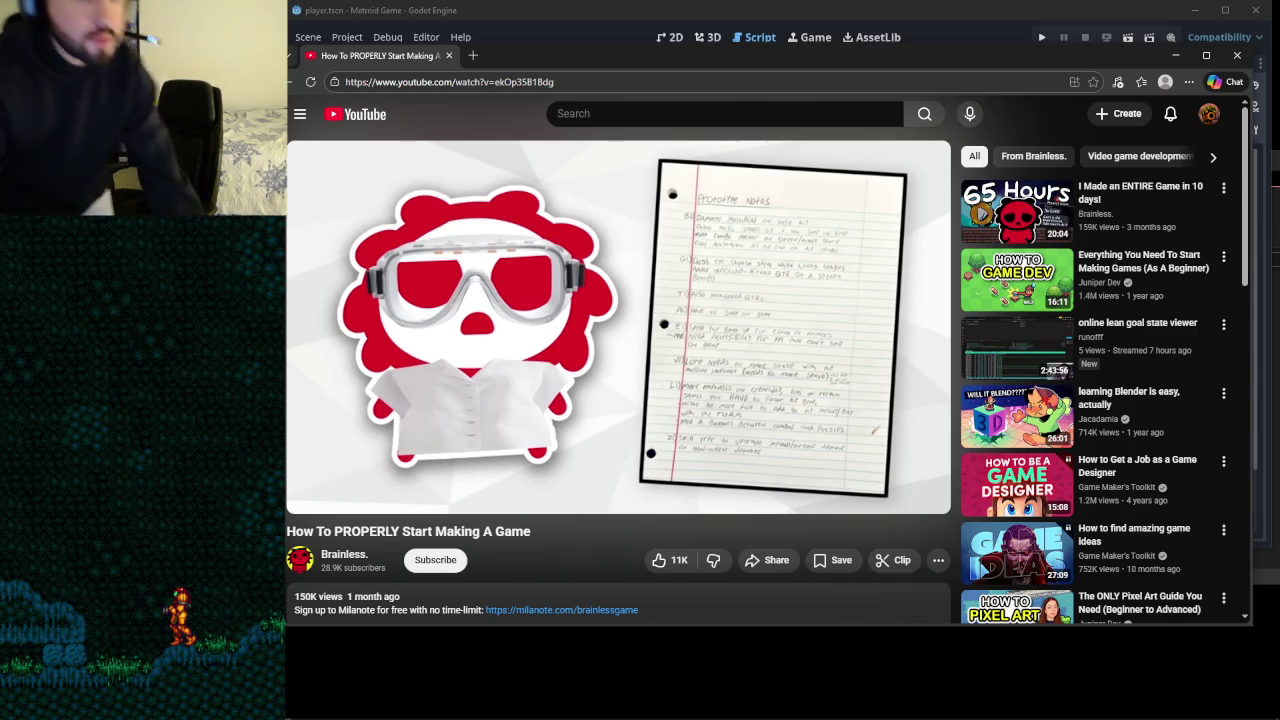
key(alt+Tab)
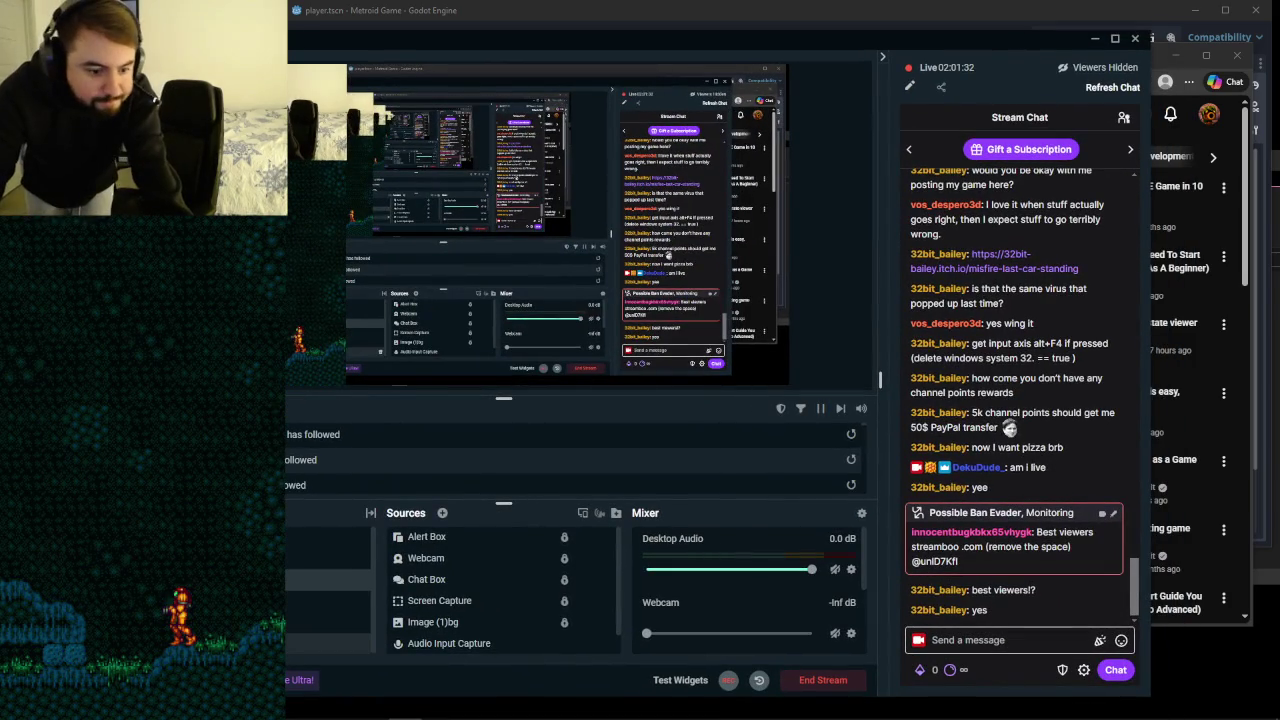
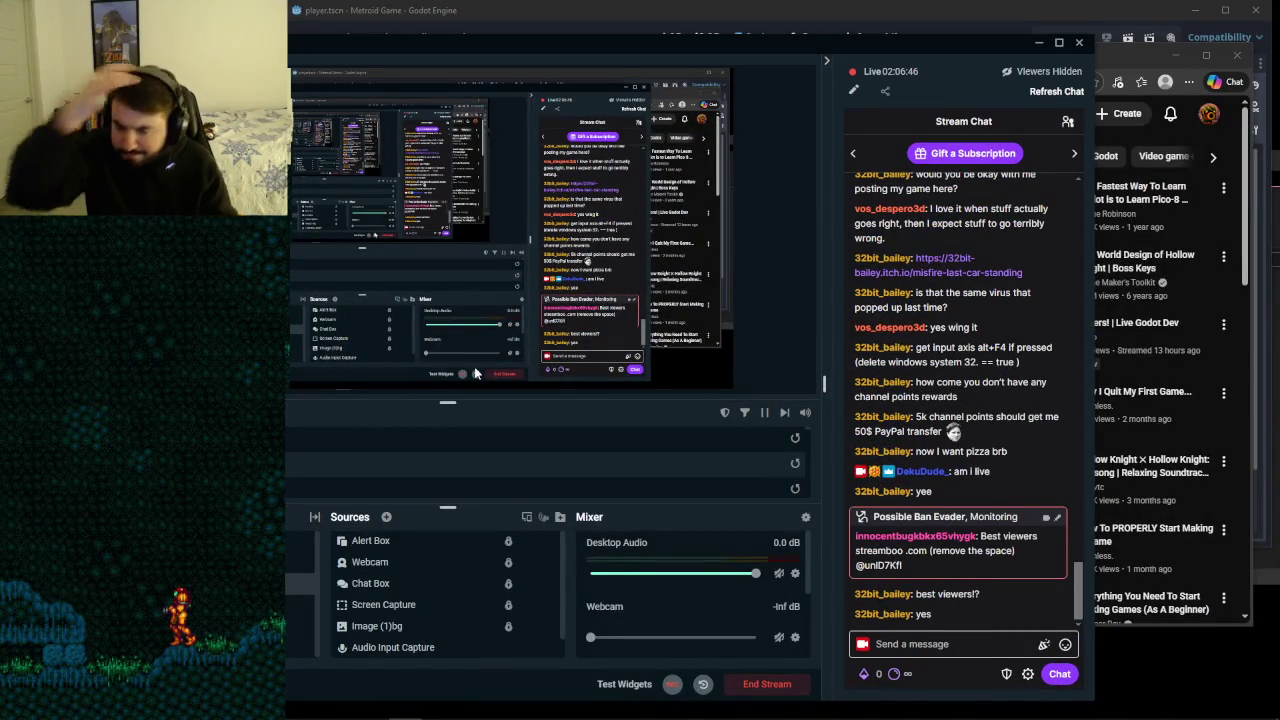
- Minimize Streamlabs Desktop so the YouTube Godot player-movement tutorial is visible
click(1038, 42)
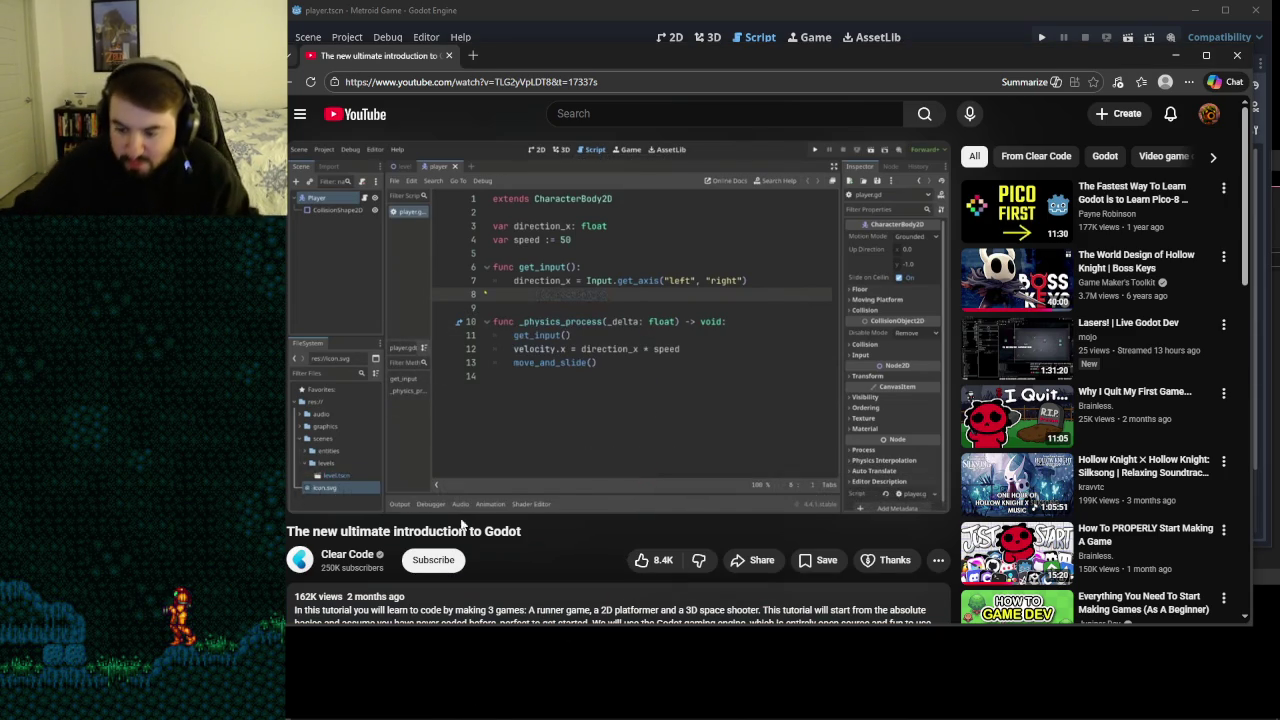
- Resume the lofi playlist in Spotify, minimize it, and bring the Godot editor forward
mouse_move(450, 718)
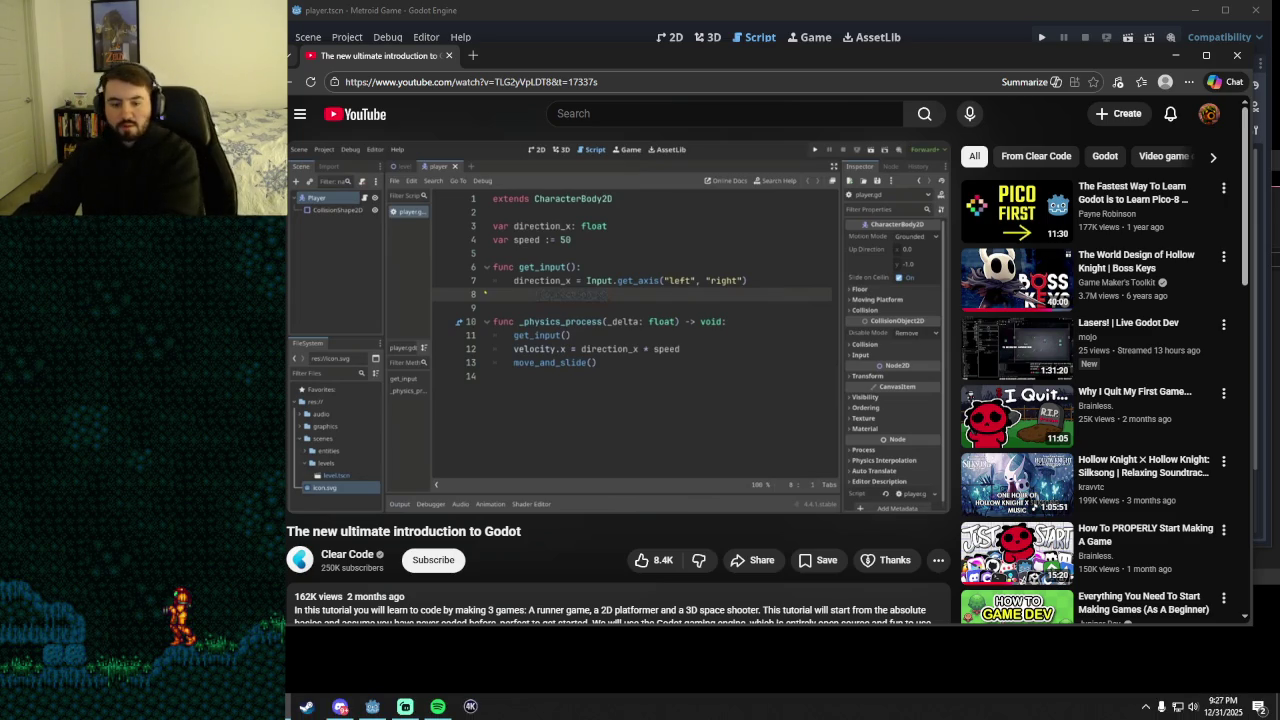
click(437, 706)
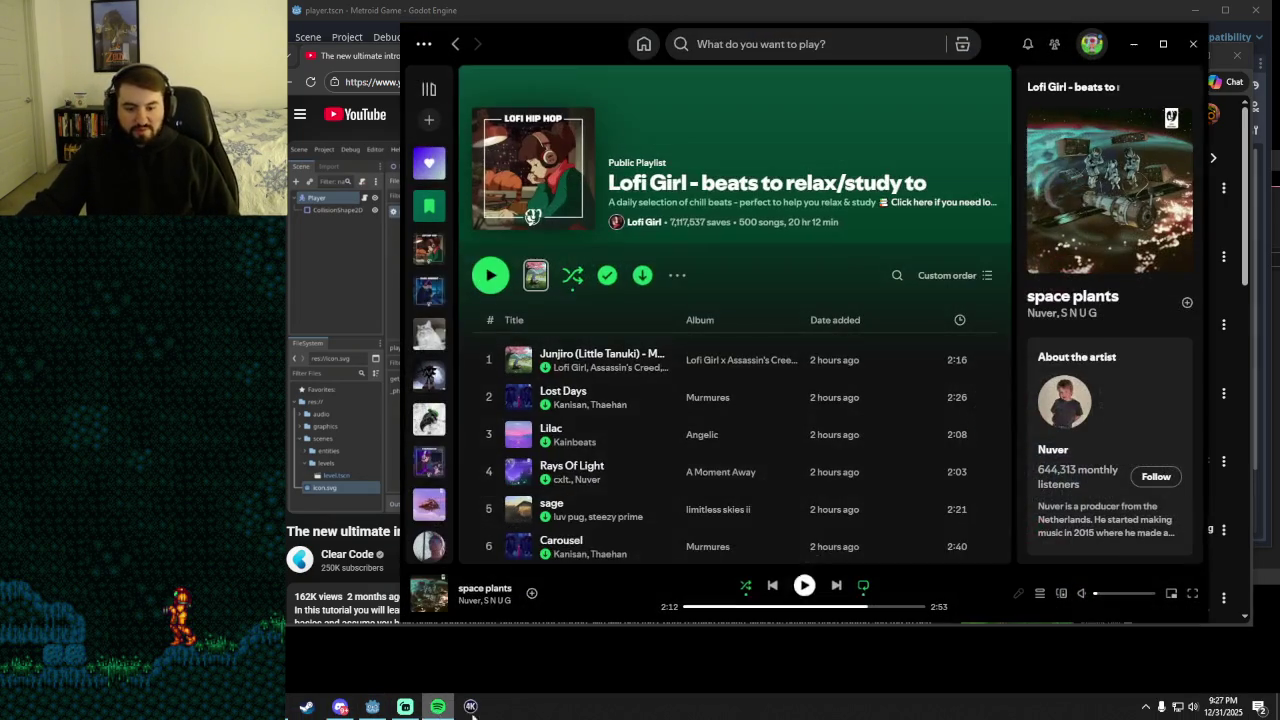
click(805, 587)
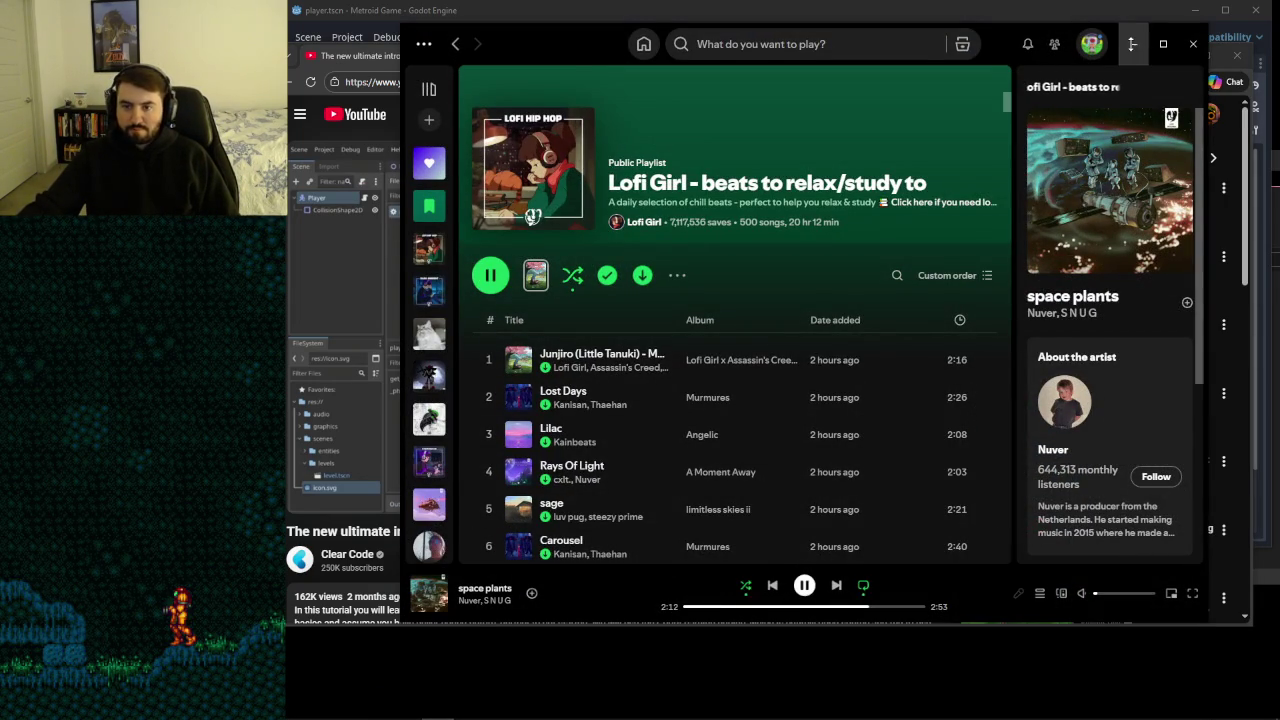
click(1133, 44)
mouse_move(687, 342)
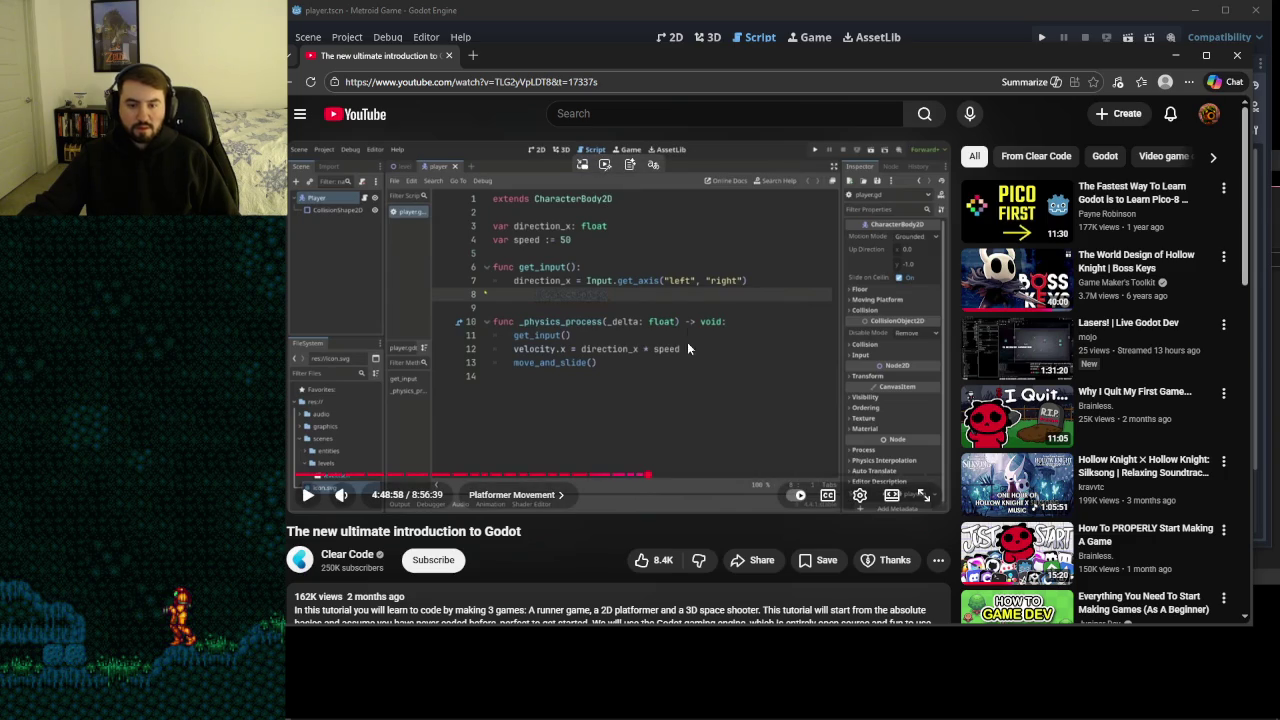
click(643, 18)
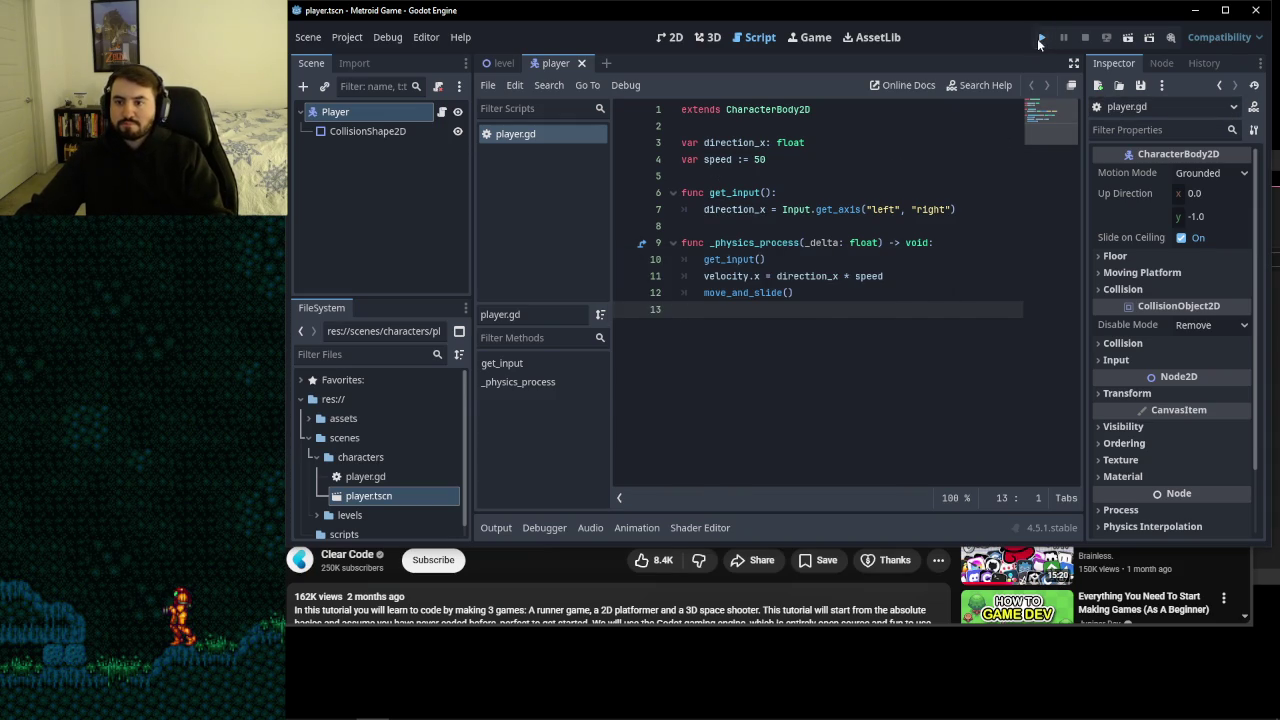
- Run the project and choose Select Current so the level becomes the main scene
click(1041, 37)
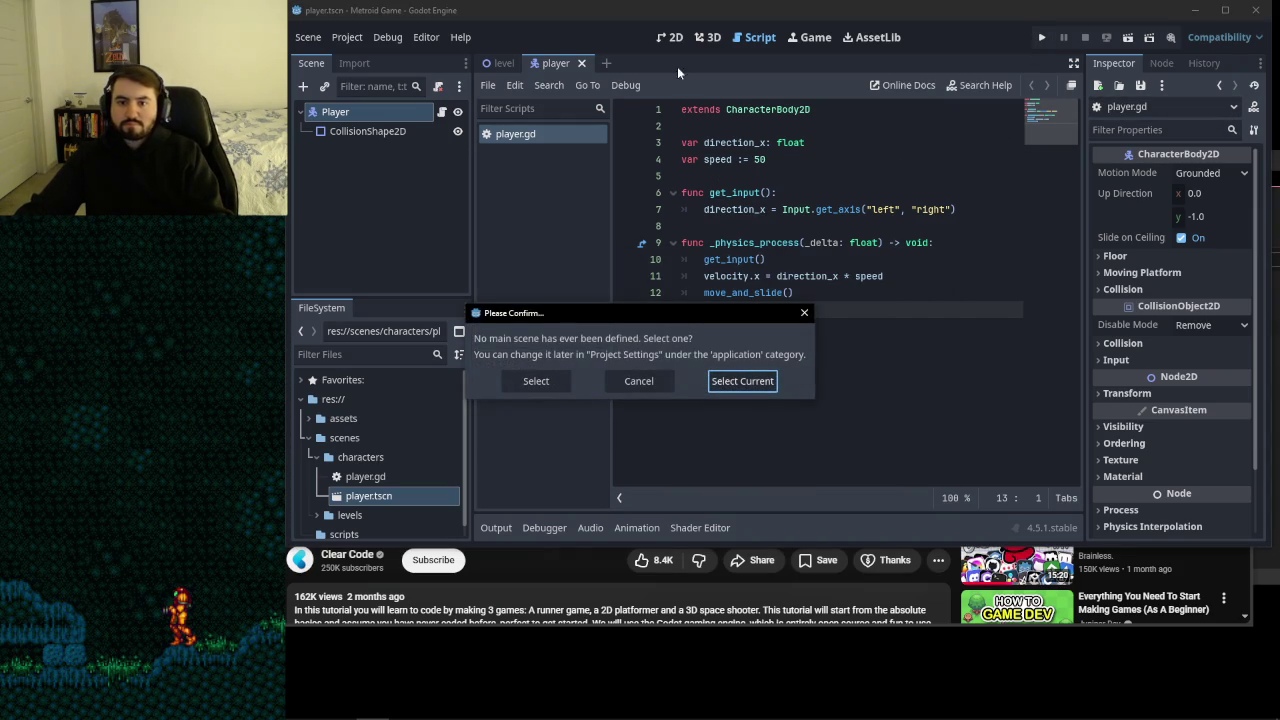
click(645, 382)
click(500, 64)
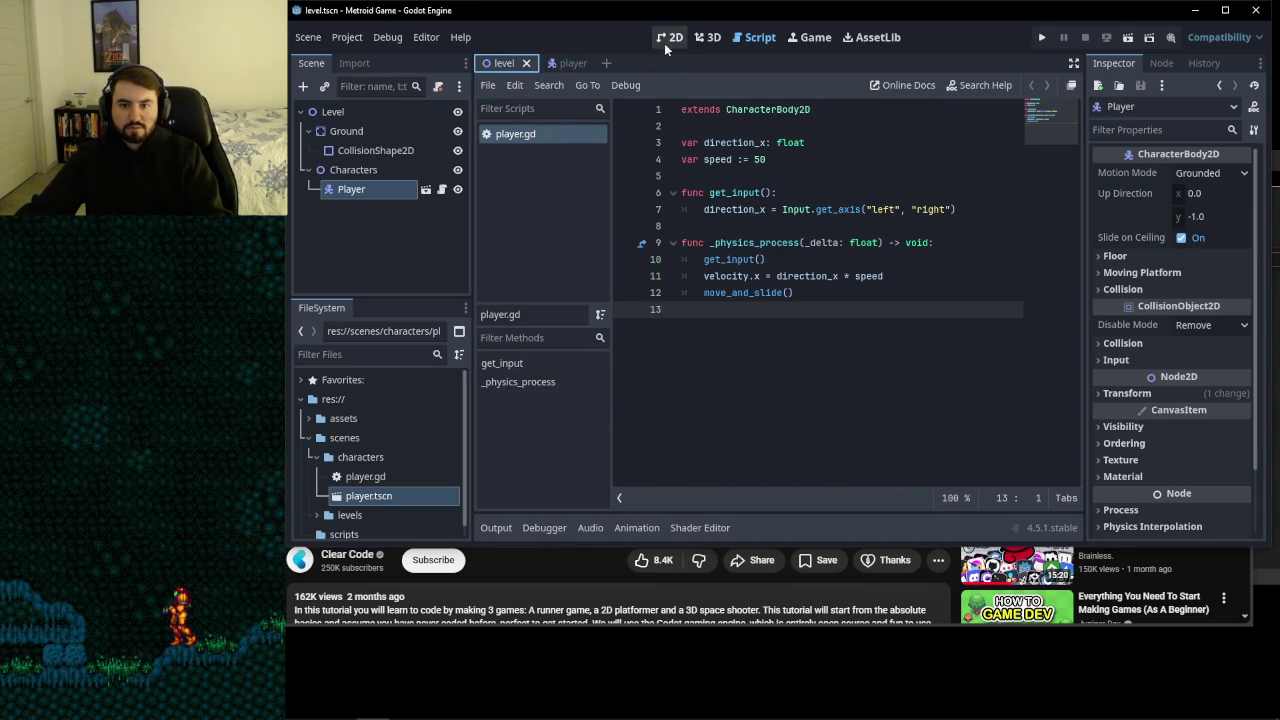
click(674, 37)
click(1041, 37)
click(742, 382)
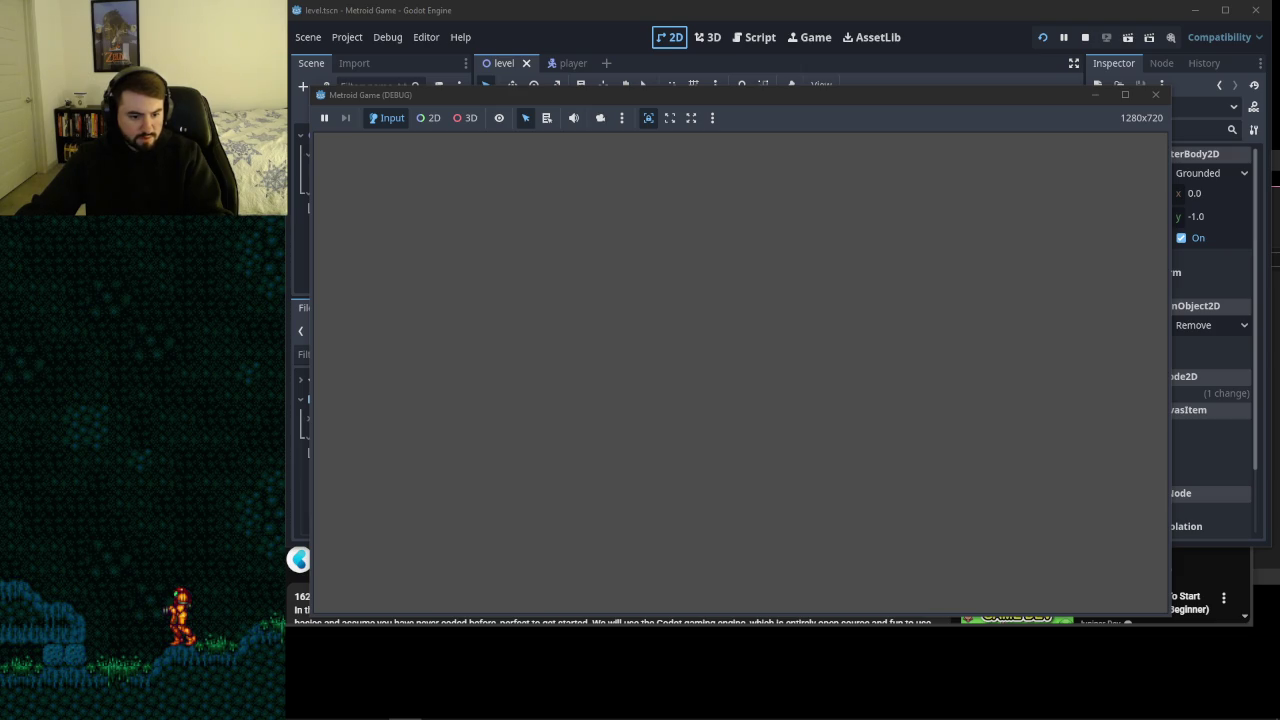
click(1156, 94)
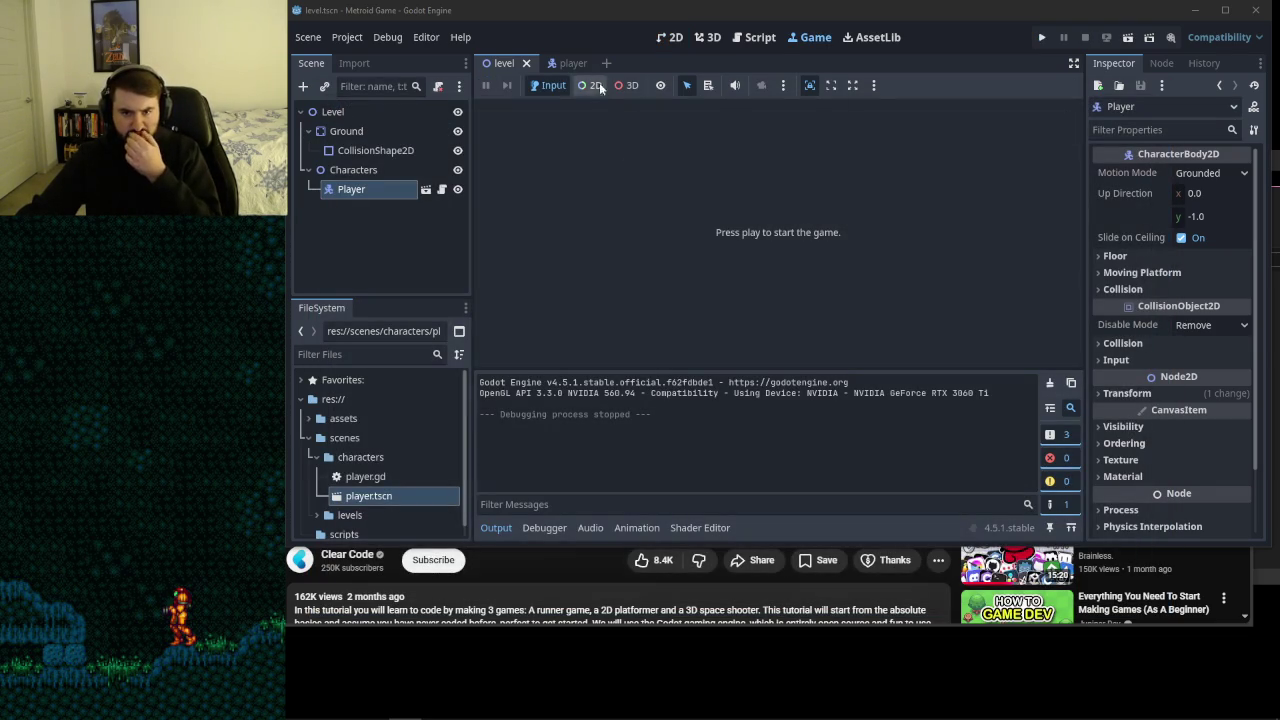
- Enable Debug > Visible Collision Shapes and test-run the level again
mouse_move(503, 63)
mouse_down()
mouse_move(545, 66)
mouse_move(495, 63)
mouse_up()
click(430, 112)
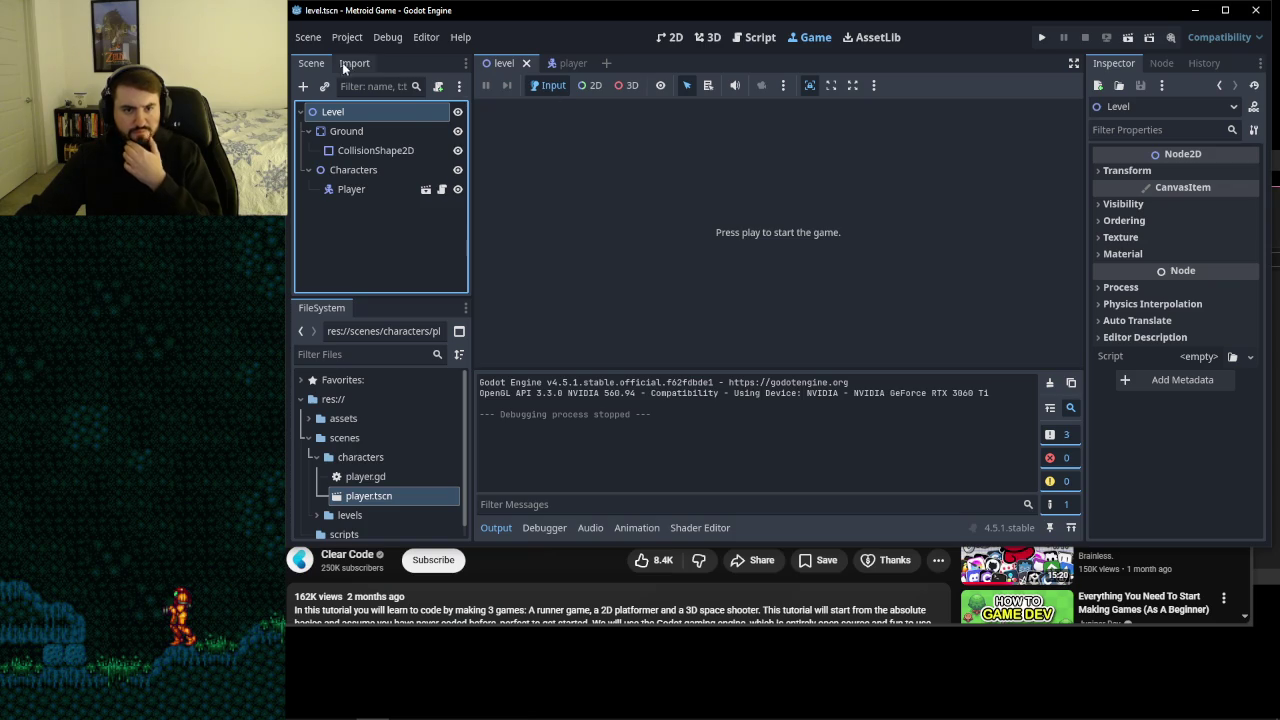
click(386, 38)
click(389, 104)
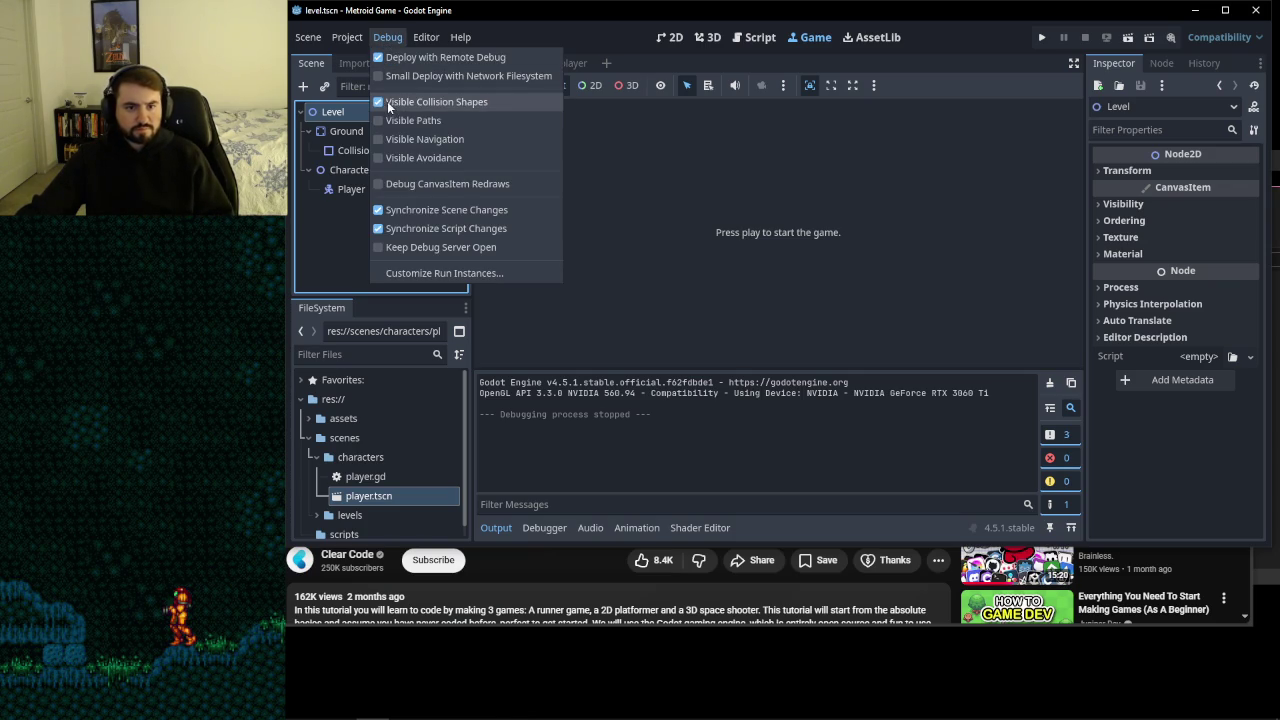
click(649, 232)
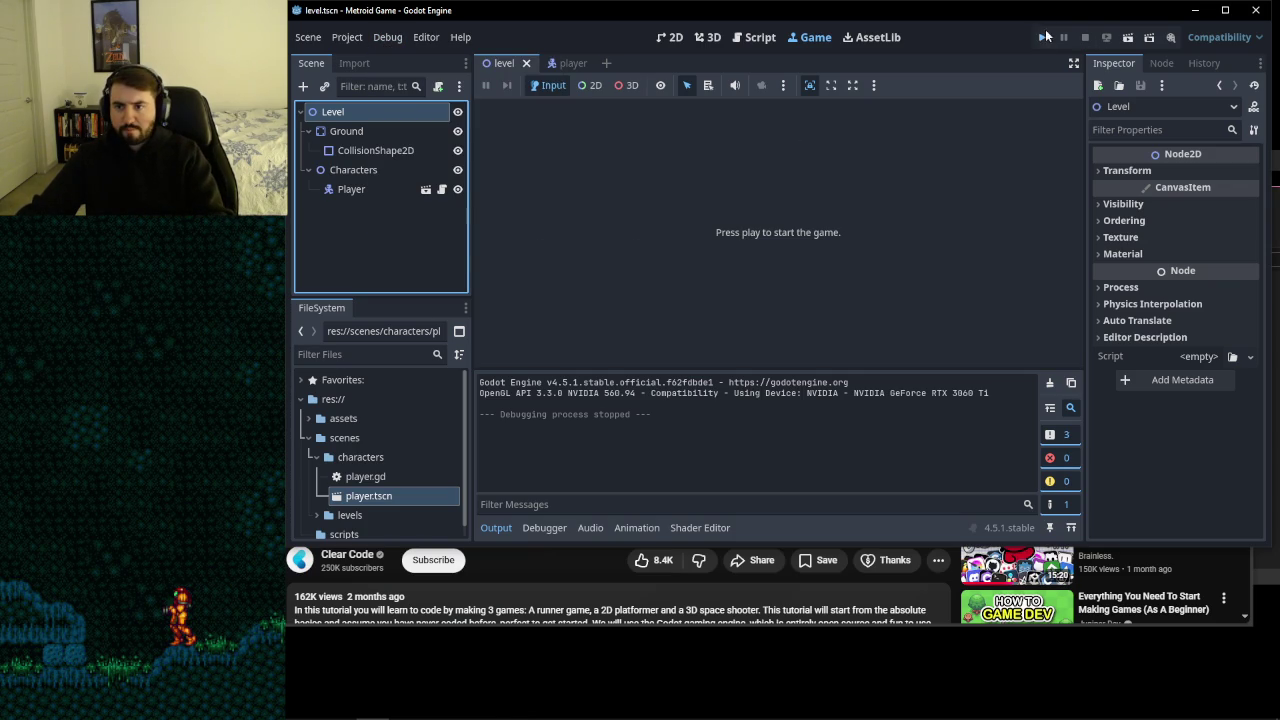
click(1044, 37)
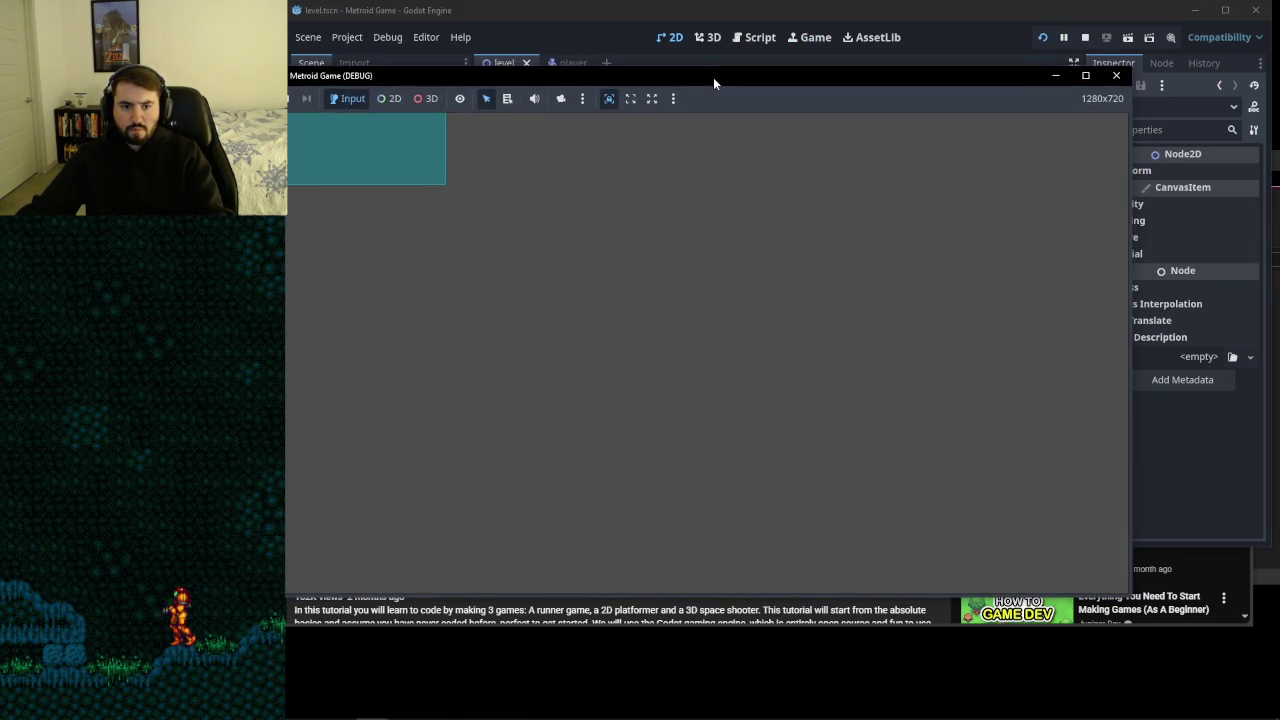
click(1115, 75)
scroll(801, 223, down, 5)
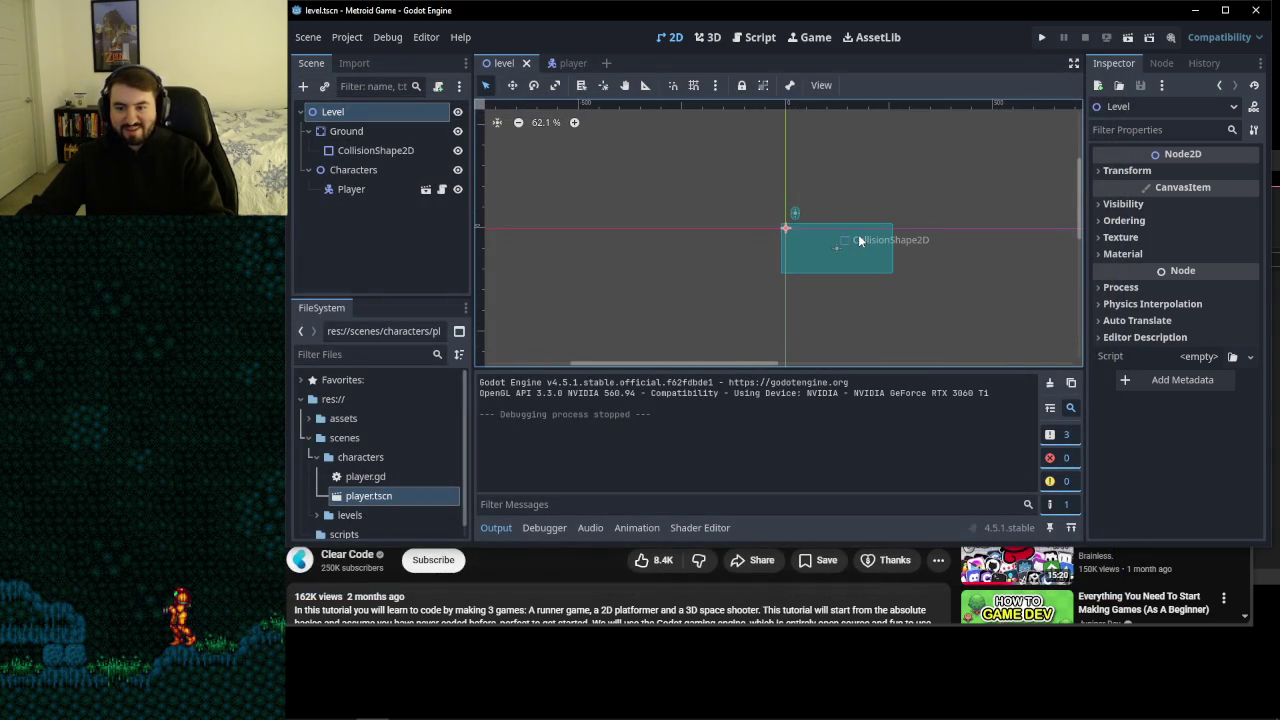
- Move the ground CollisionShape2D and the Player down-right in the level viewport
click(374, 150)
drag(836, 254, 911, 315)
scroll(955, 279, down, 4)
scroll(957, 279, down, 3)
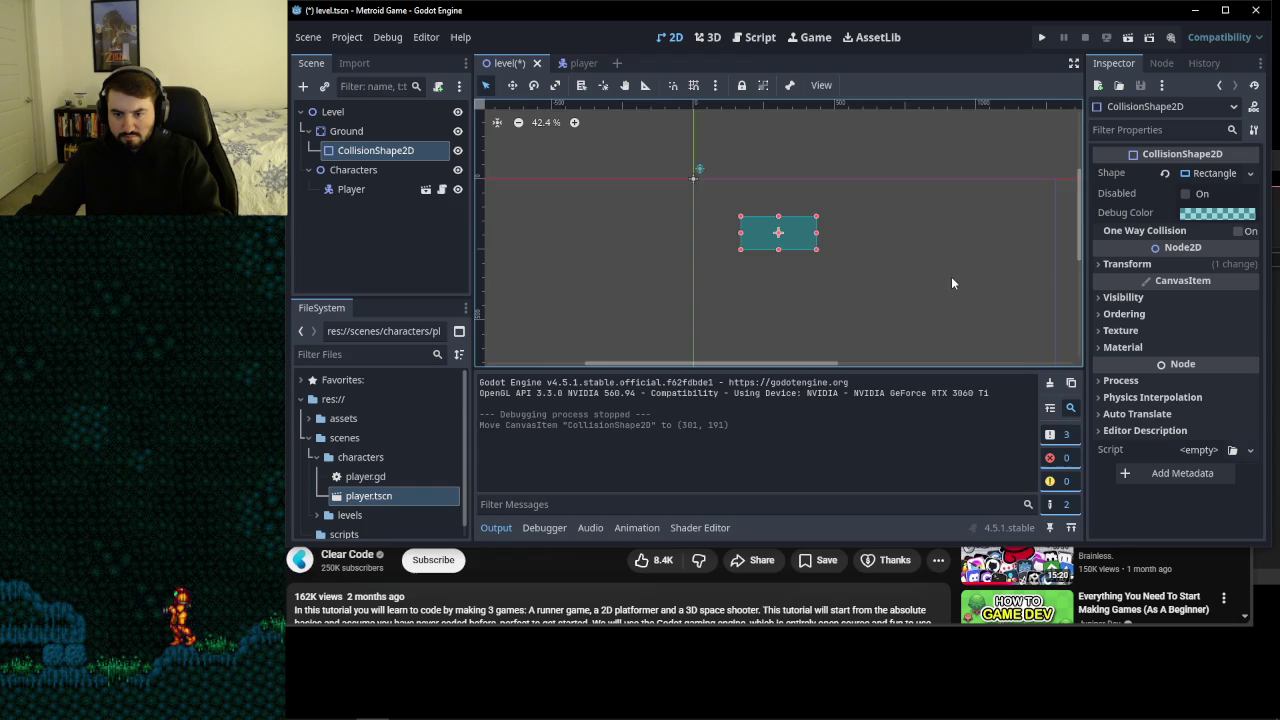
drag(786, 234, 847, 272)
mouse_move(722, 189)
mouse_down()
mouse_move(835, 250)
mouse_move(842, 240)
mouse_up()
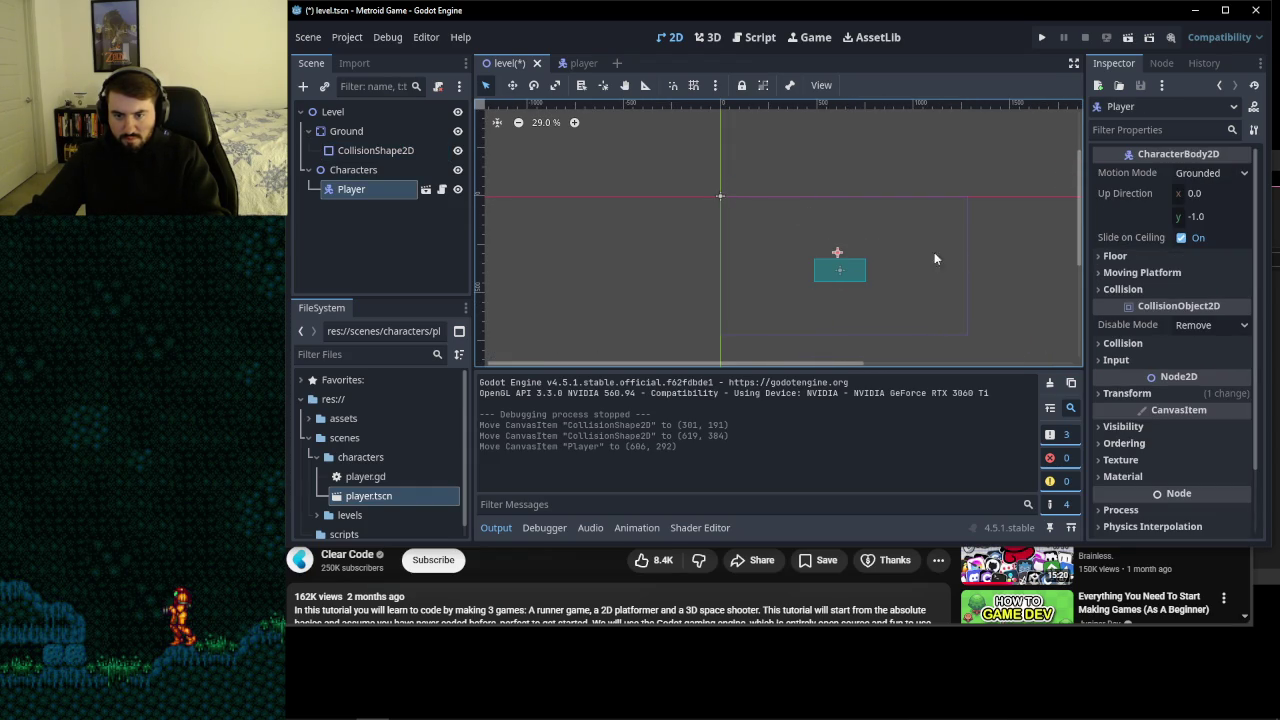
scroll(868, 258, up, 8)
click(876, 260)
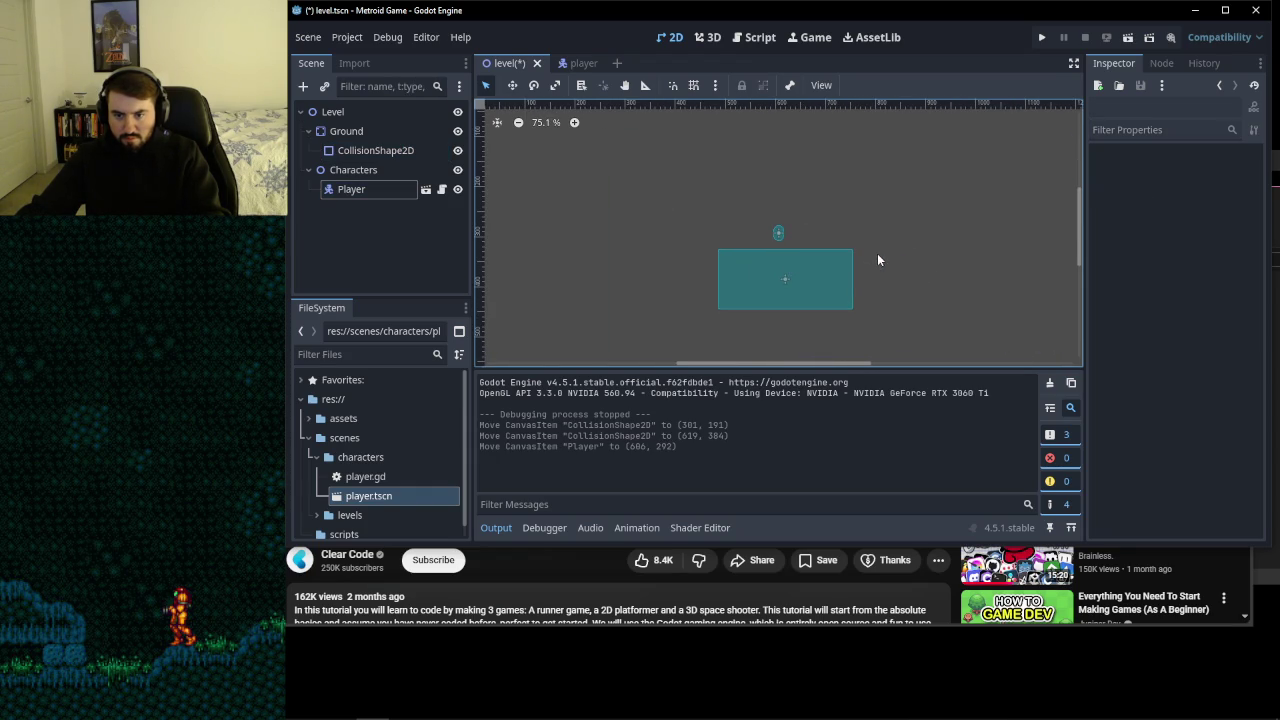
- Save the level and test-run it, moving the player left and right
key(ctrl+s)
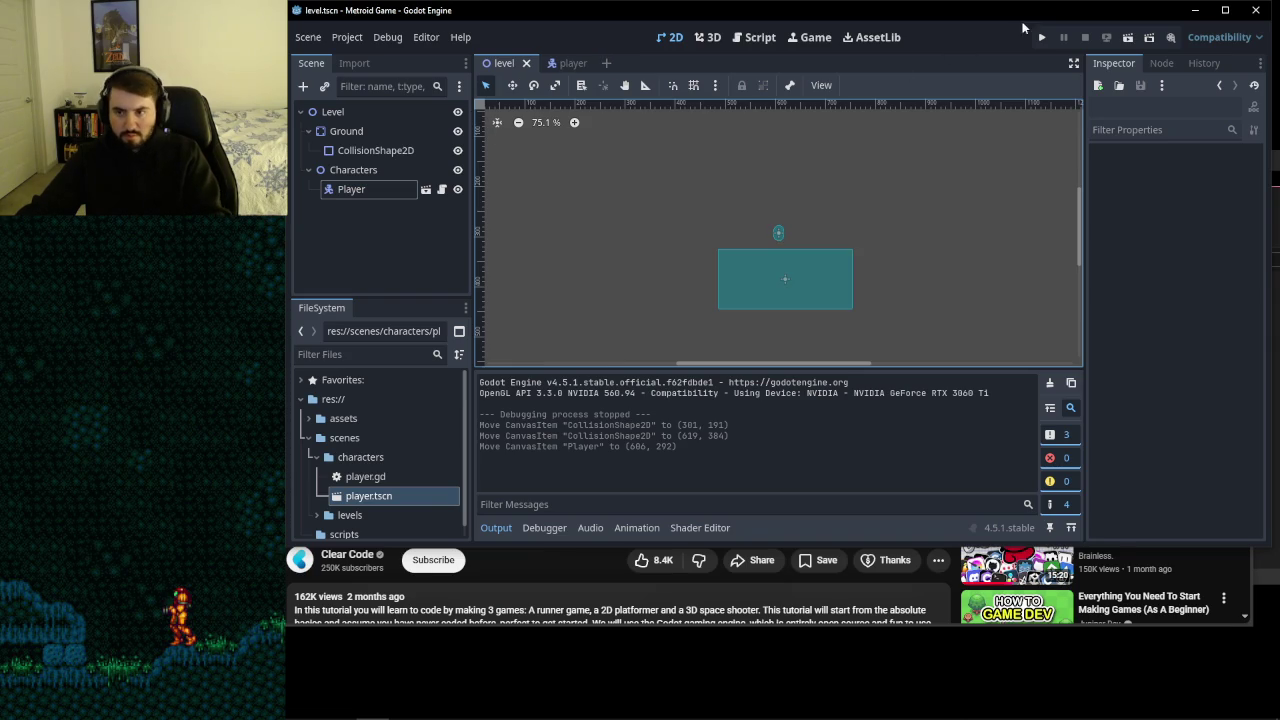
click(1041, 40)
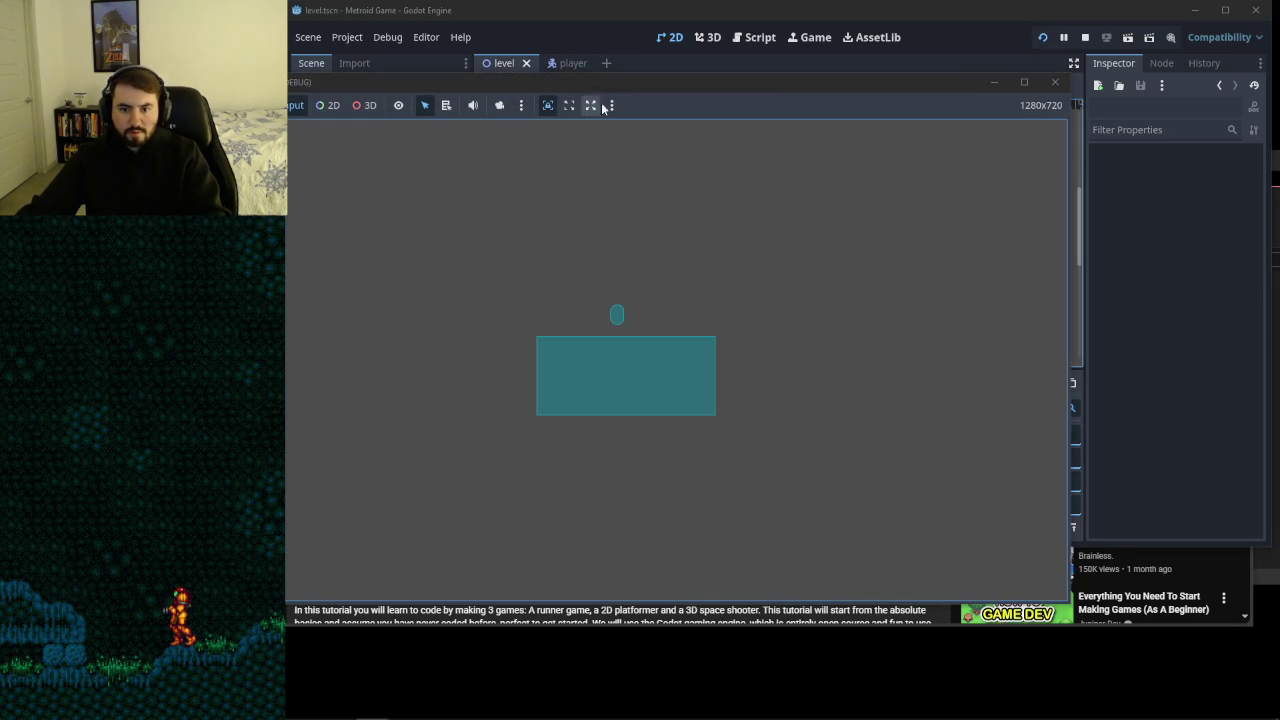
key(Right)
key(Left)
key(Right)
key(Right)
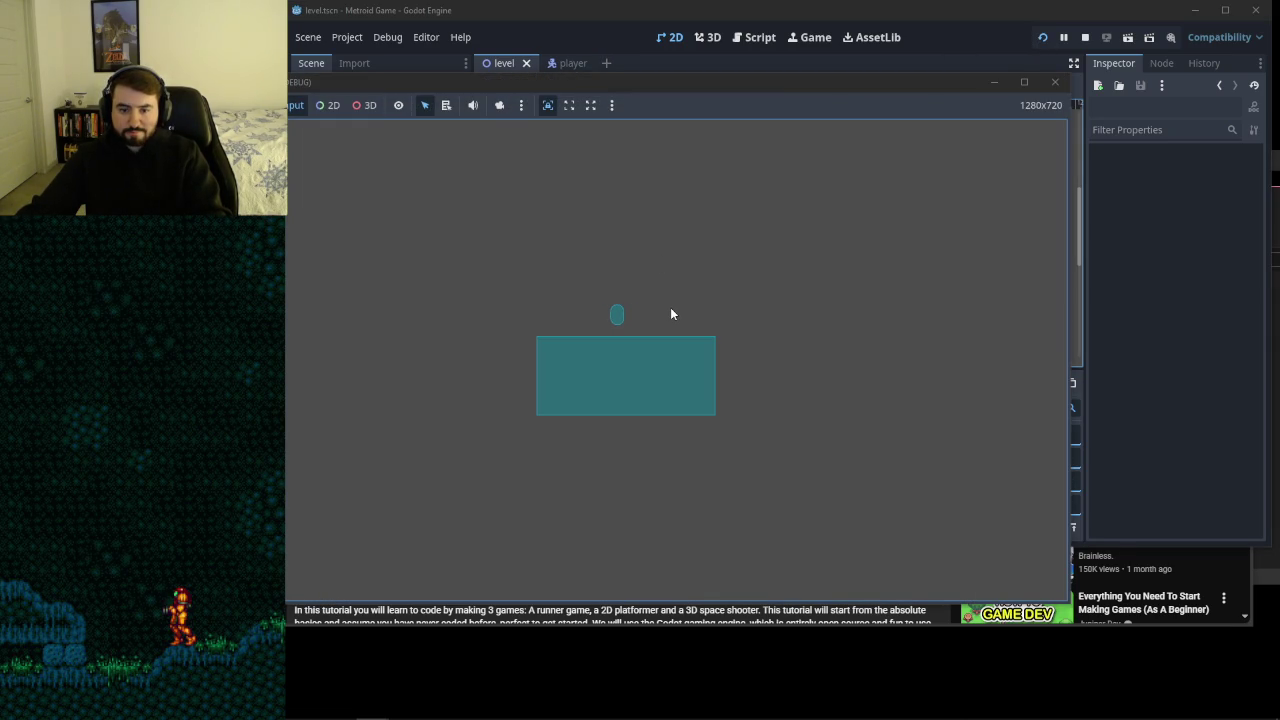
key(Right)
key(Right)
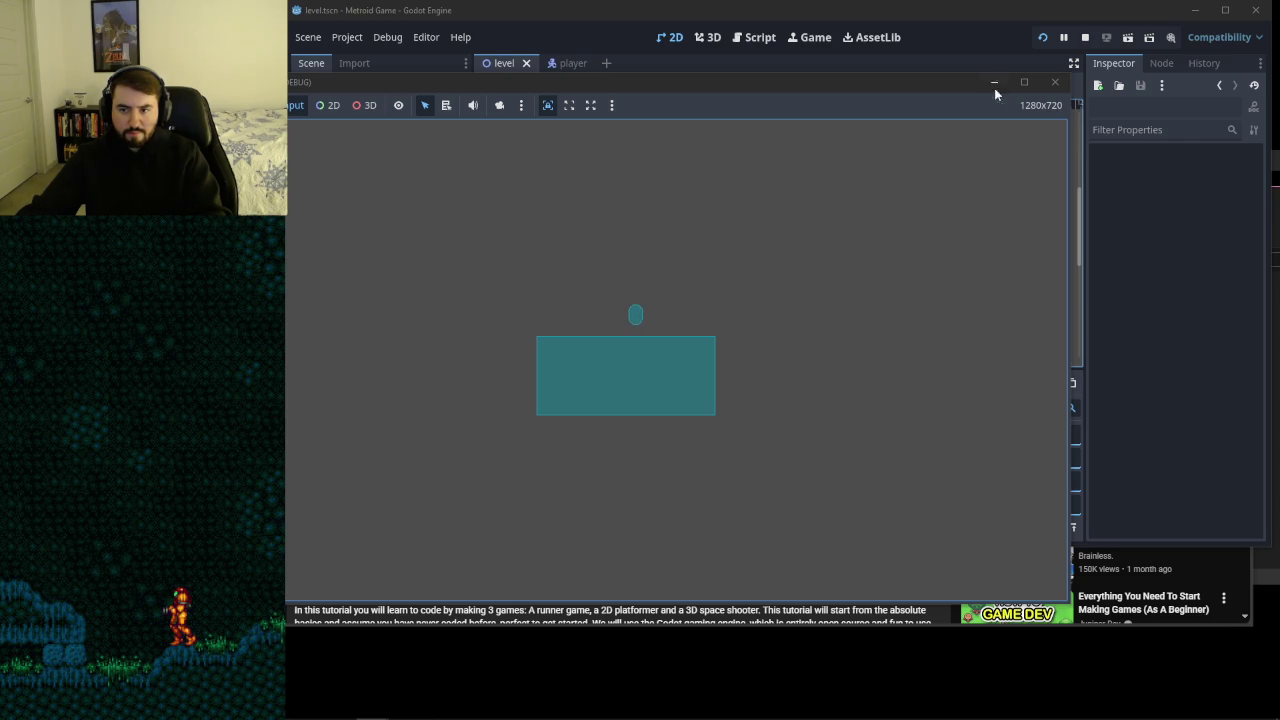
click(1048, 85)
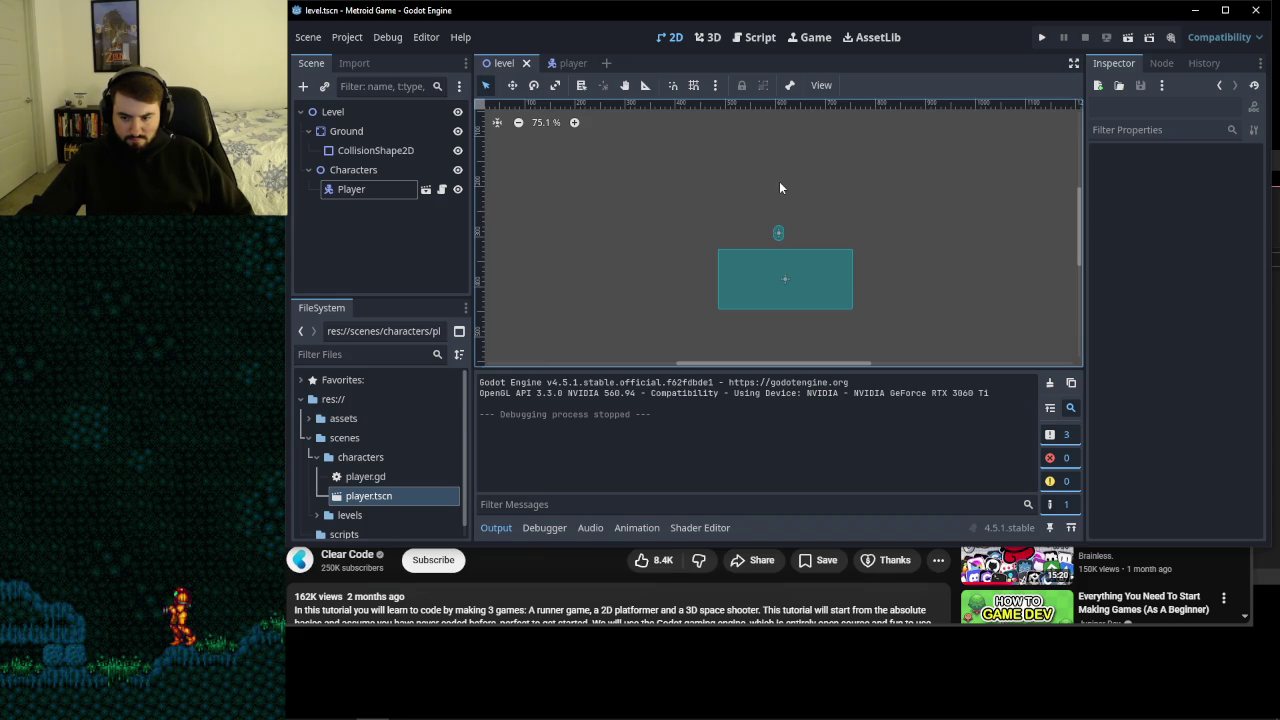
- Open the player scene's player.gd in the script editor
click(391, 236)
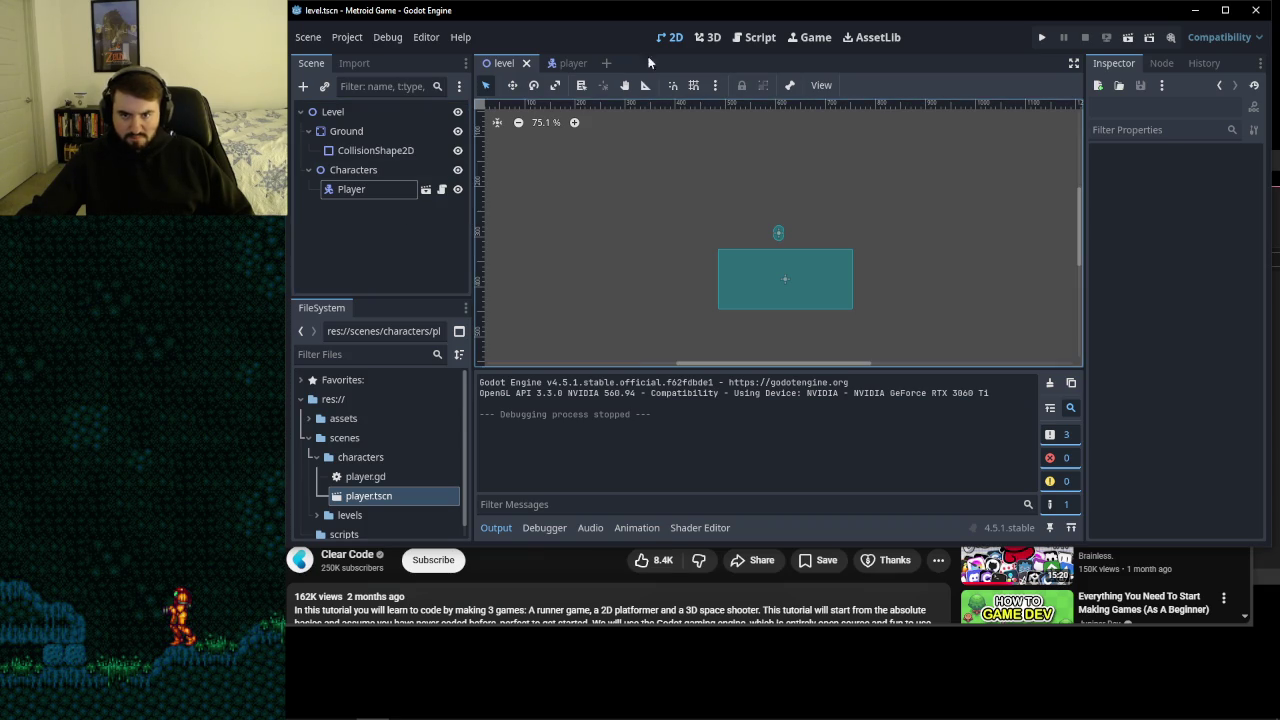
click(760, 37)
click(568, 63)
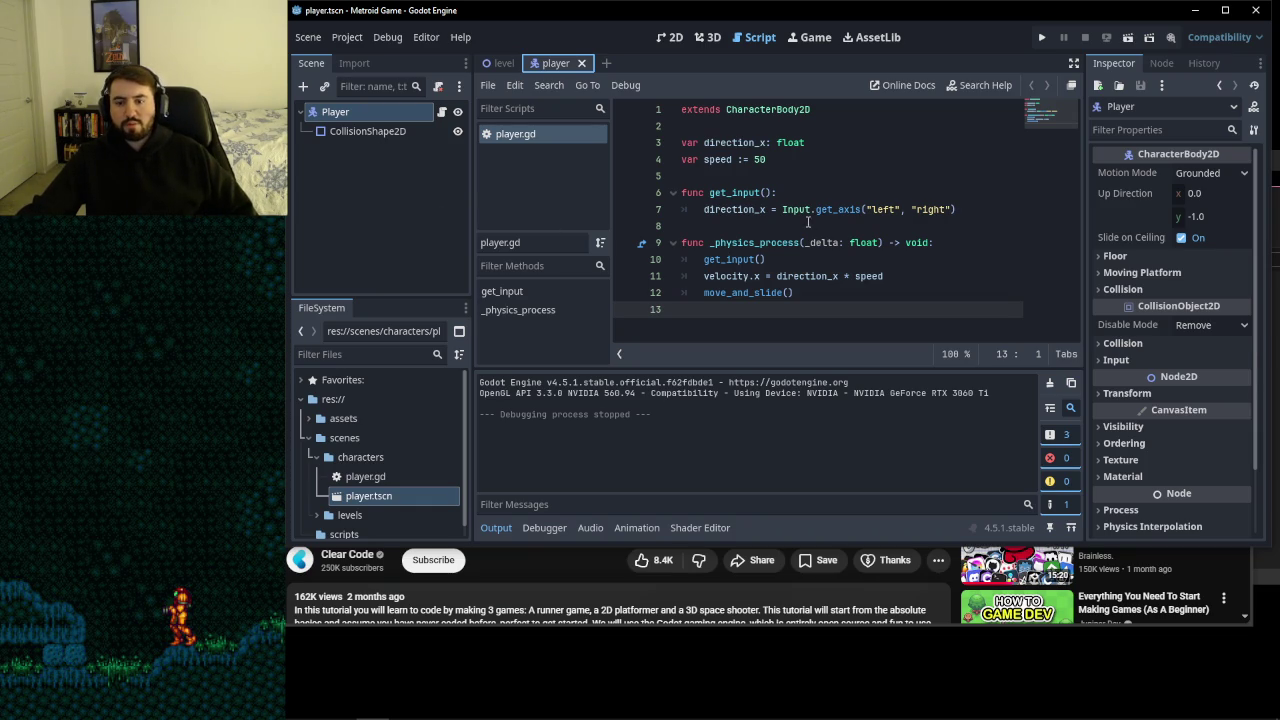
- Add a line 8 reading direction_y = Input.get_axis("jump") below the direction_x line
click(992, 218)
key(Return)
text(dire)
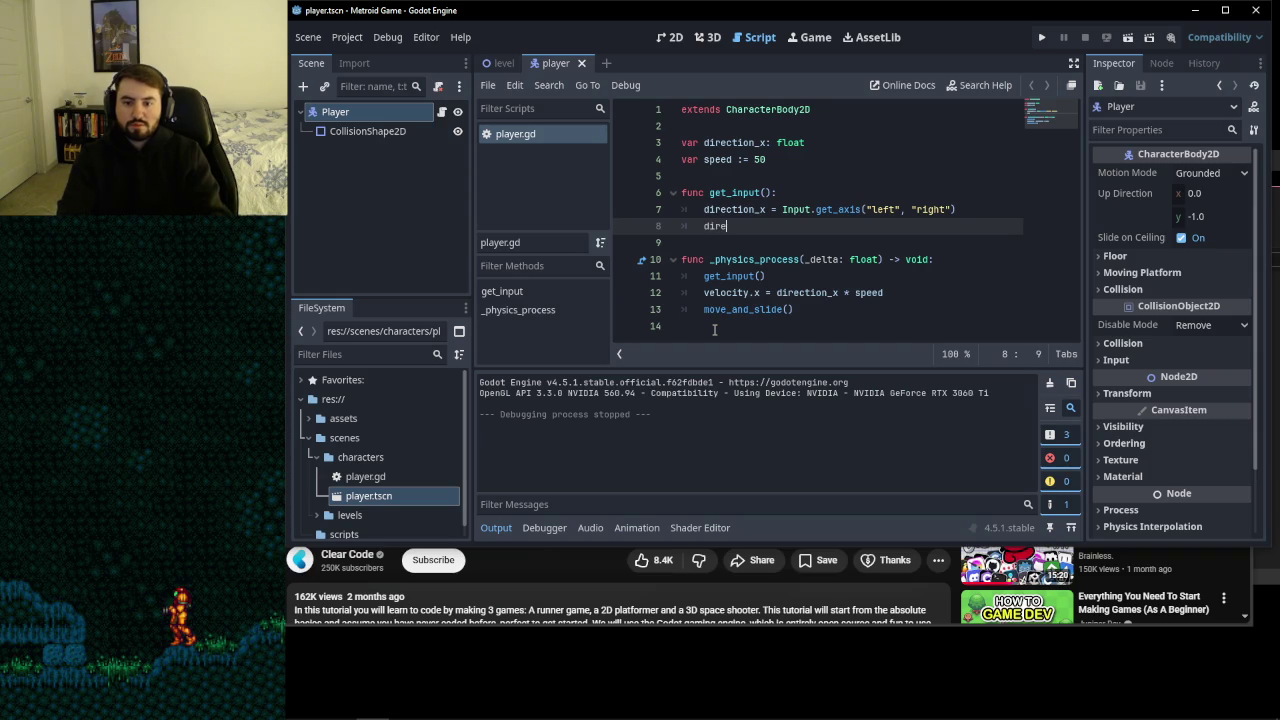
text(ction_)
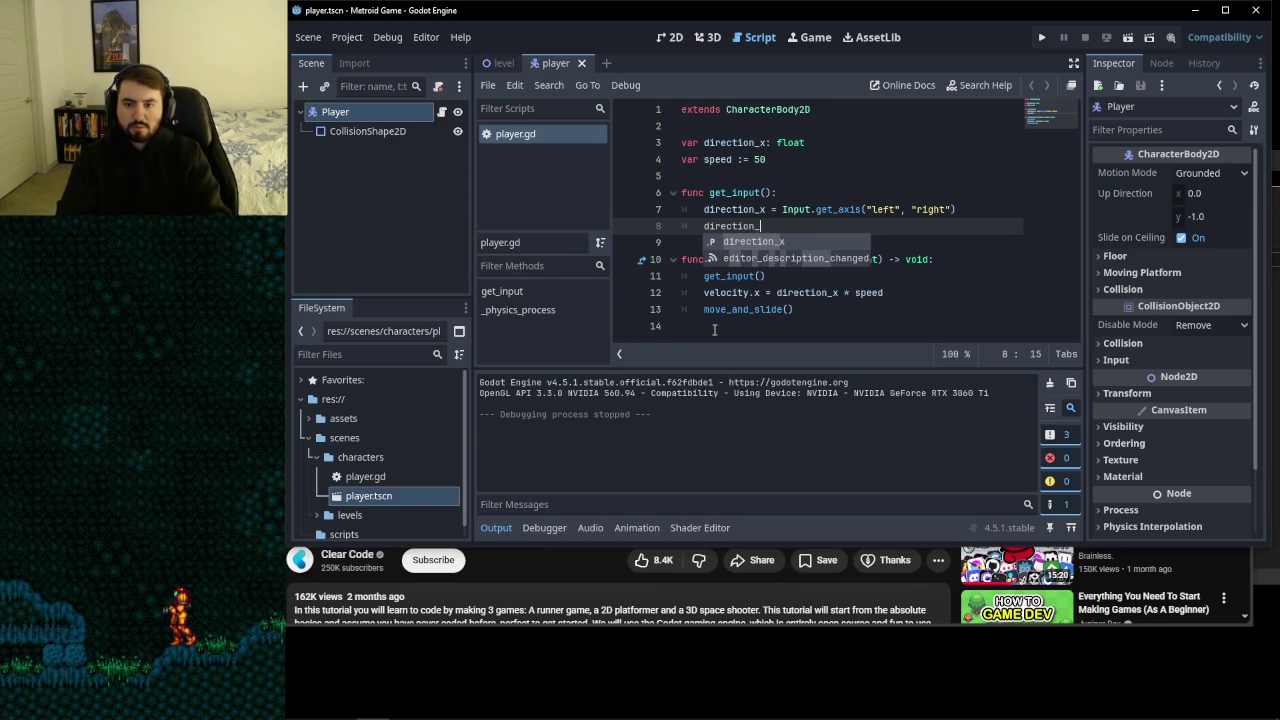
text(y = )
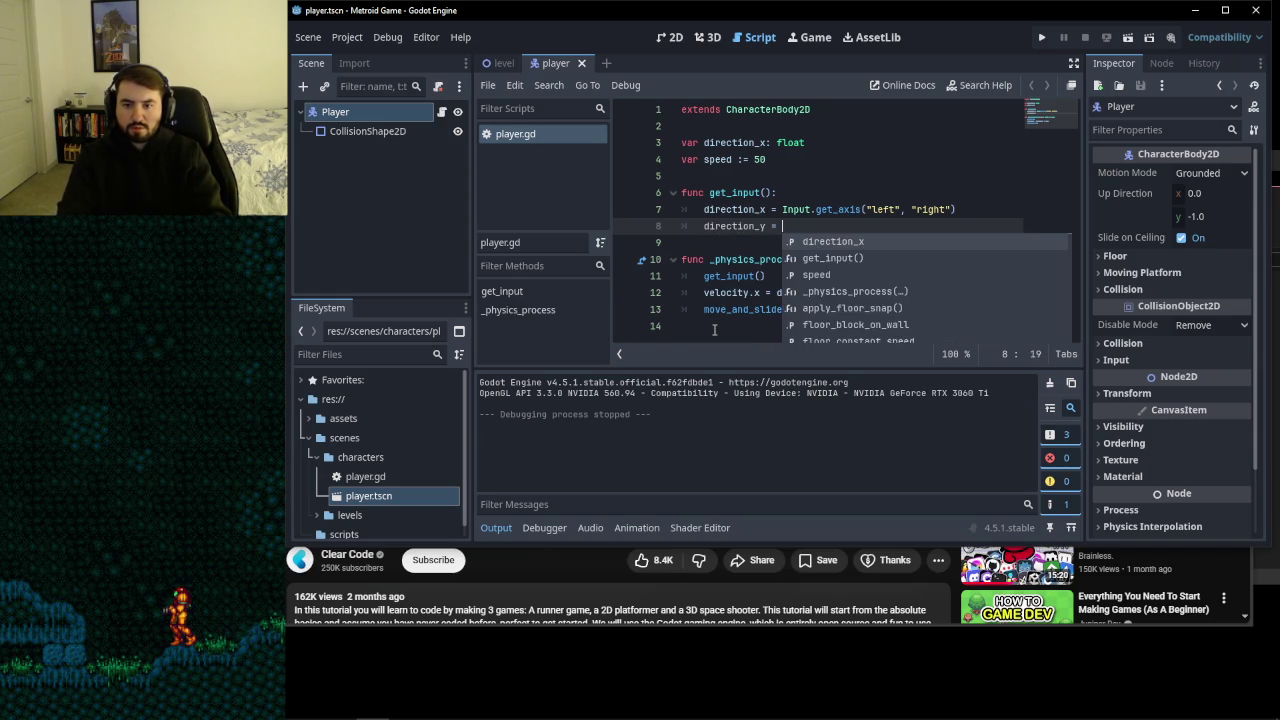
text(Input.get)
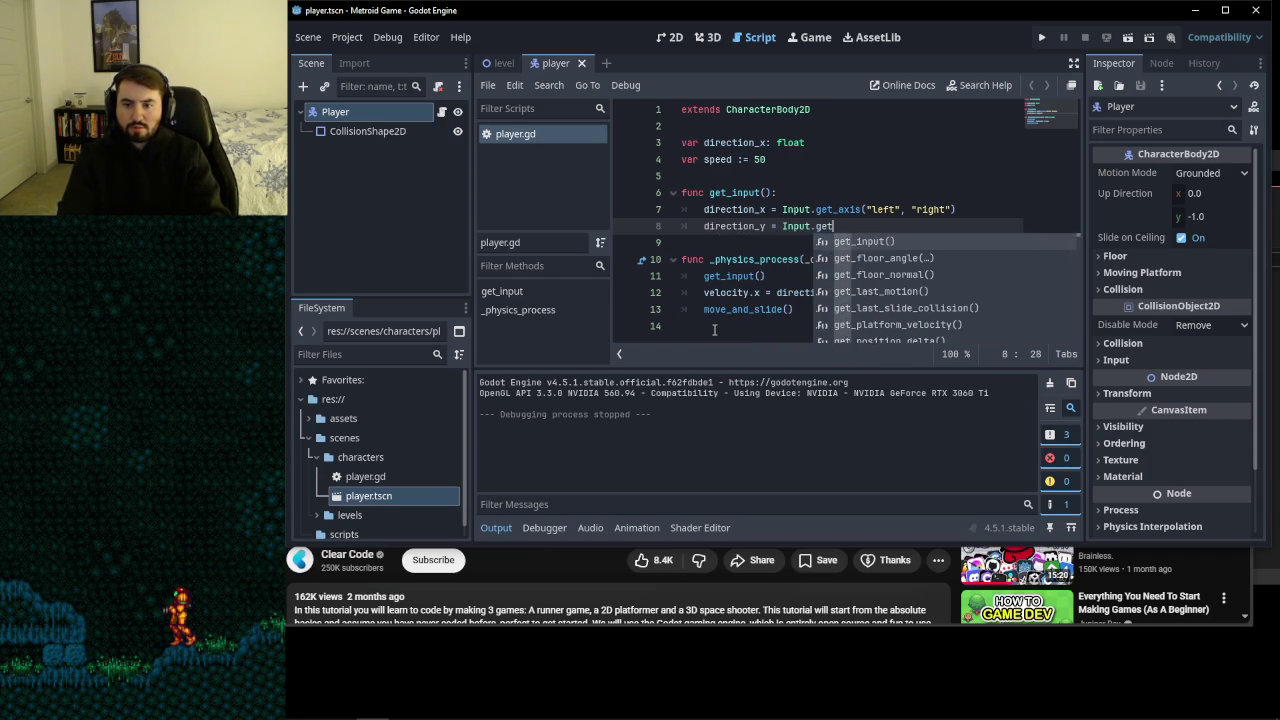
text(_axi)
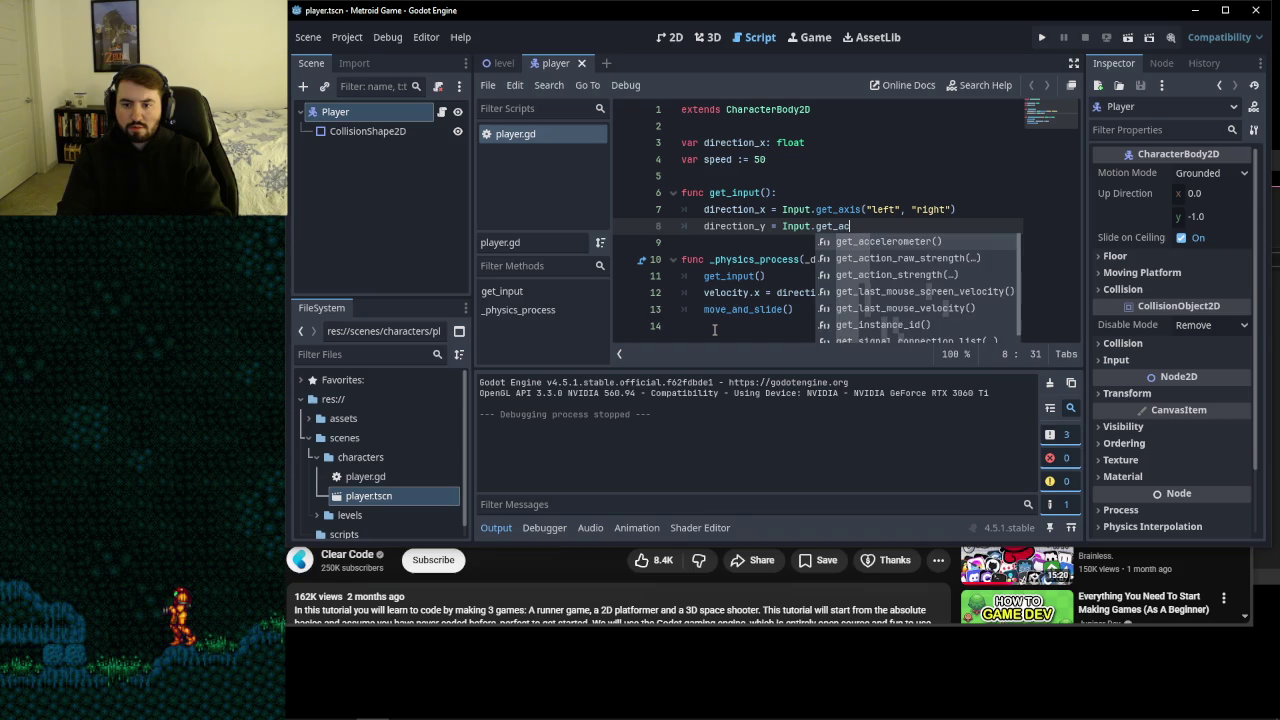
key(Return)
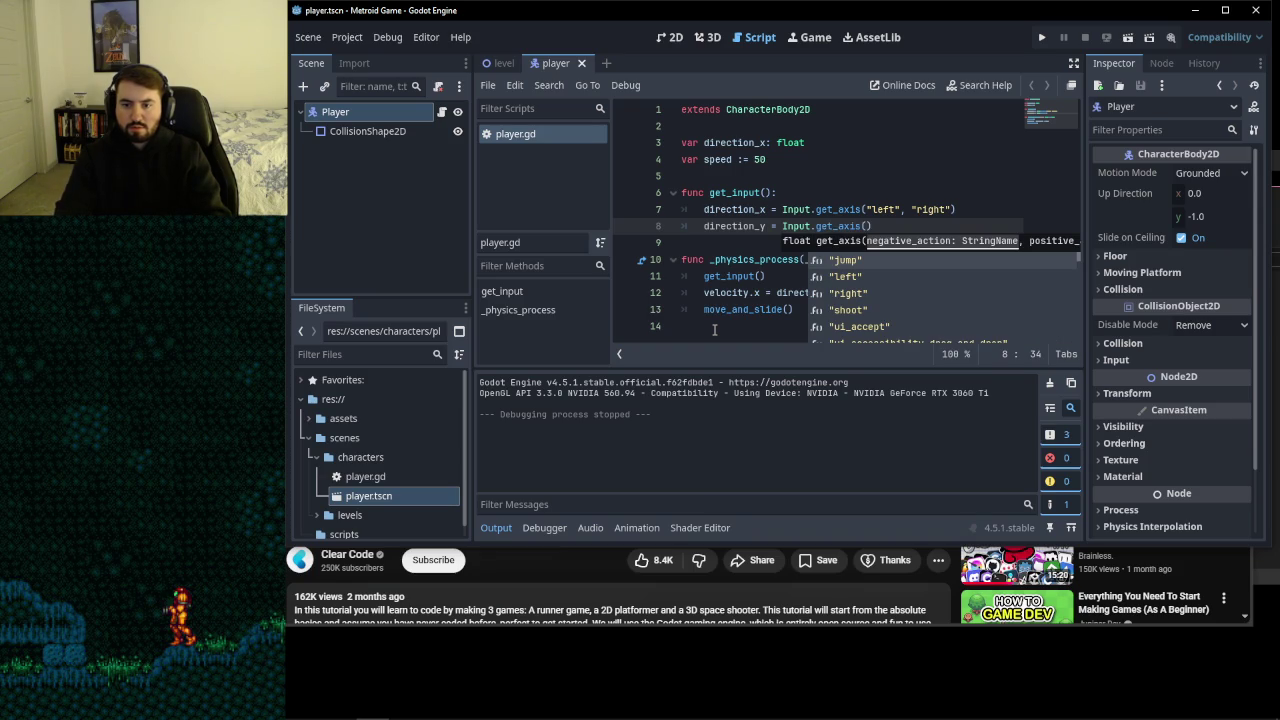
click(845, 260)
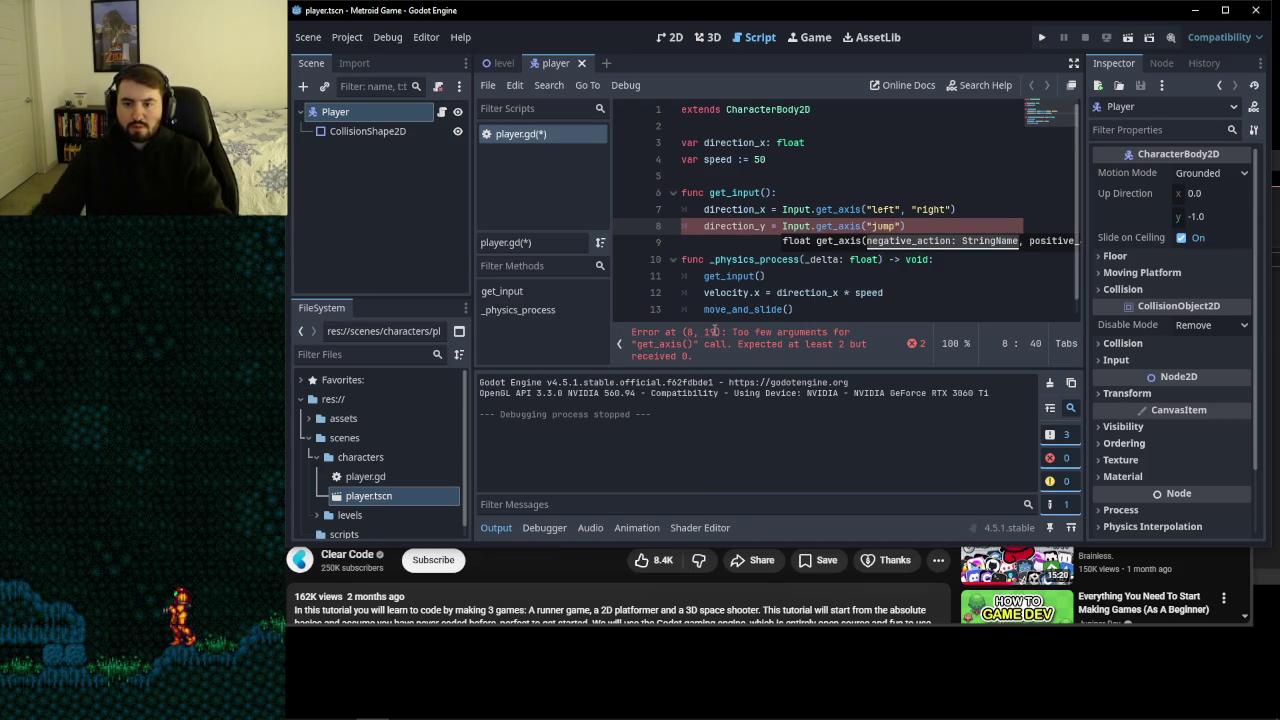
key(End)
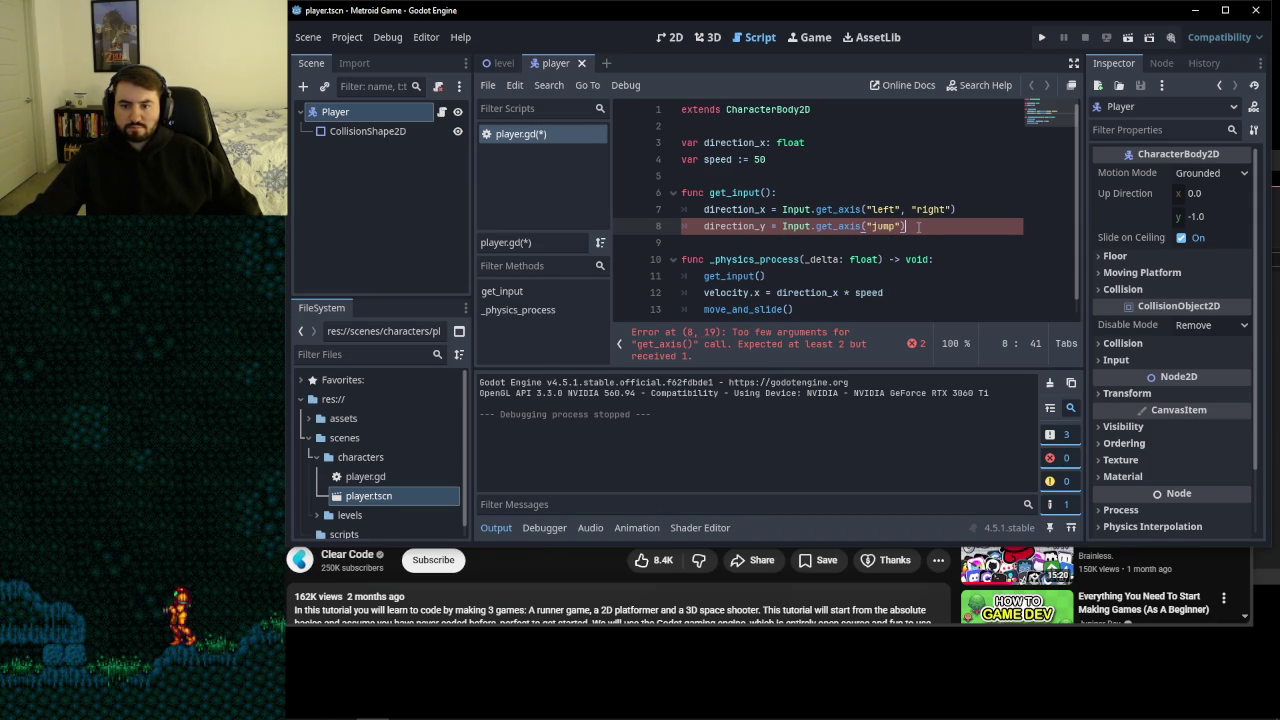
text(")
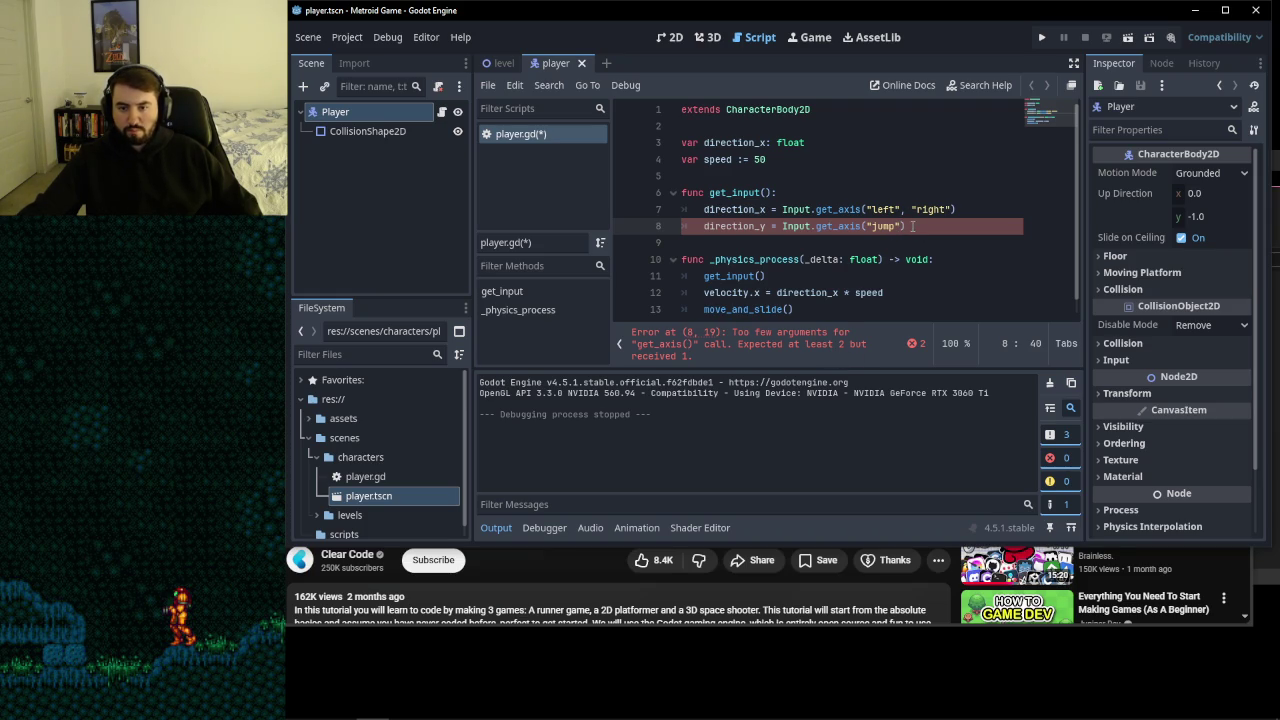
- Delete the whole direction_y line from get_input
drag(912, 226, 731, 226)
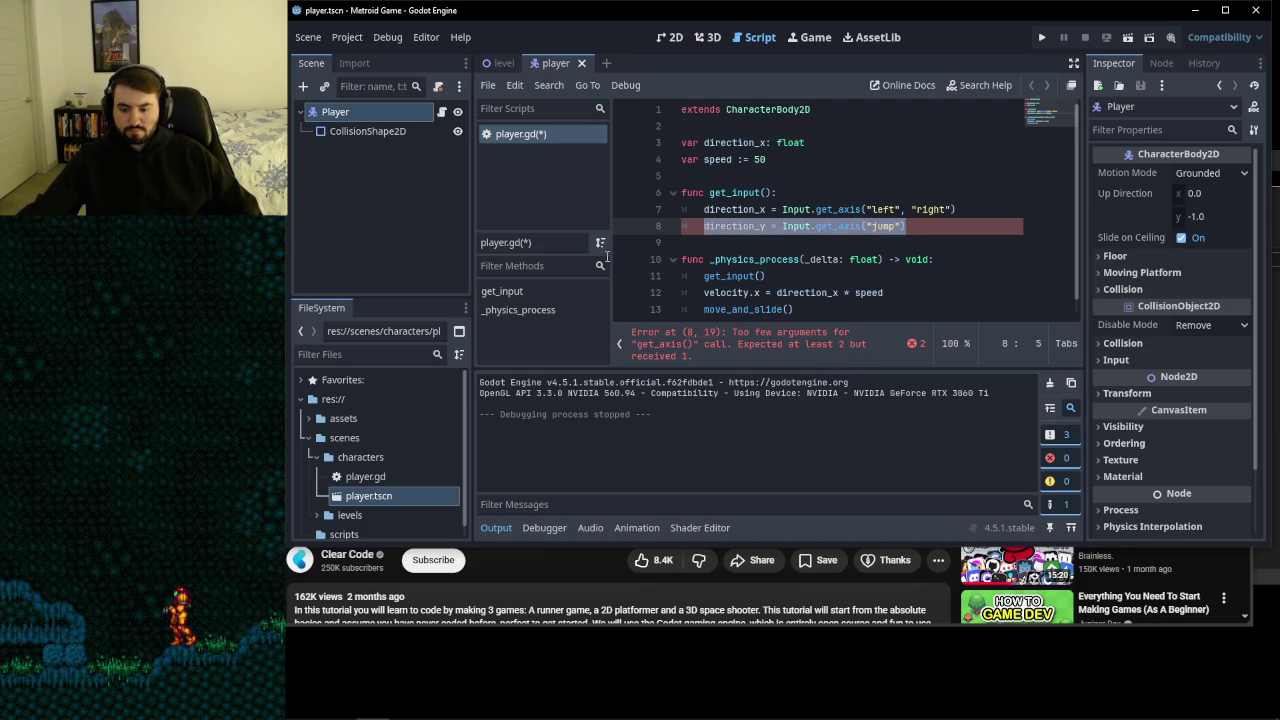
key(shift+Home)
key(BackSpace)
key(BackSpace)
key(BackSpace)
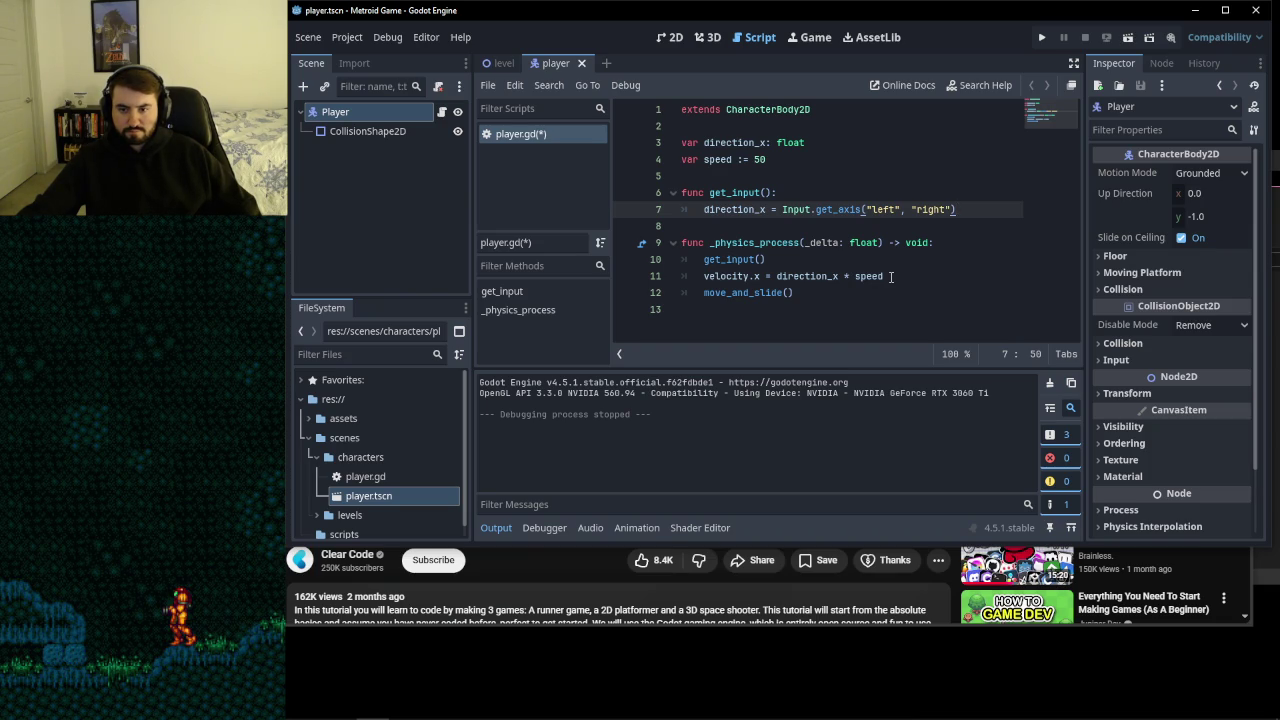
click(891, 277)
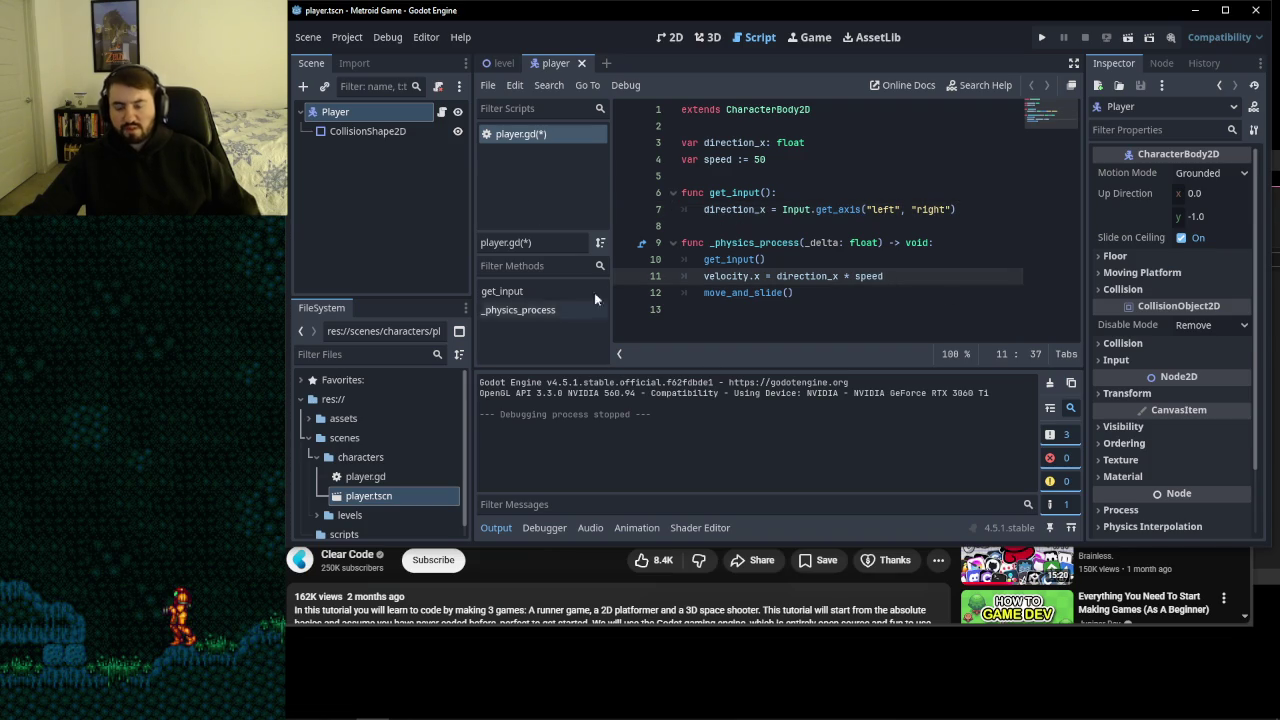
key(Return)
text(if i)
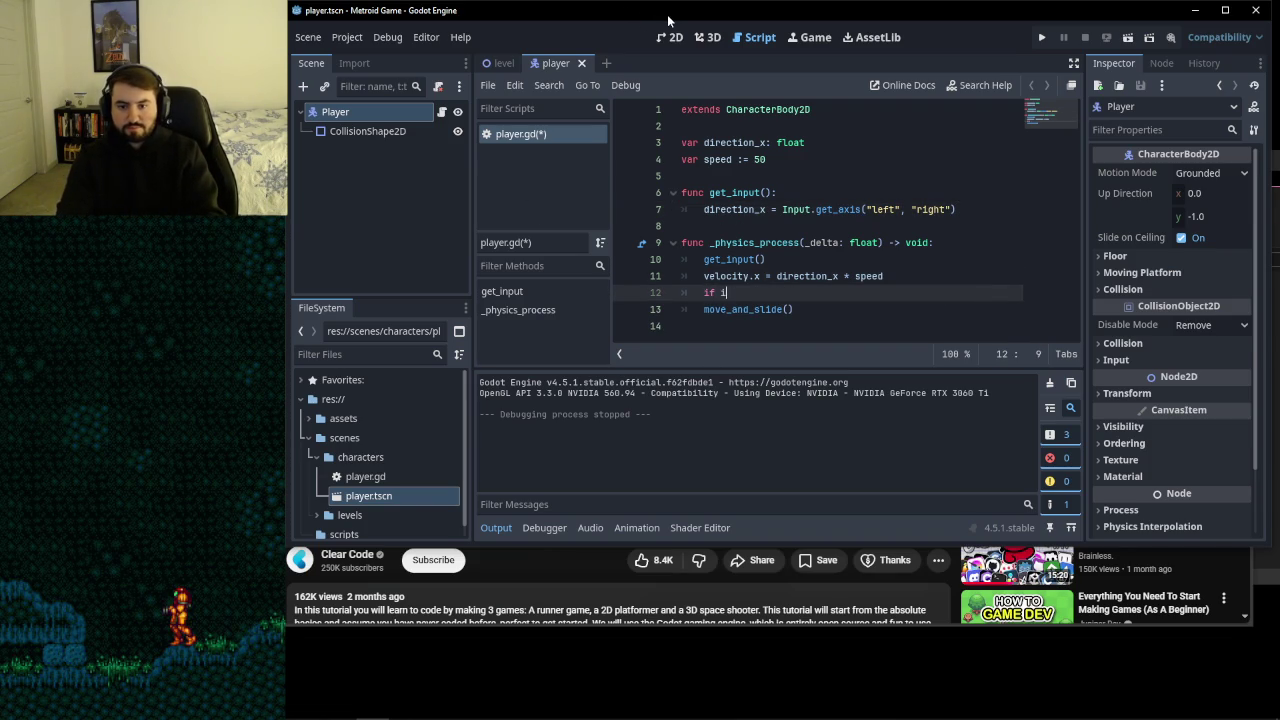
text(nput.)
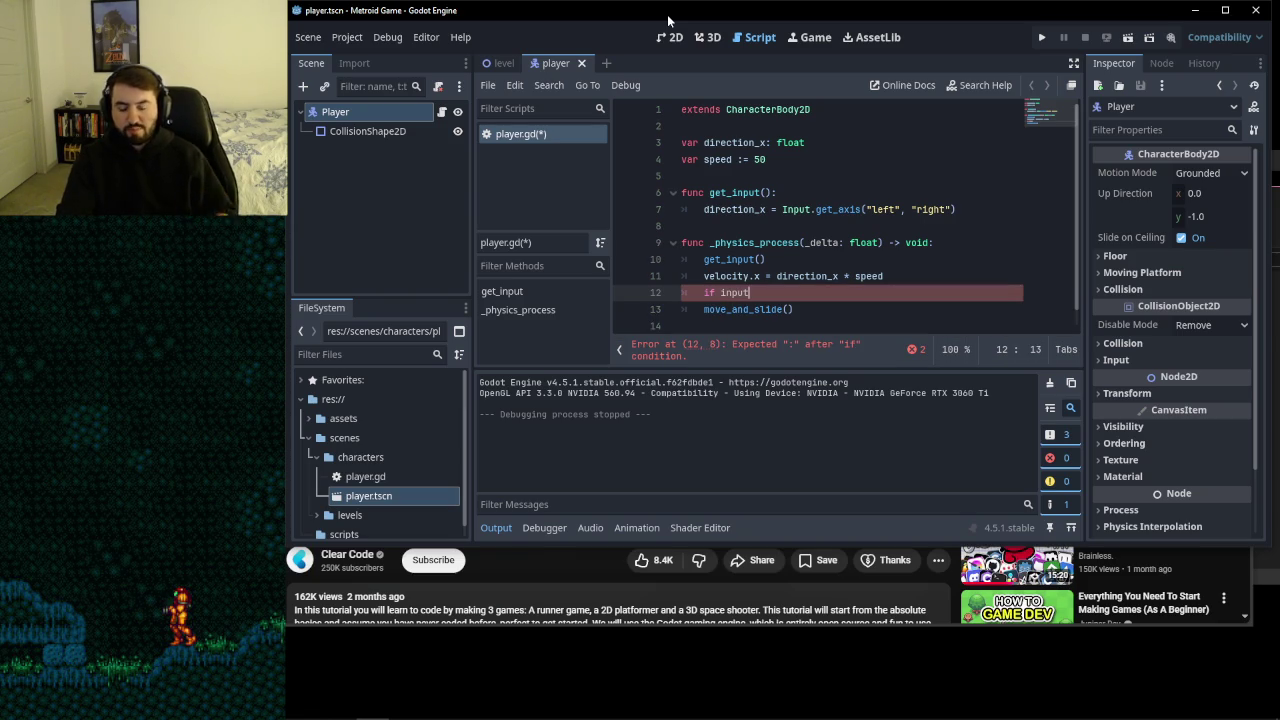
key(BackSpace)
key(BackSpace)
key(BackSpace)
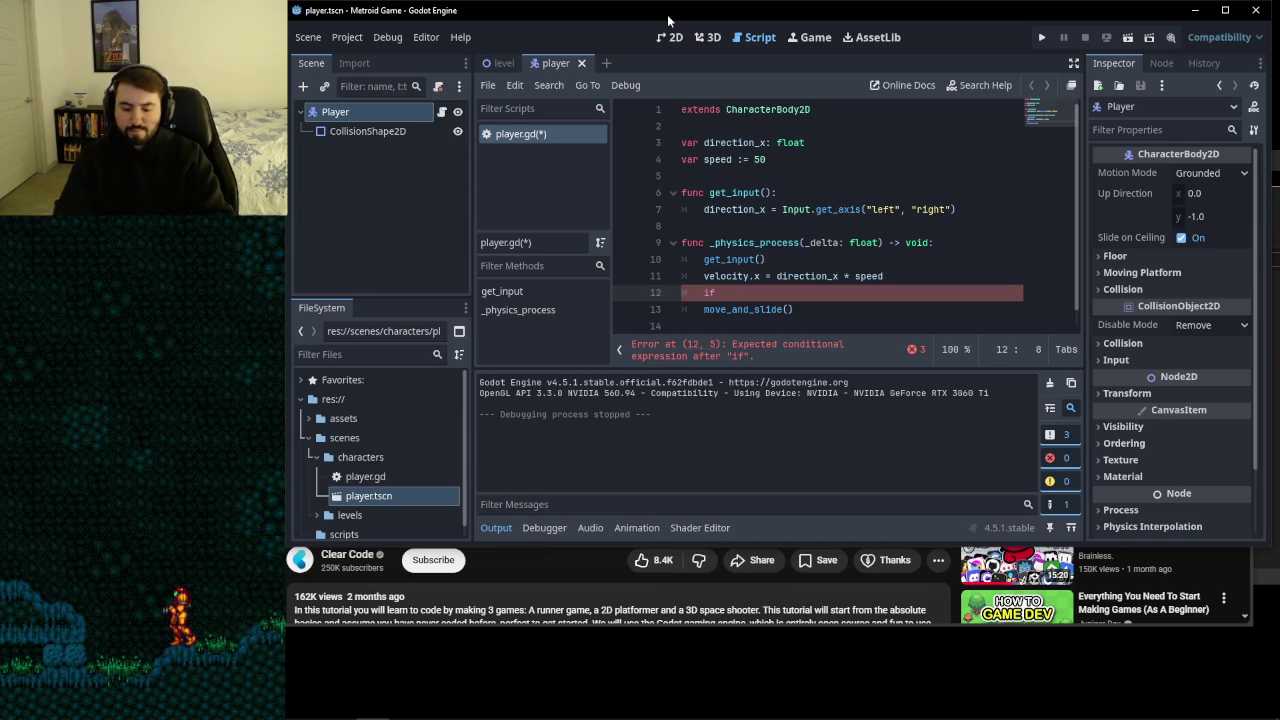
text(input)
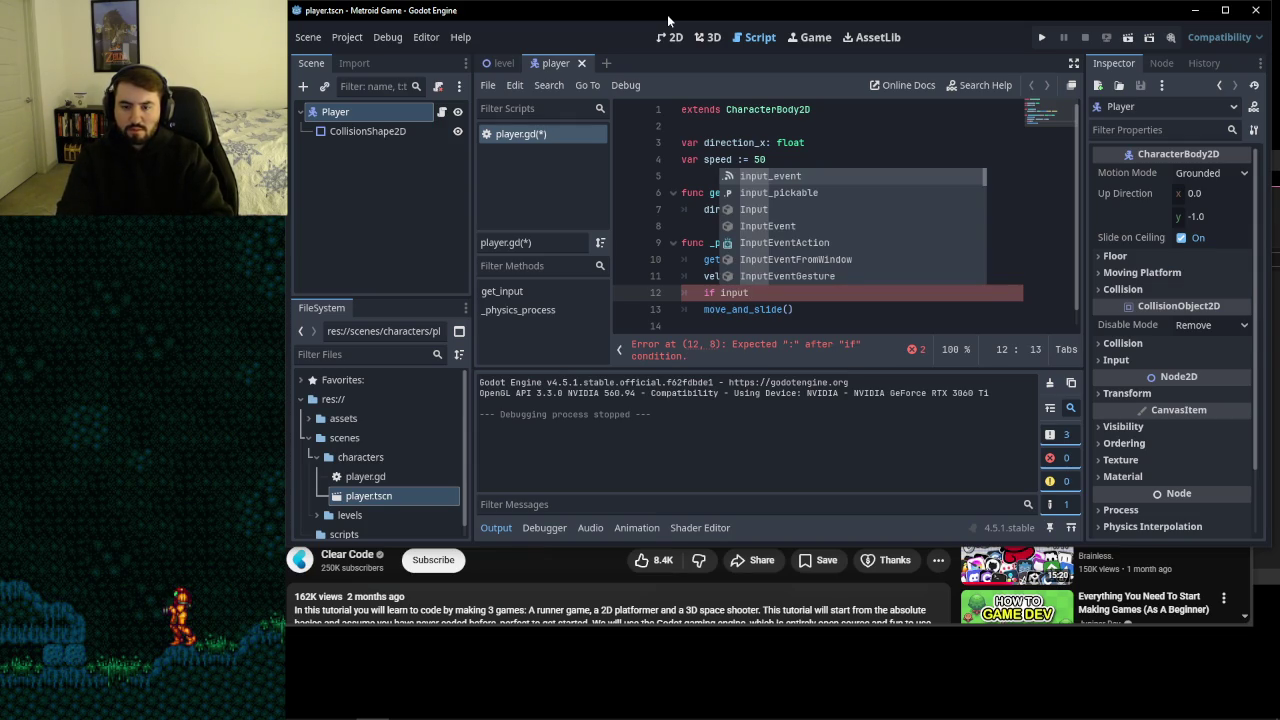
text(_)
key(BackSpace)
key(BackSpace)
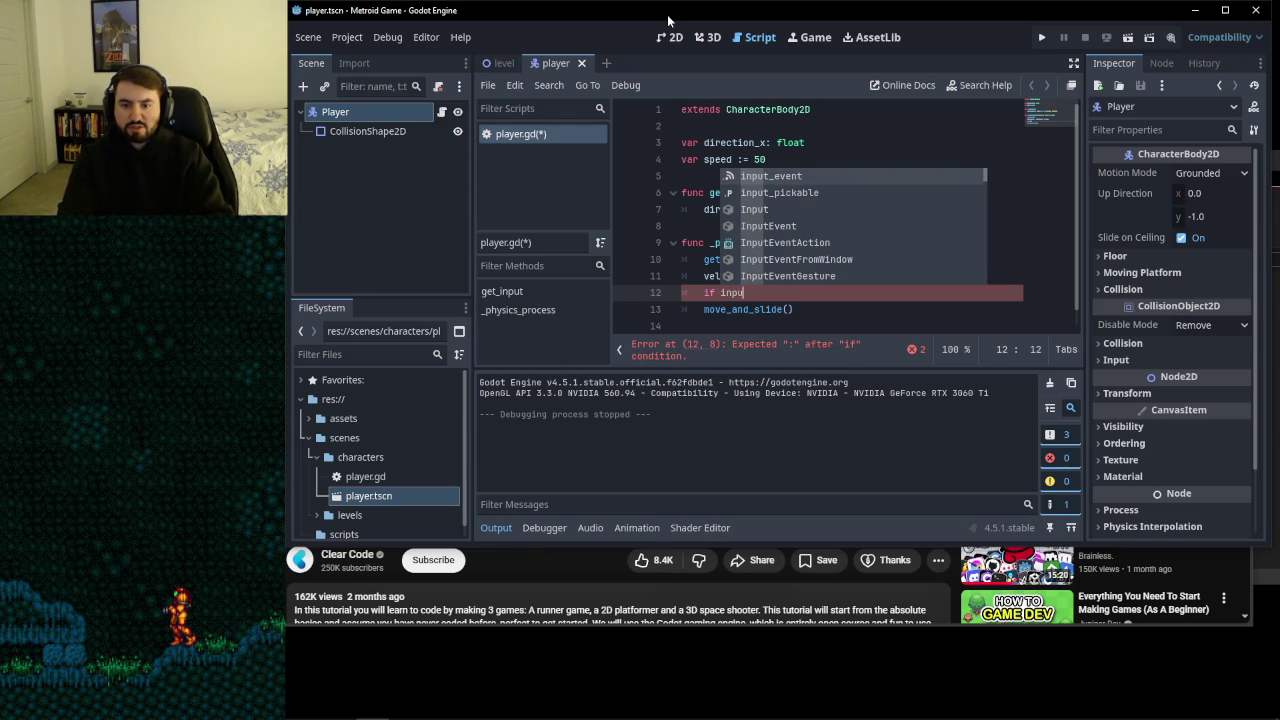
text(t_just)
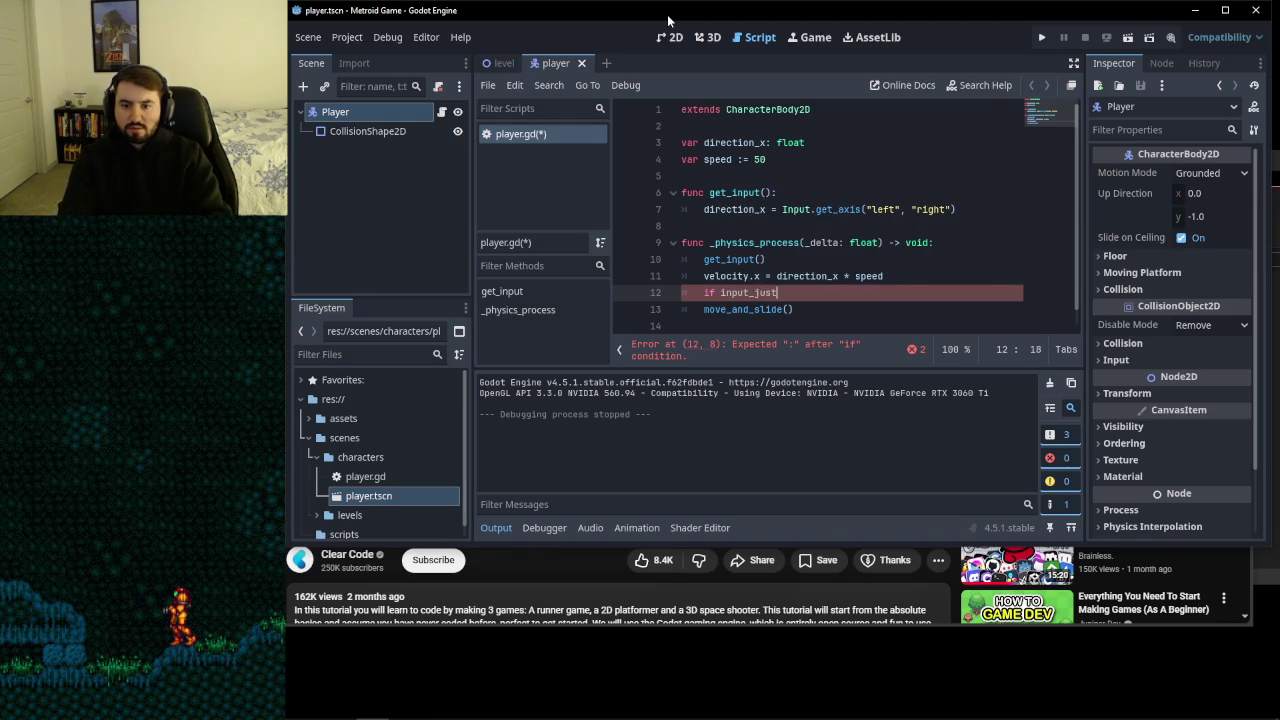
key(BackSpace)
key(BackSpace)
key(BackSpace)
text(just)
key(BackSpace)
key(BackSpace)
key(BackSpace)
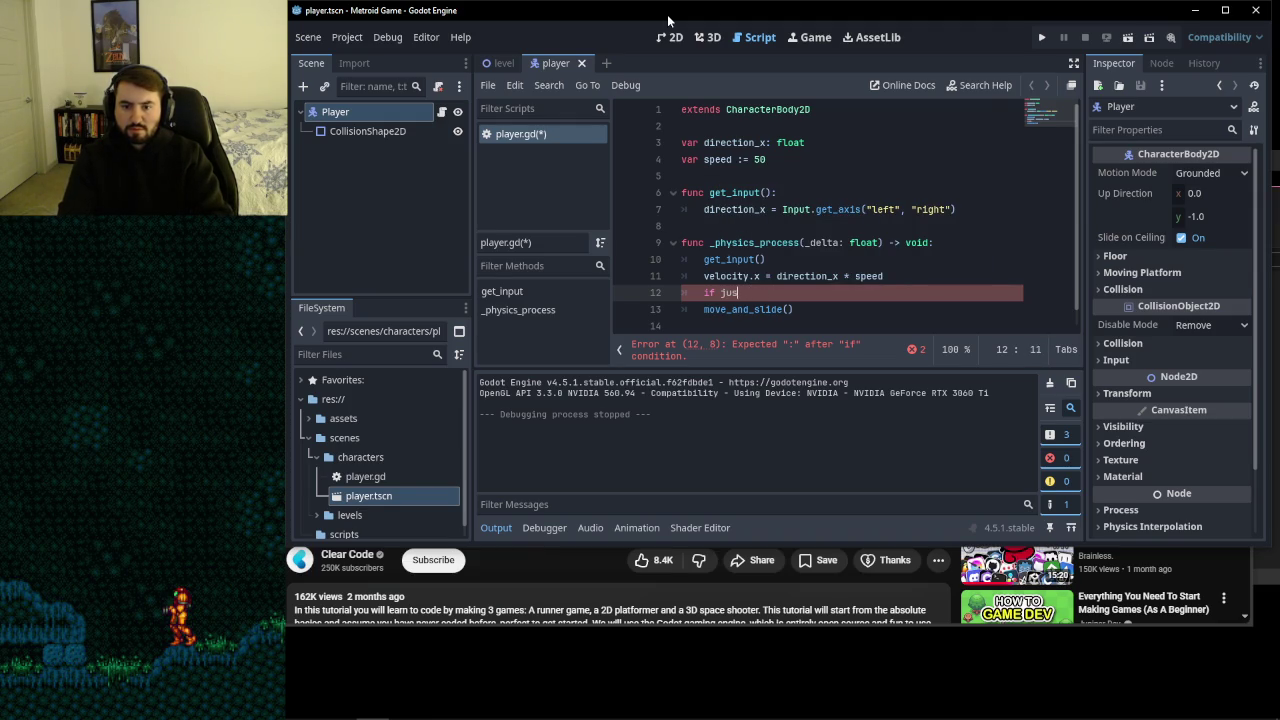
text(press)
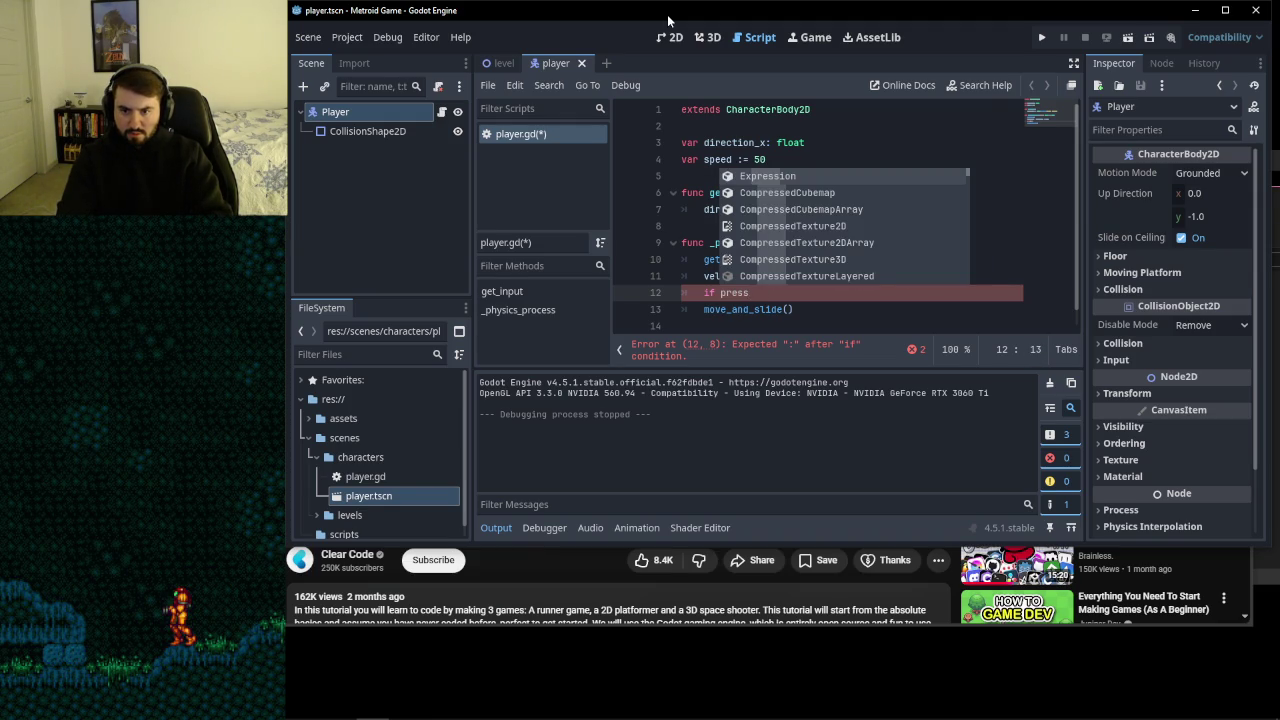
key(BackSpace)
key(BackSpace)
key(BackSpace)
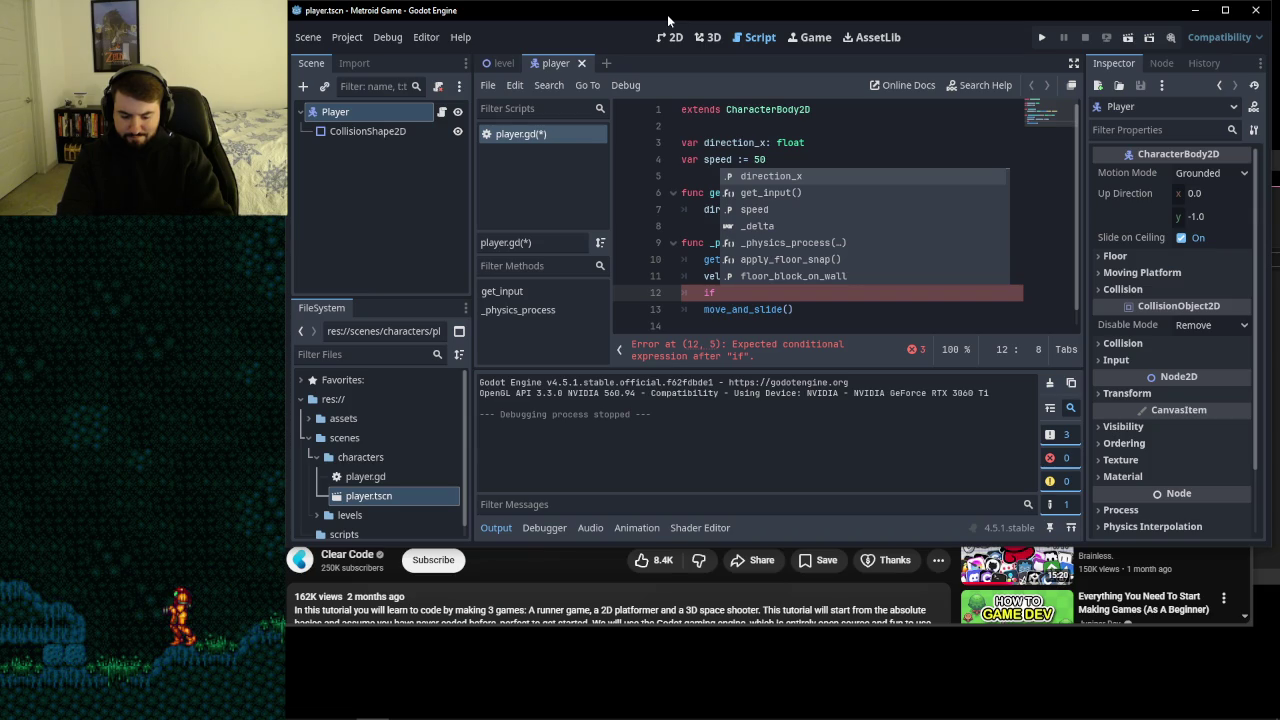
key(BackSpace)
key(BackSpace)
key(BackSpace)
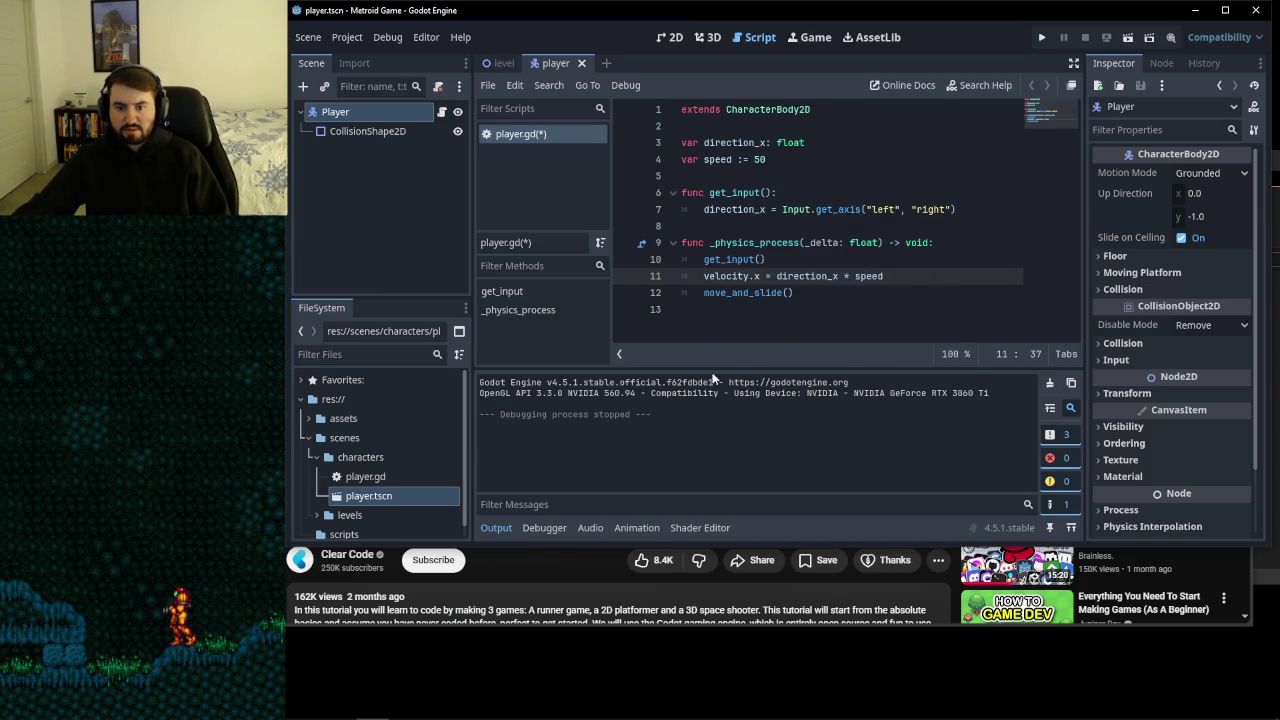
mouse_move(461, 716)
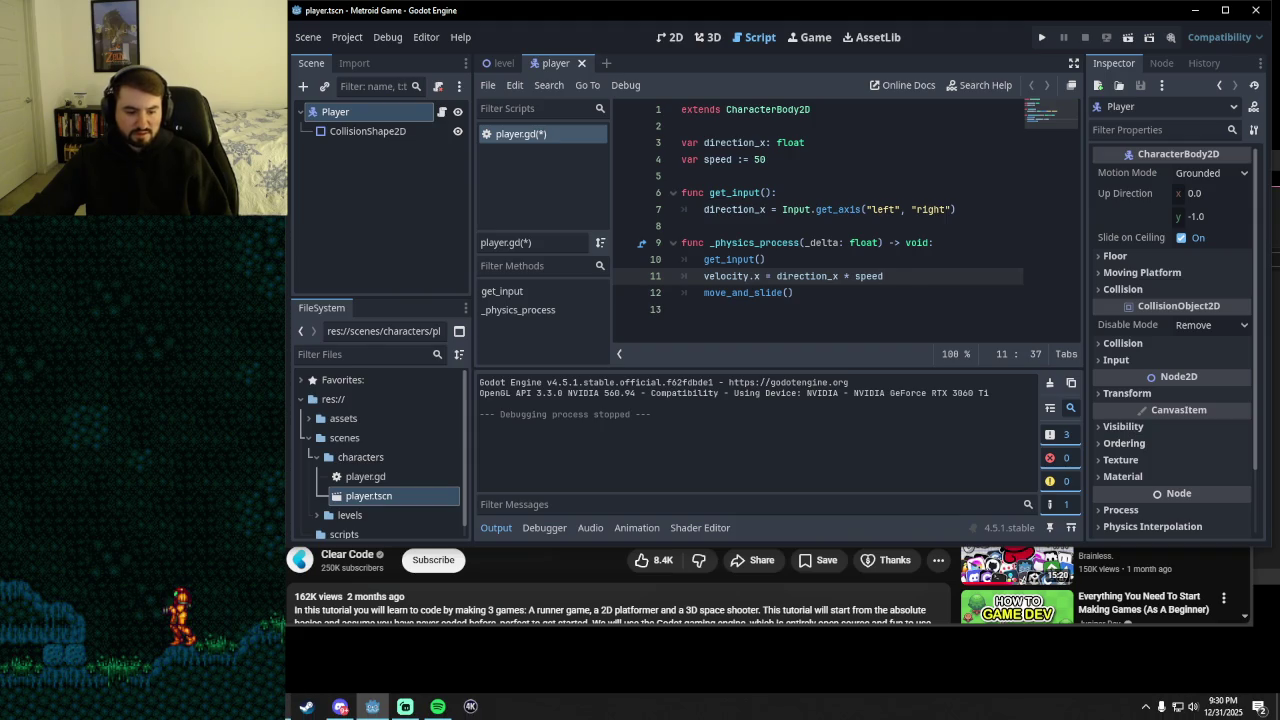
- Play the YouTube tutorial to its Input action-check step, pause it, and minimize the browser
click(340, 706)
click(638, 312)
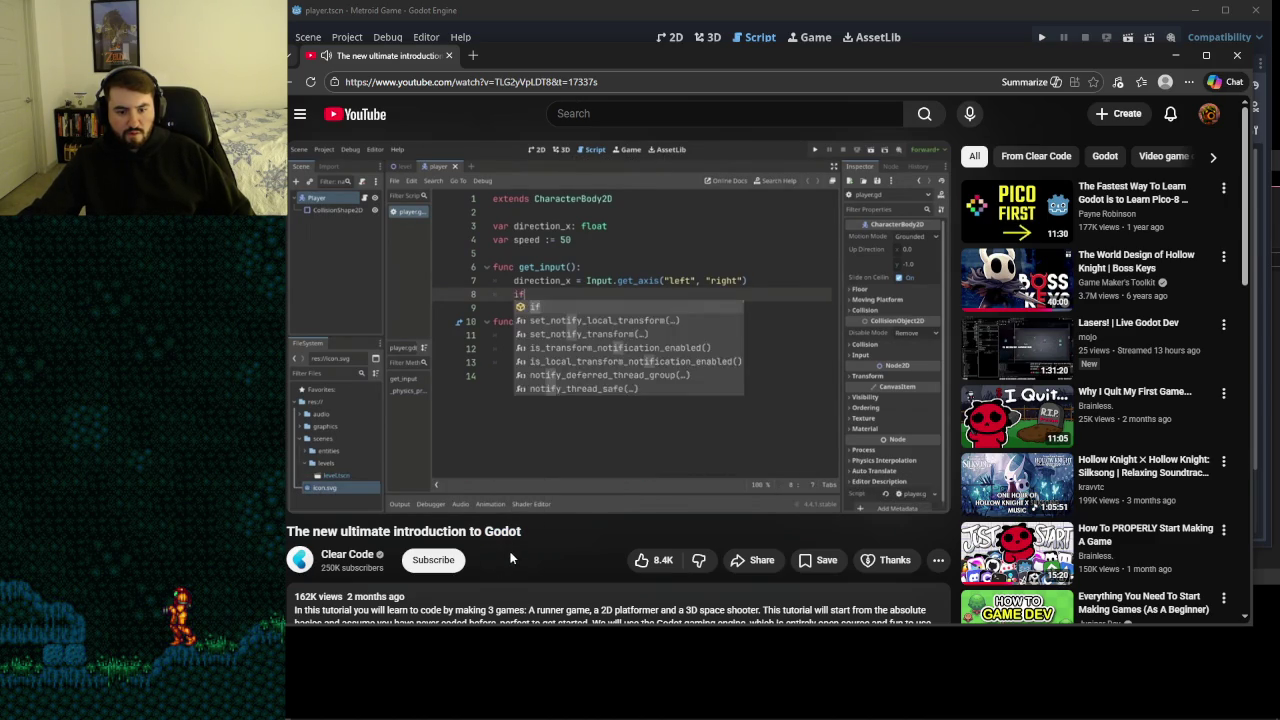
click(691, 288)
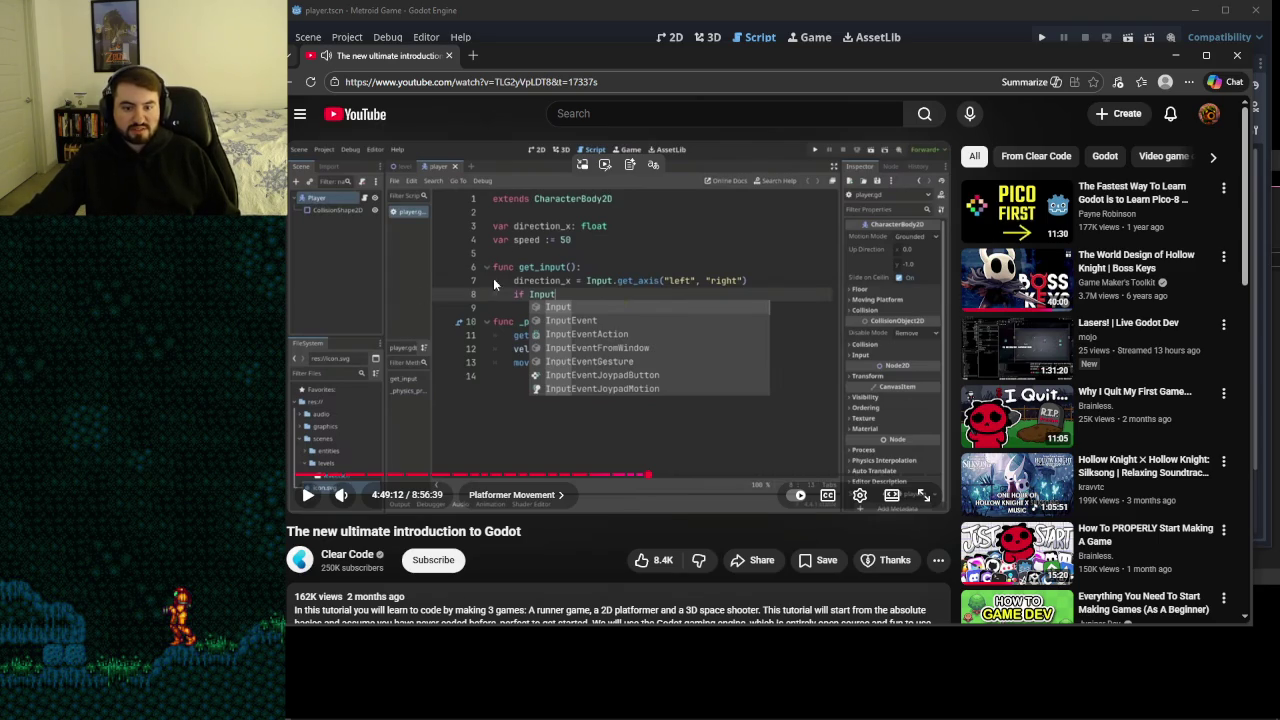
click(793, 286)
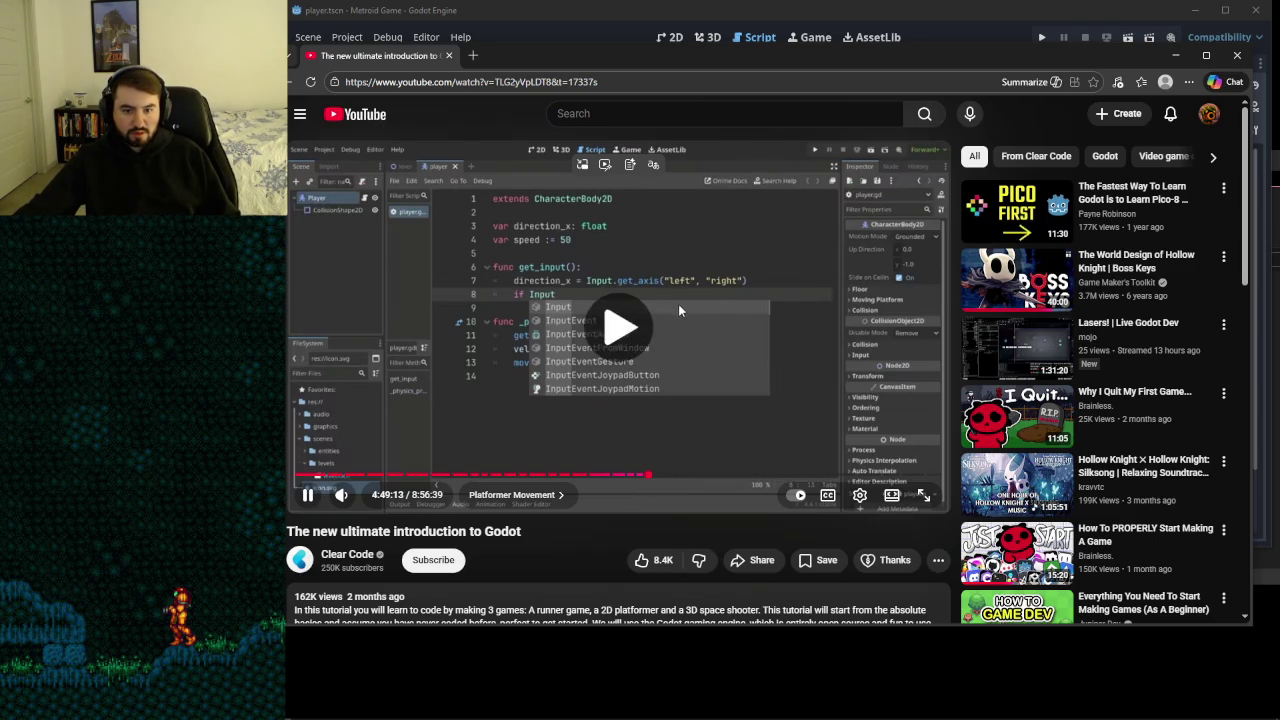
click(797, 290)
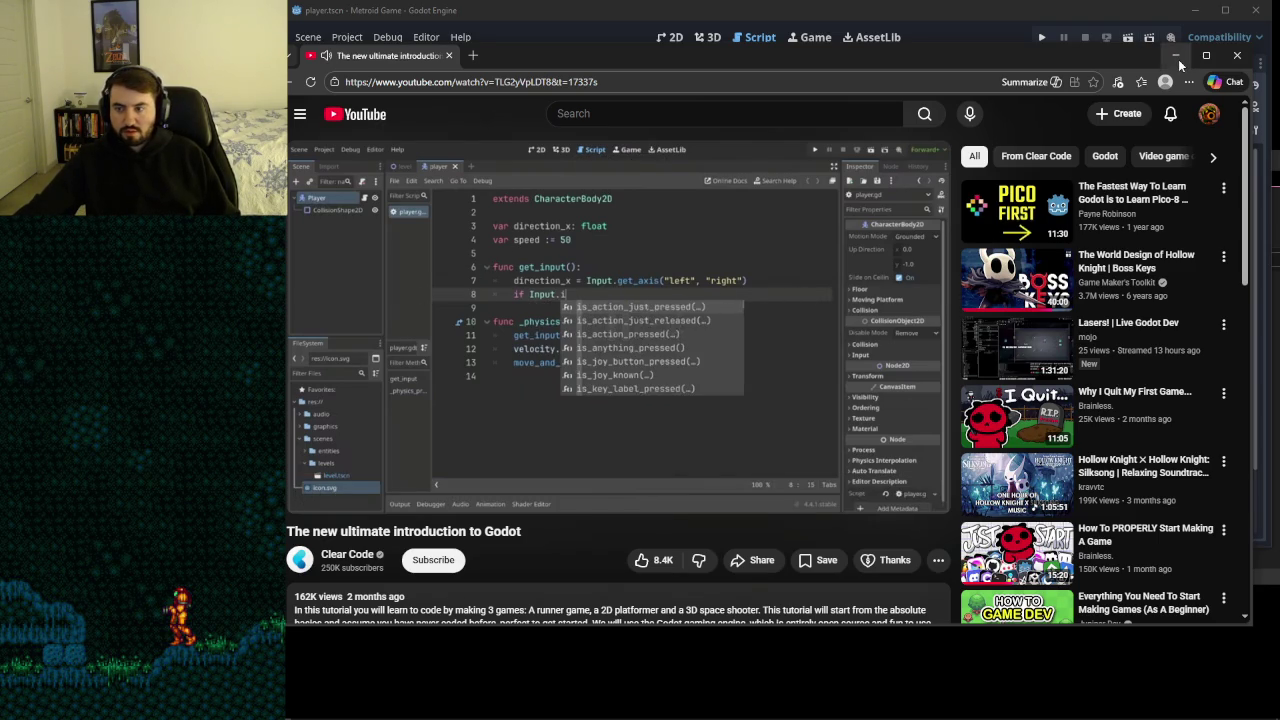
click(1177, 57)
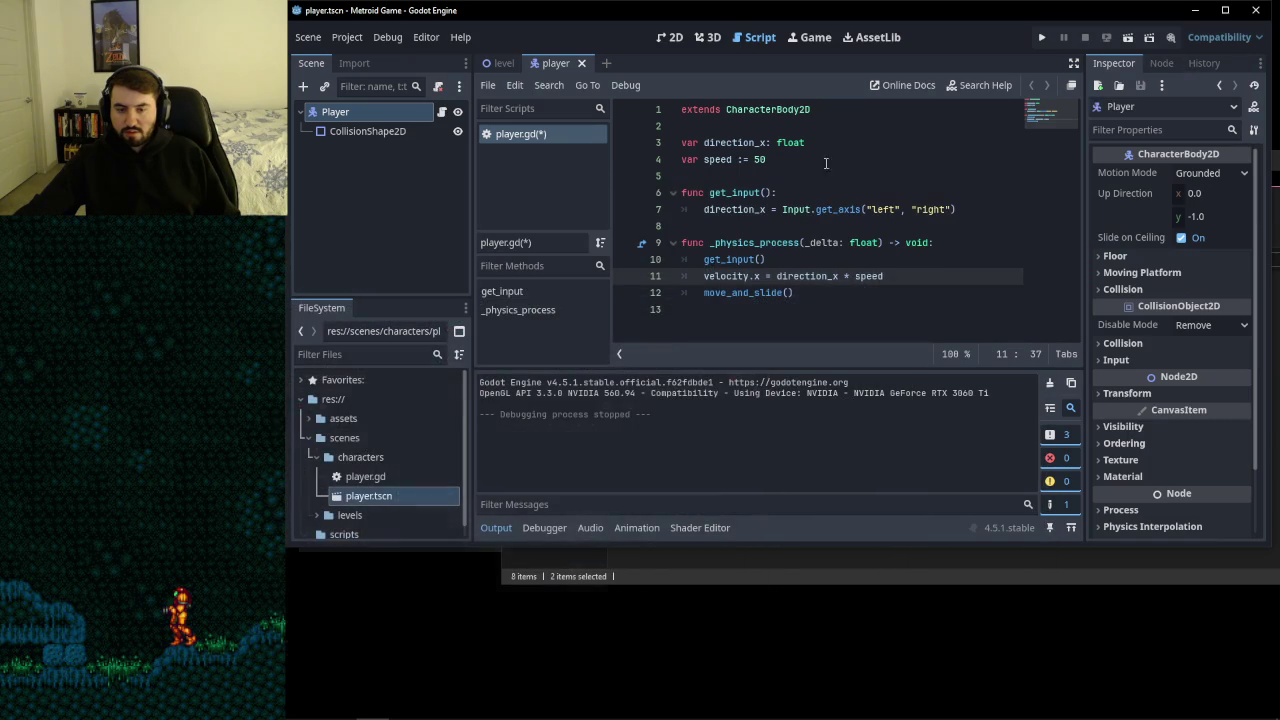
- Start an if Input.is_action_just_pressed( line after direction_x, checking the tutorial's next step
click(962, 212)
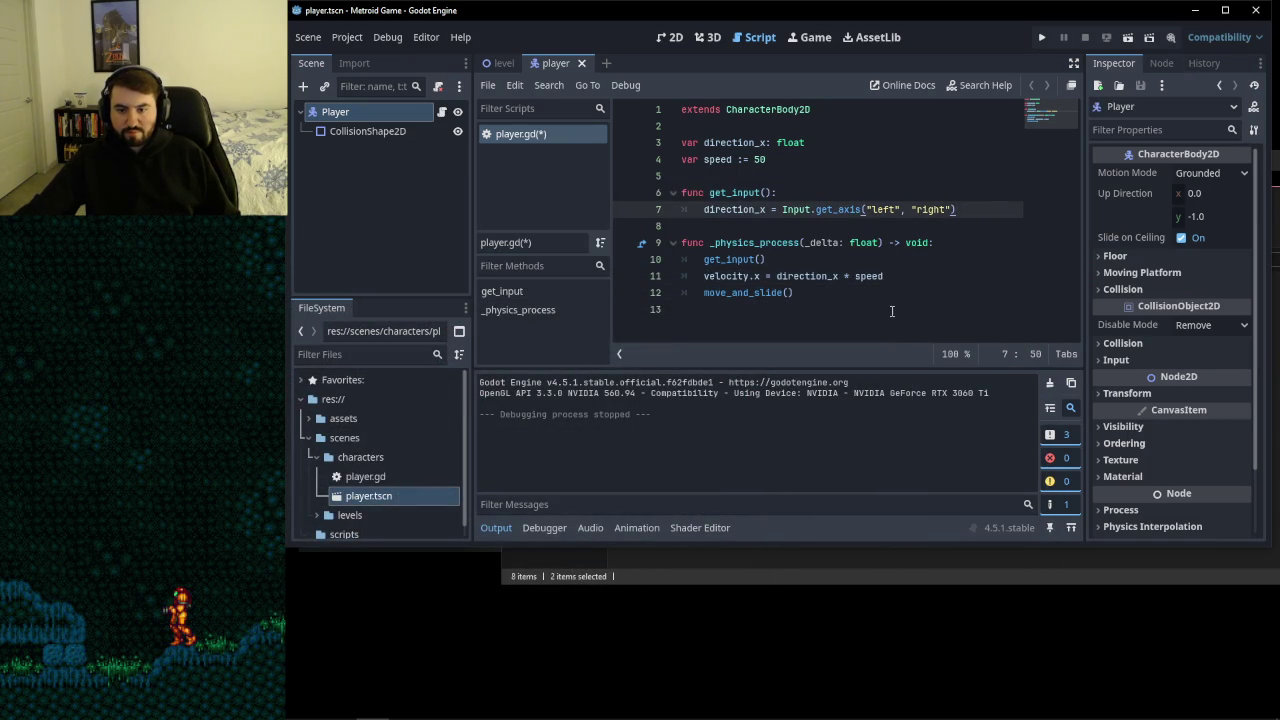
key(Return)
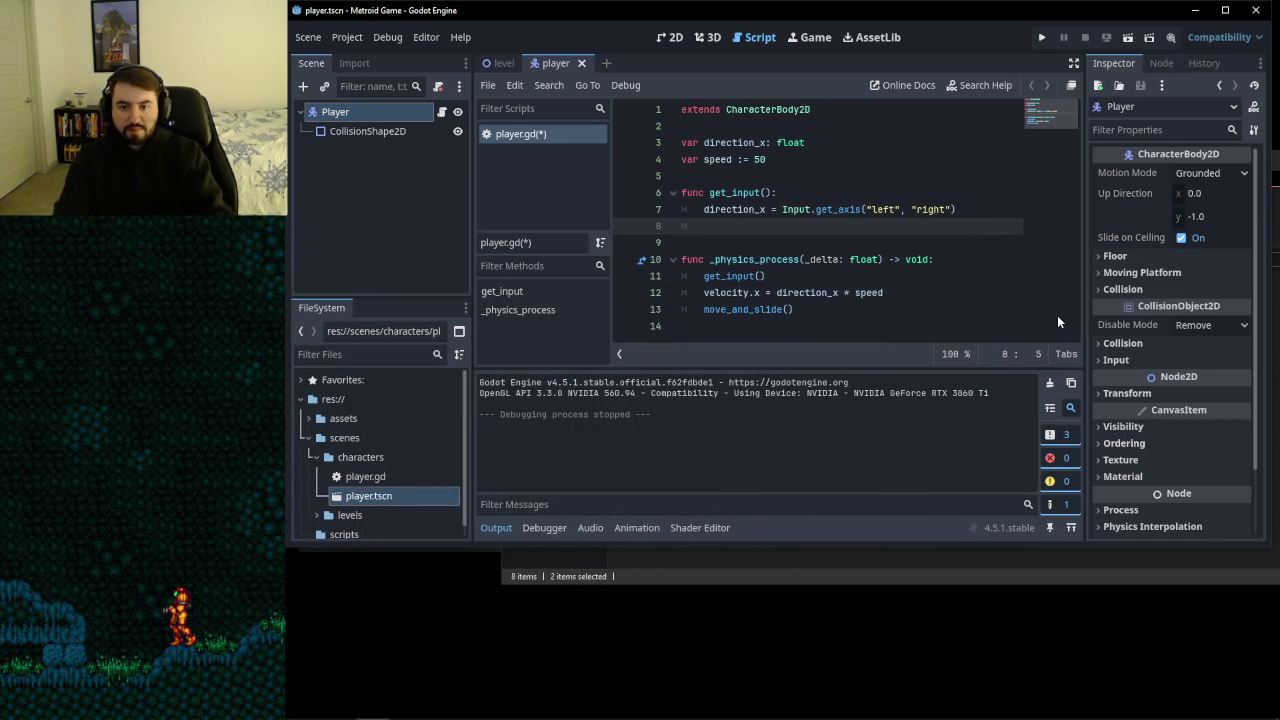
text(if Input.)
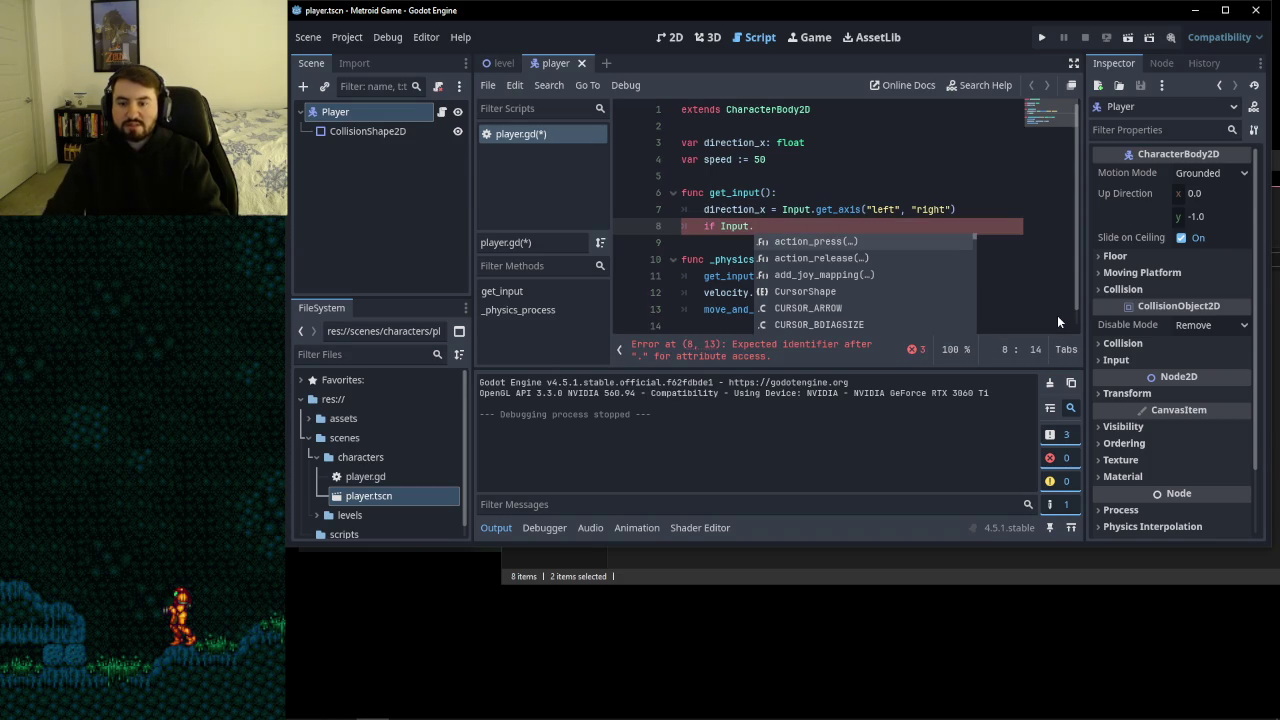
text(action)
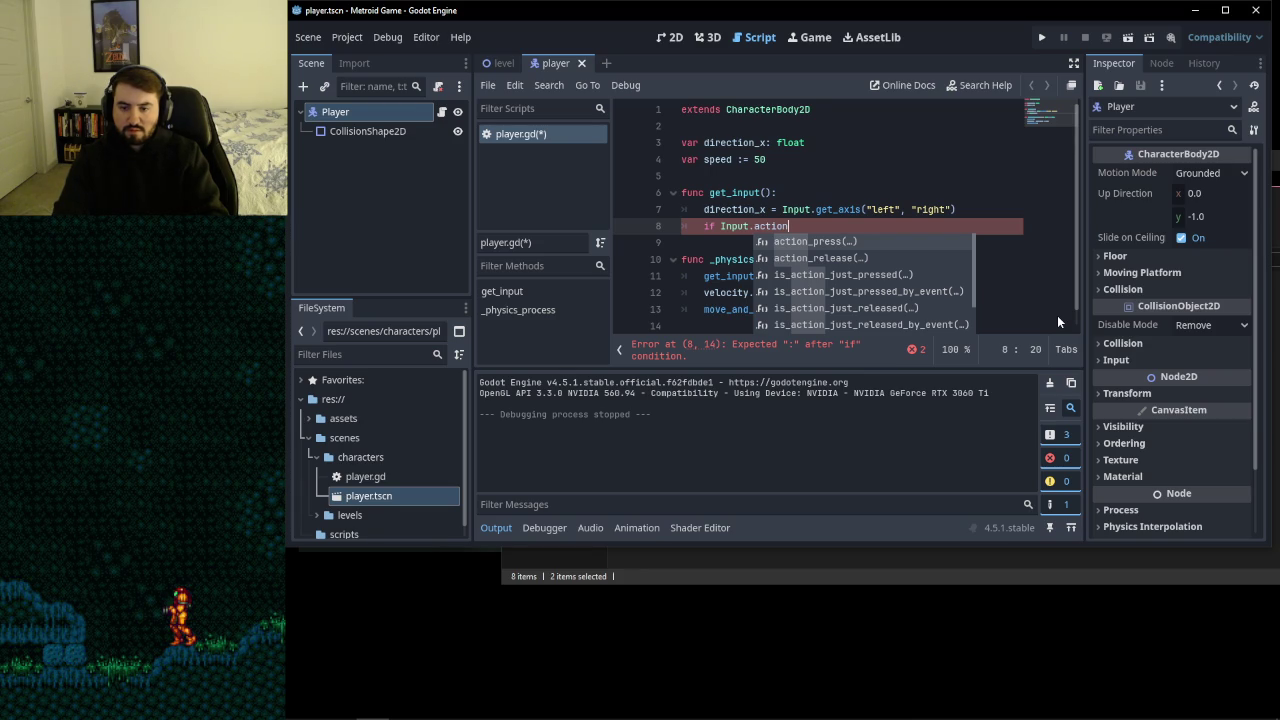
double_click(919, 274)
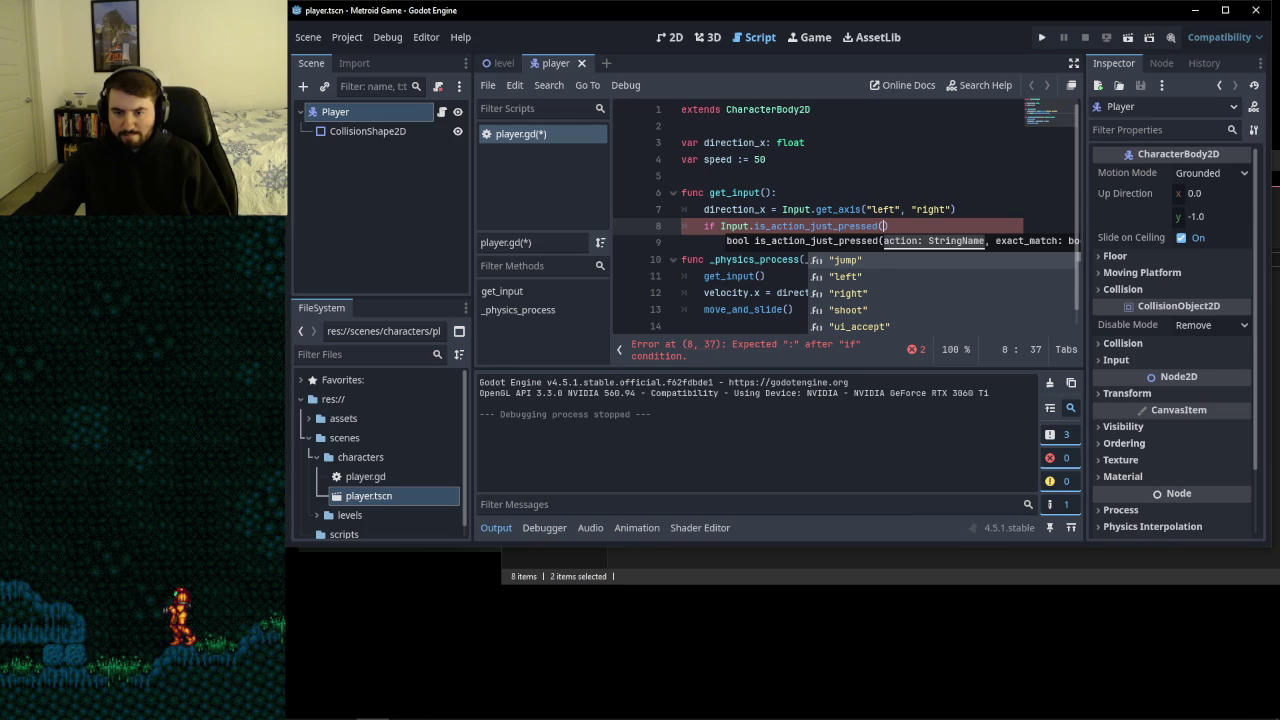
mouse_move(450, 710)
click(340, 706)
click(698, 346)
click(682, 327)
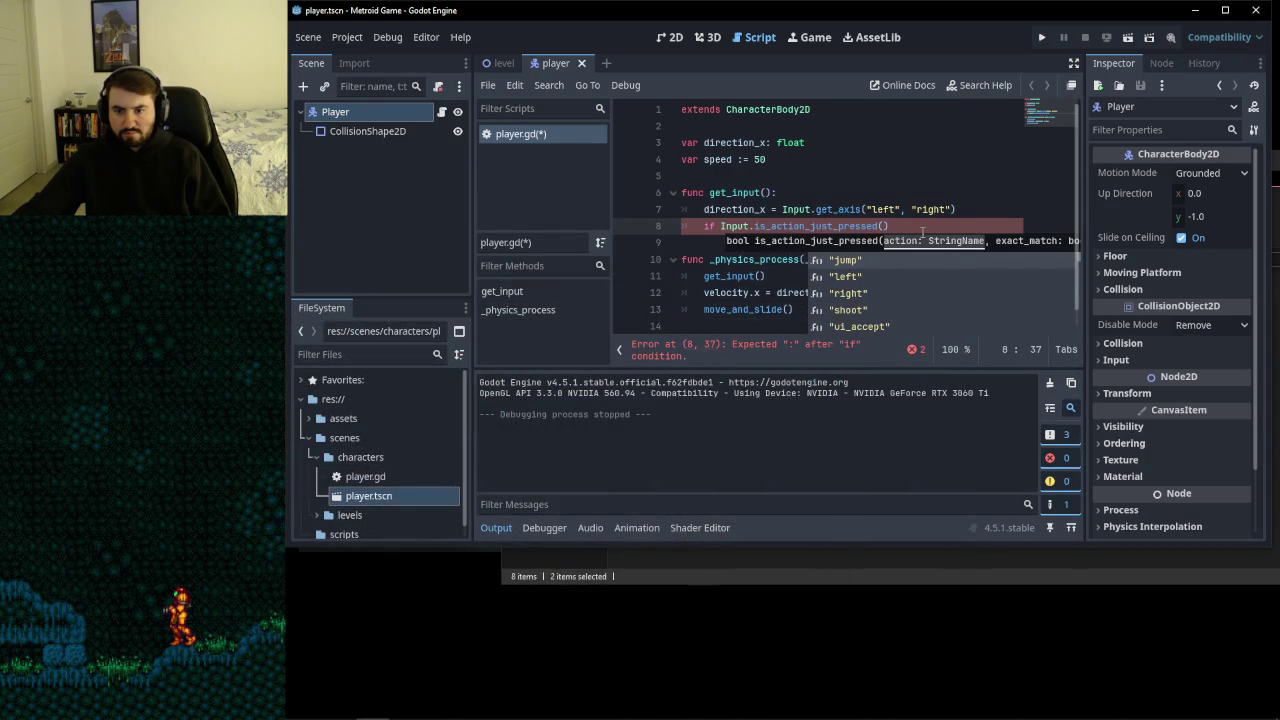
- Complete the check with the "jump" action and a colon, opening an indented line below
click(862, 261)
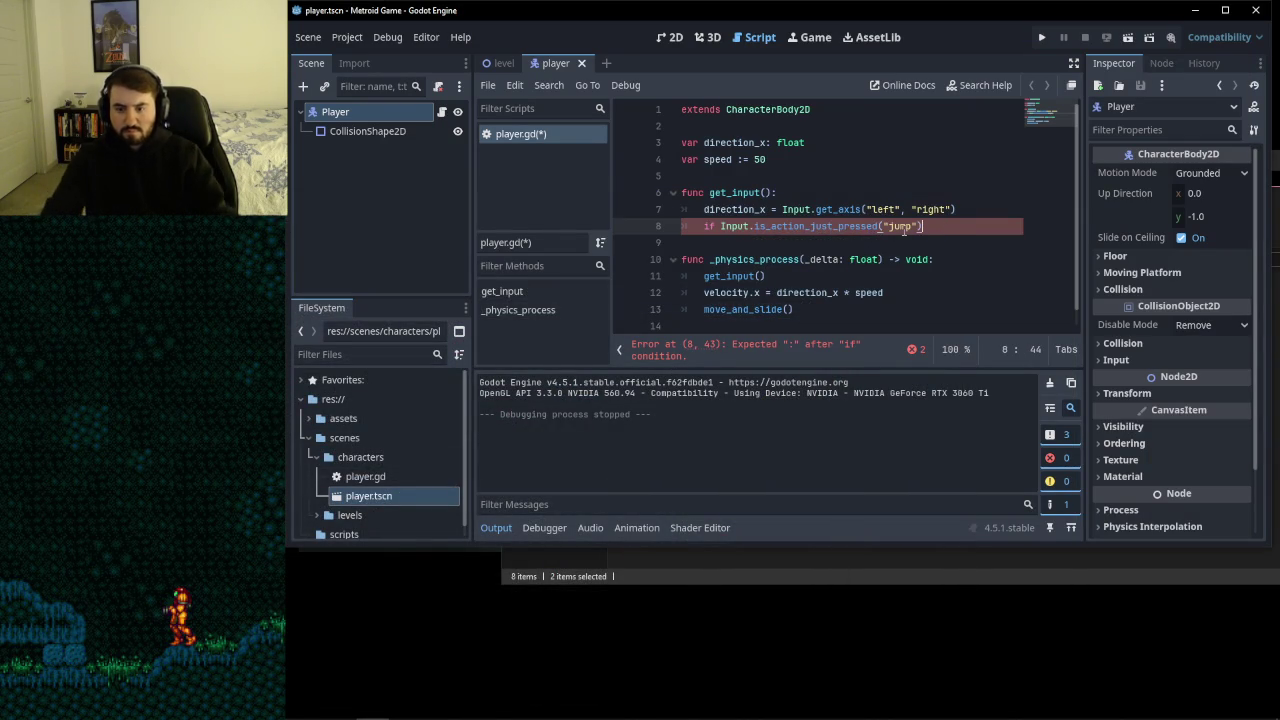
text(:)
key(Return)
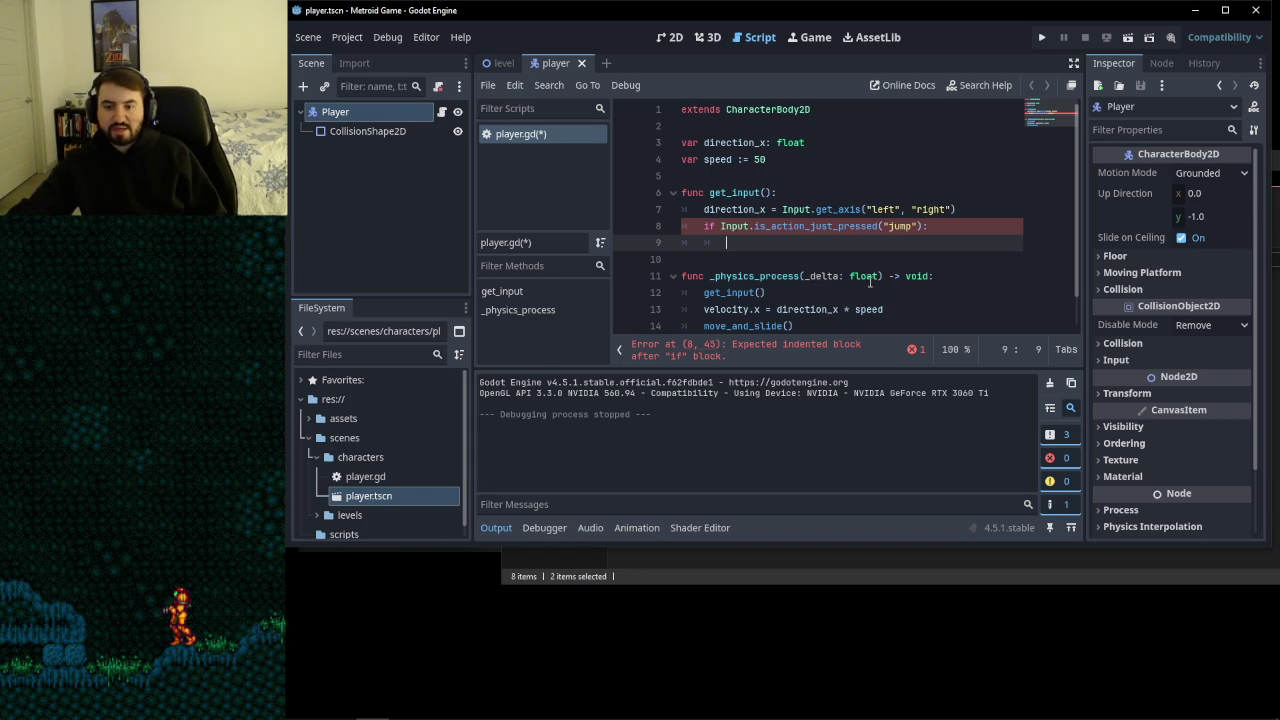
mouse_move(391, 682)
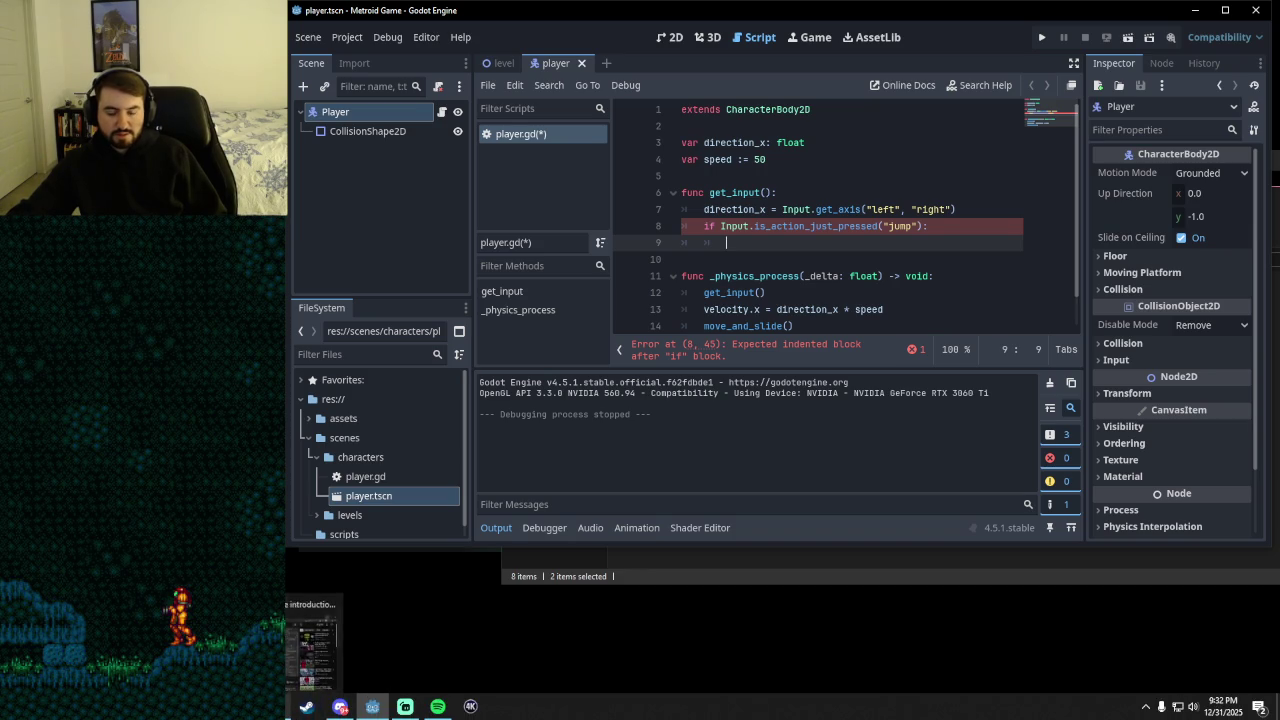
click(340, 706)
- Play and pause the tutorial until it shows velocity.y = -200 on jump and apply_gravity adding 10
click(670, 302)
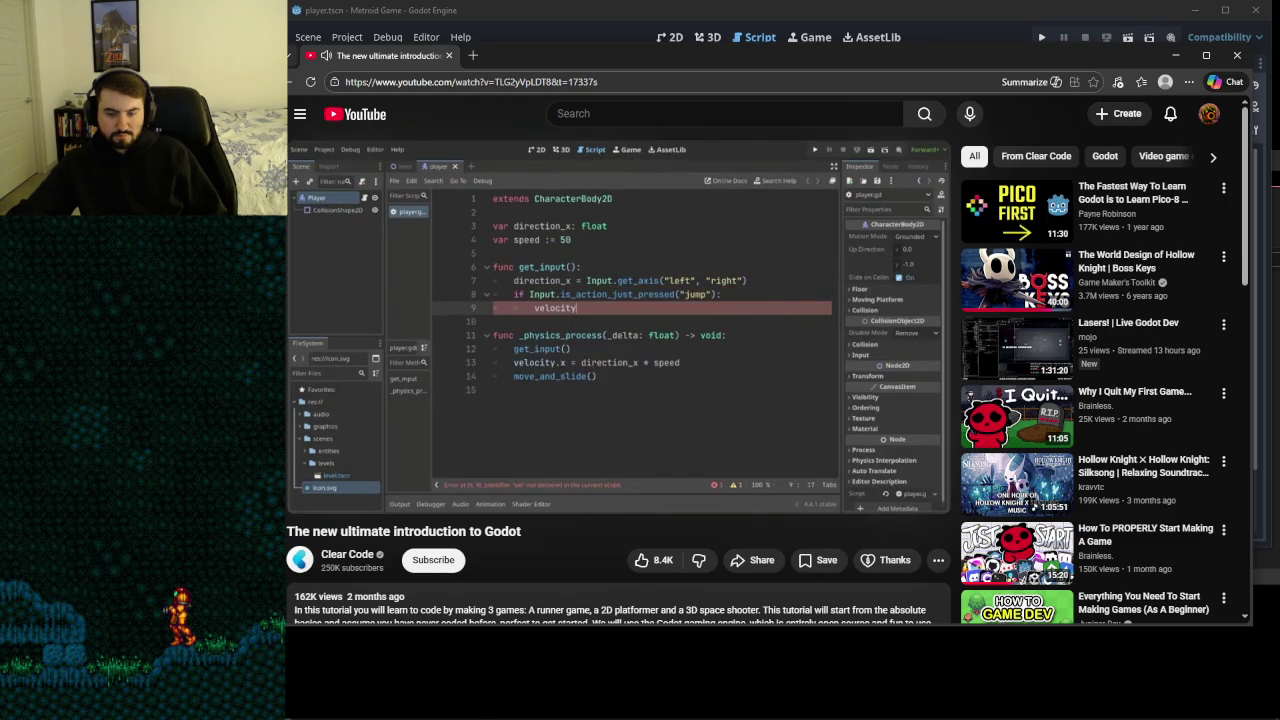
click(706, 315)
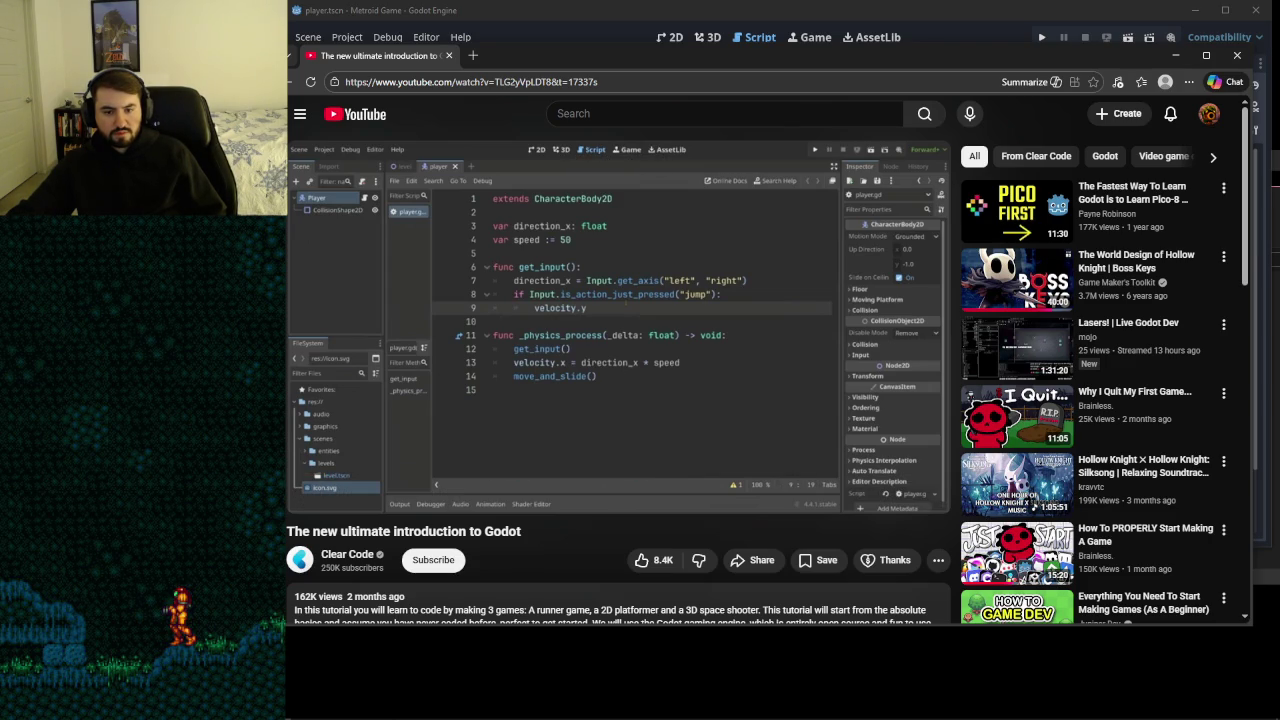
click(674, 377)
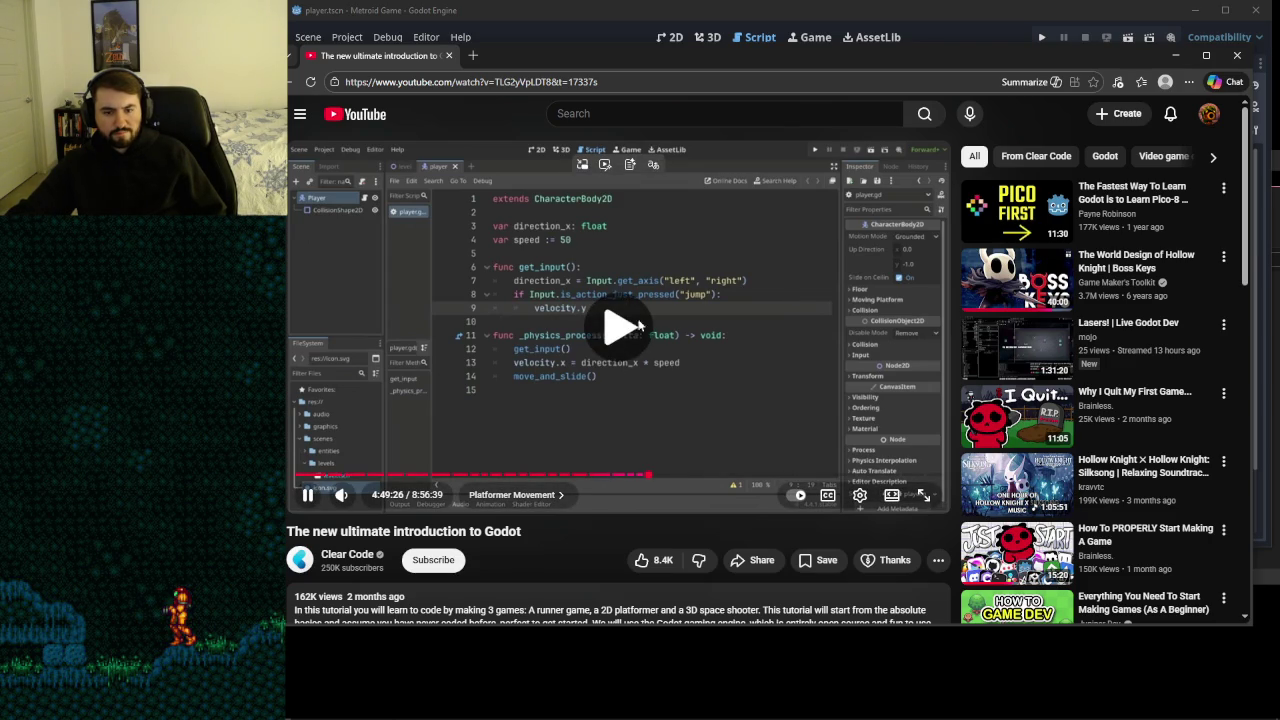
click(674, 330)
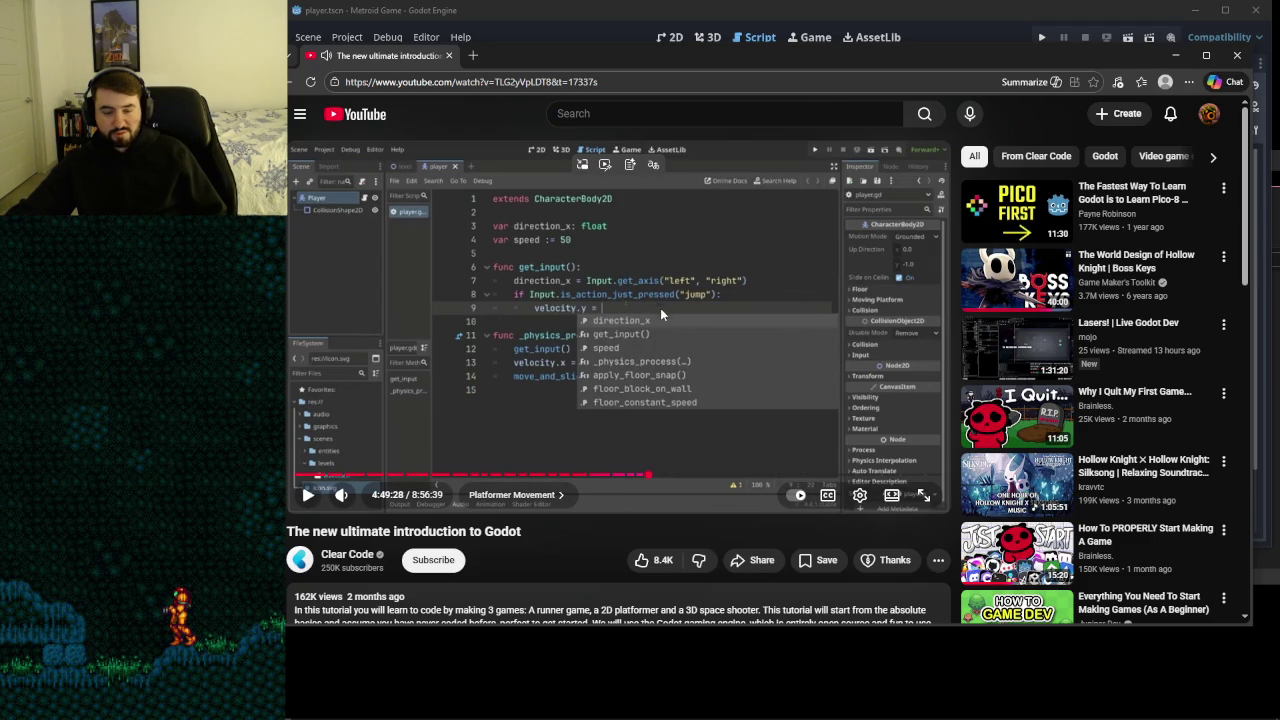
click(715, 310)
click(780, 307)
click(779, 304)
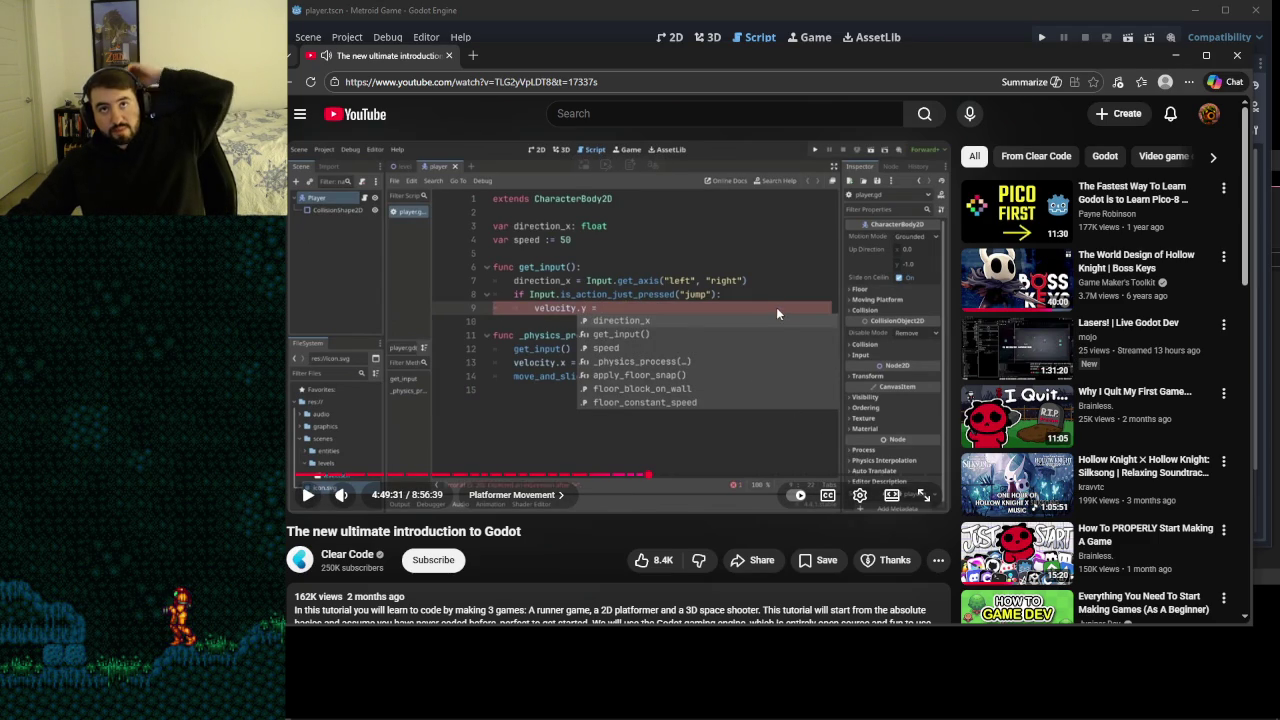
click(704, 330)
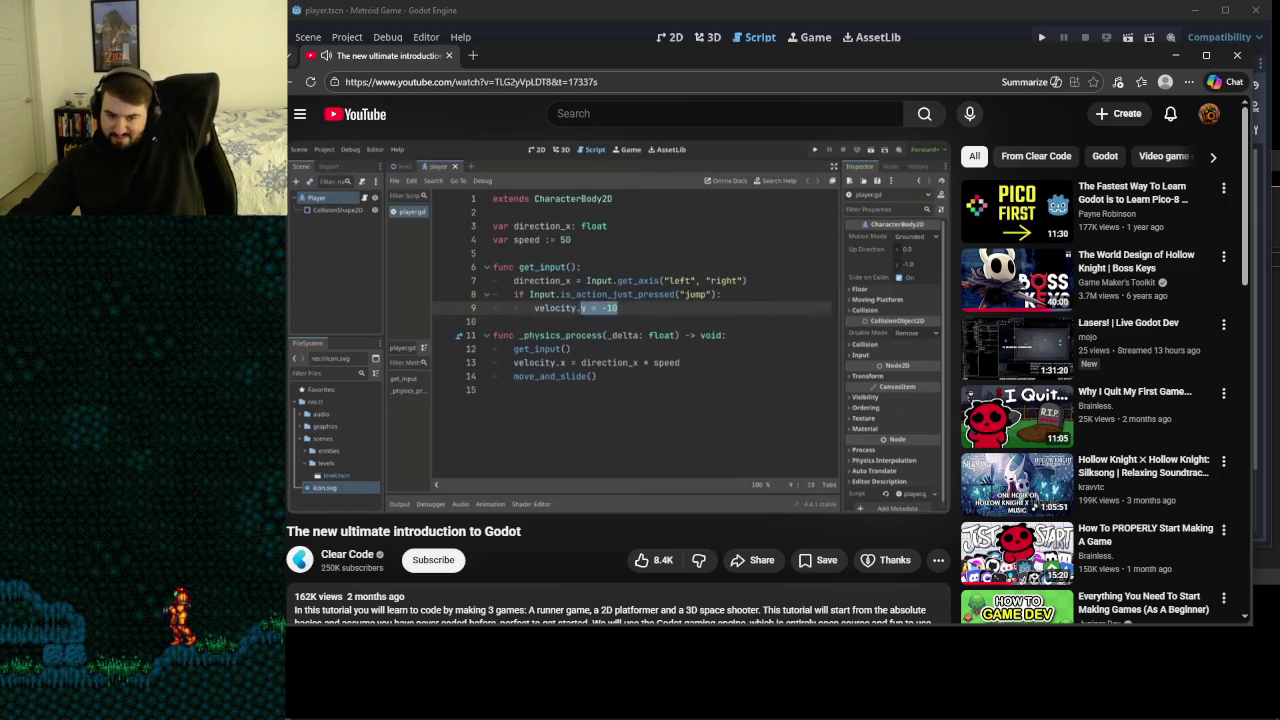
mouse_move(693, 340)
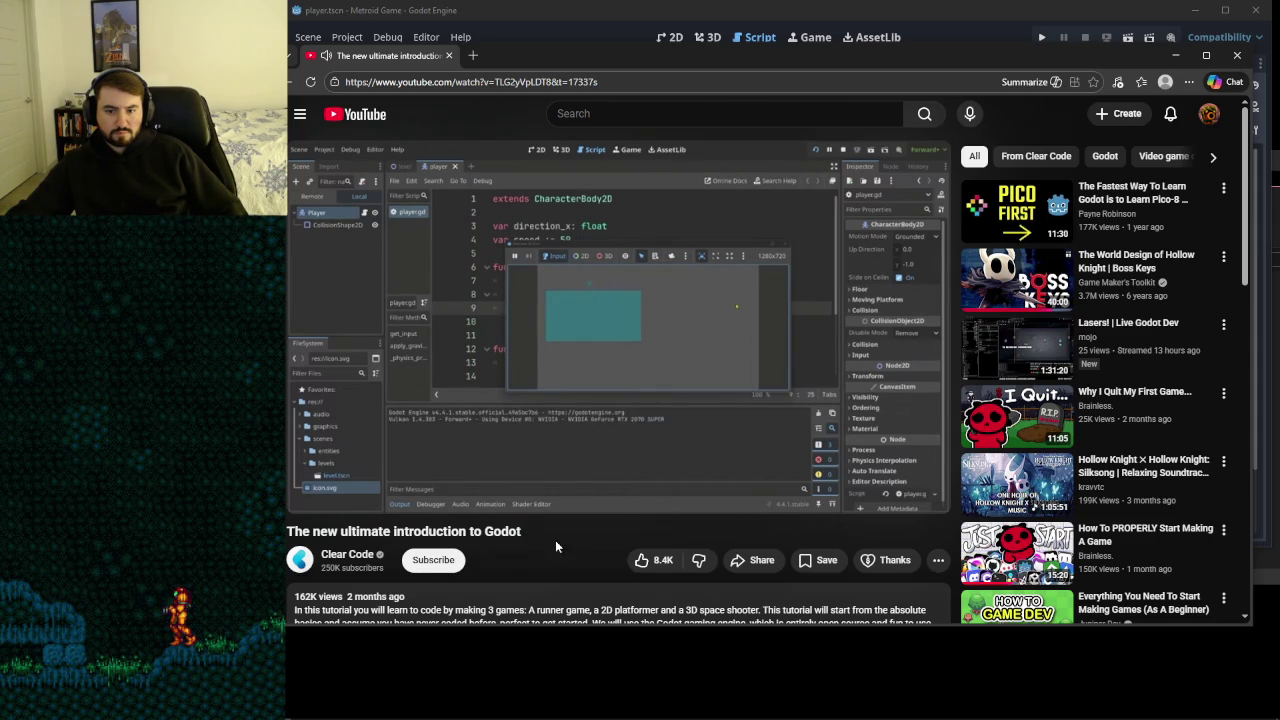
double_click(504, 536)
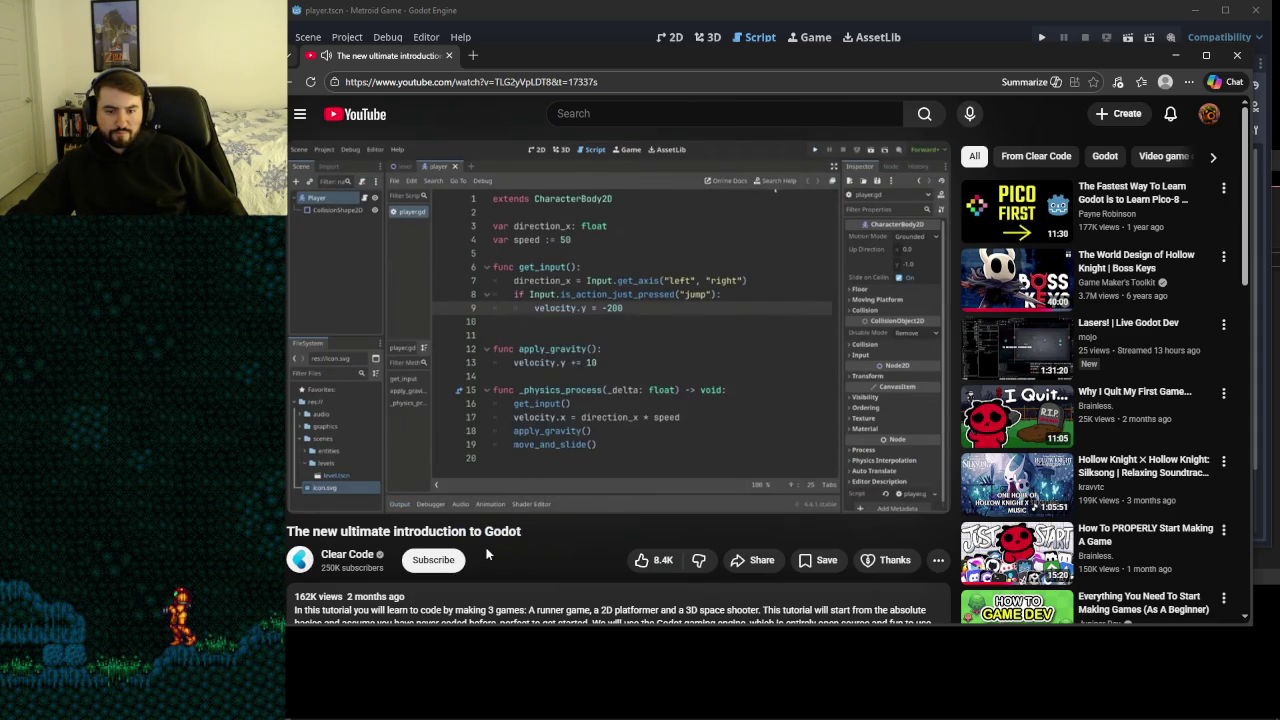
click(697, 350)
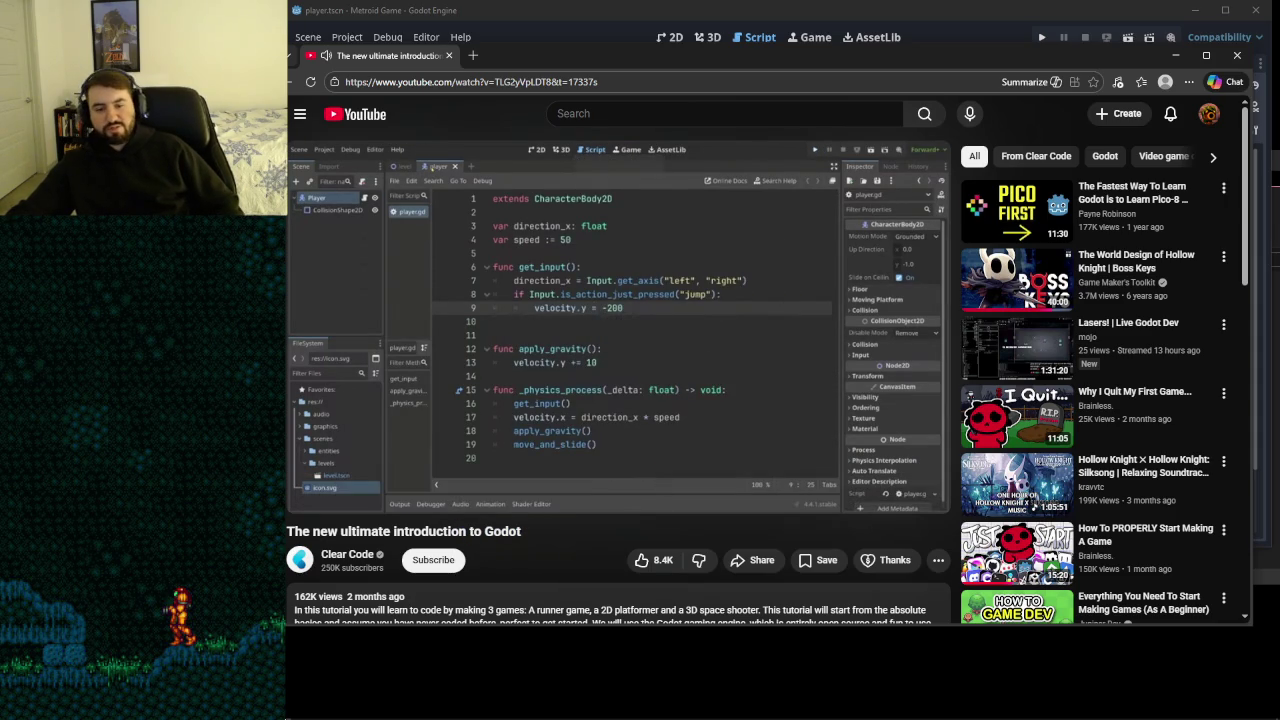
click(437, 706)
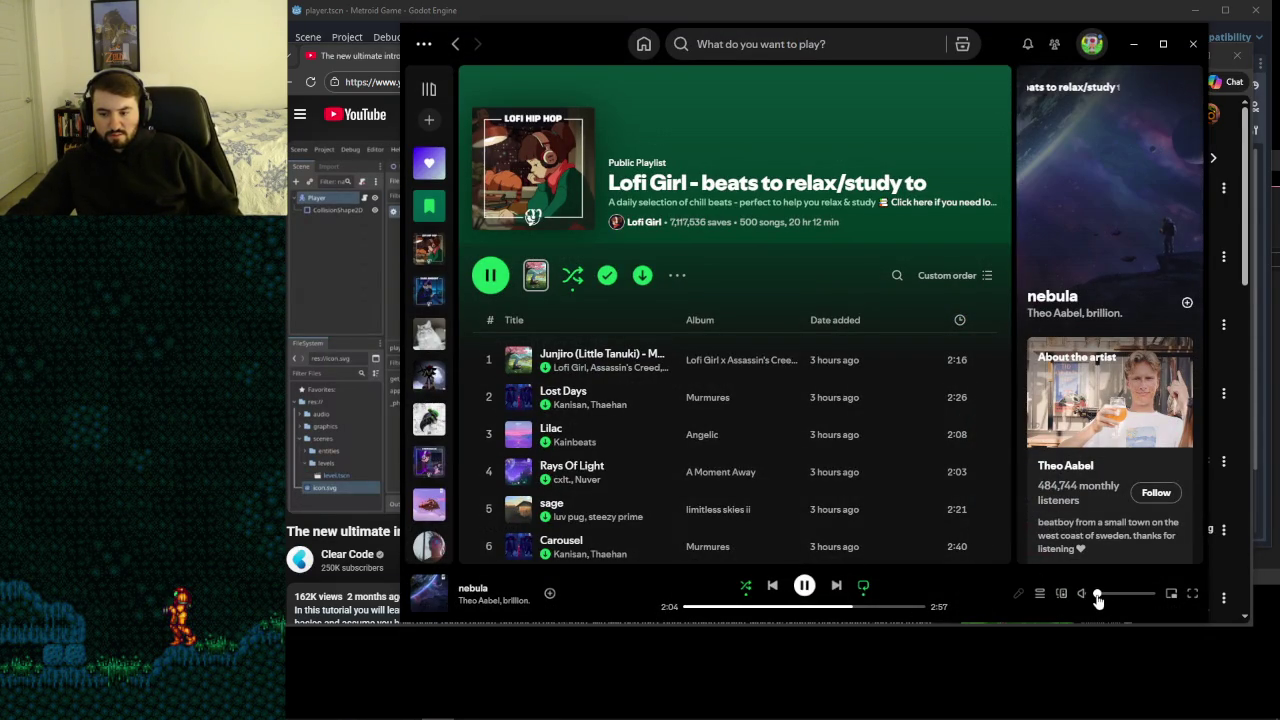
click(1136, 43)
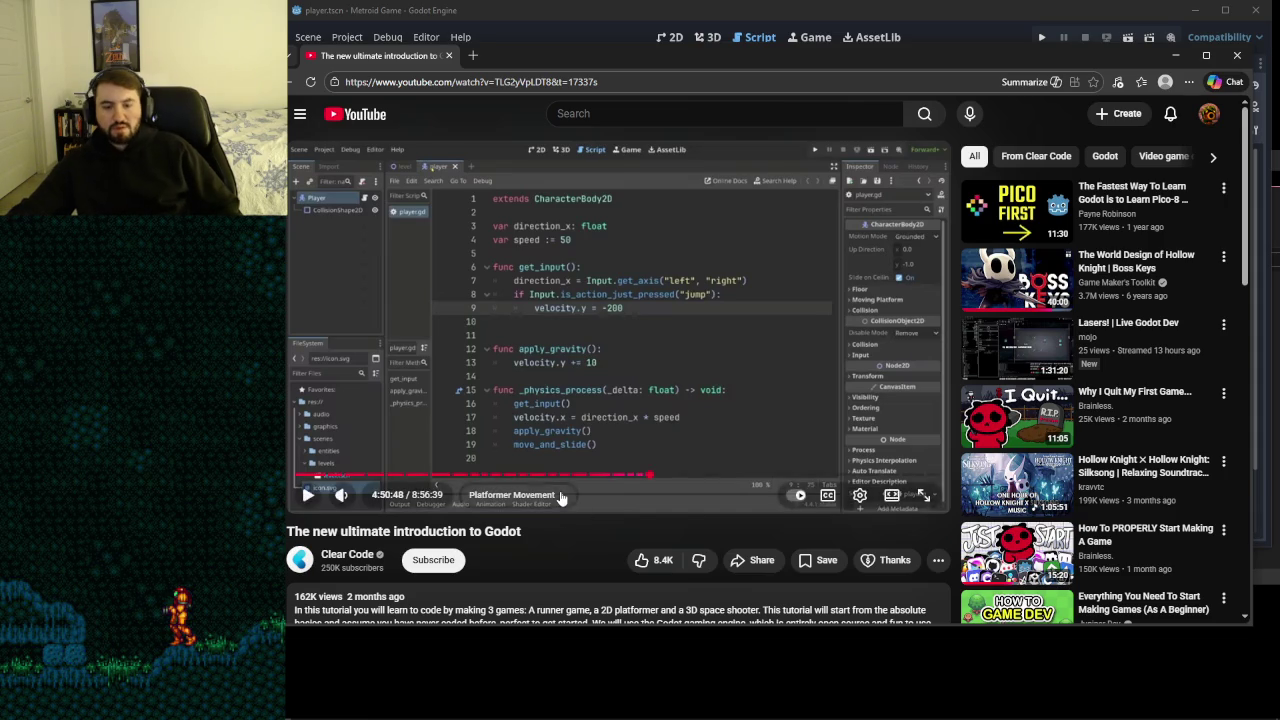
- Play the tutorial to the Camera2D zoom step under the Player, pause, and switch to Godot
mouse_move(968, 715)
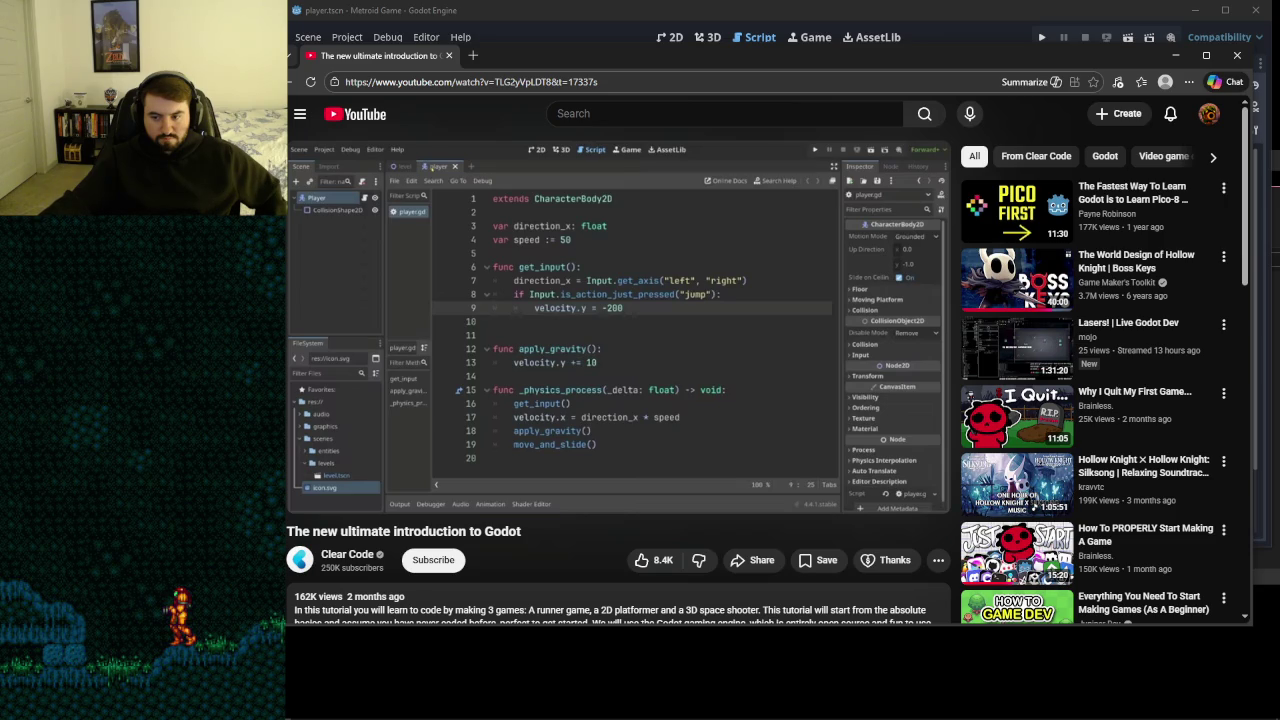
mouse_move(616, 312)
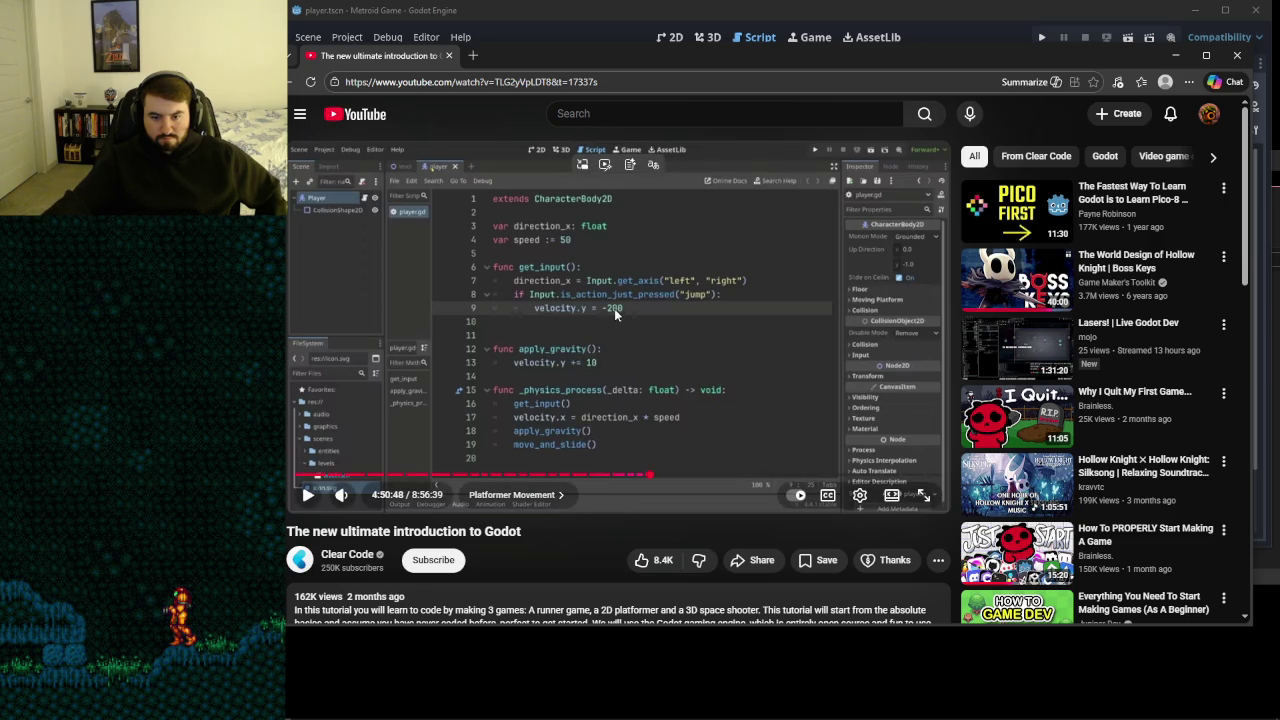
click(658, 376)
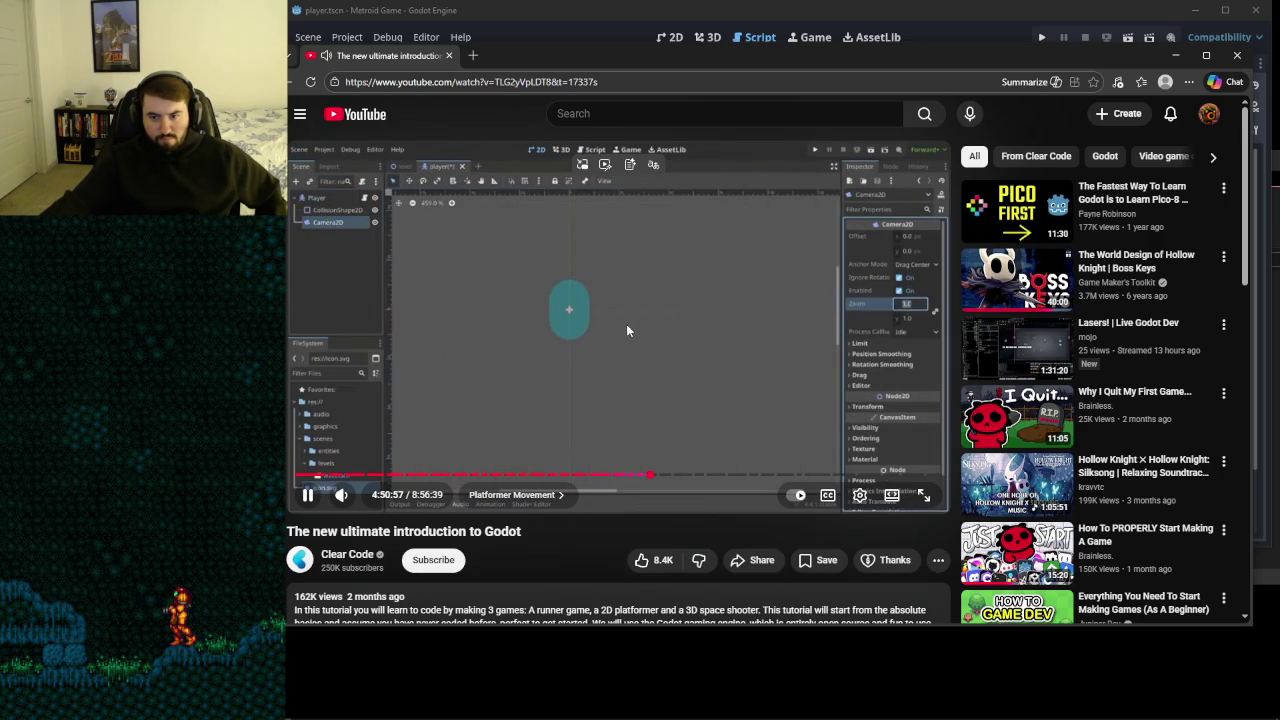
click(615, 263)
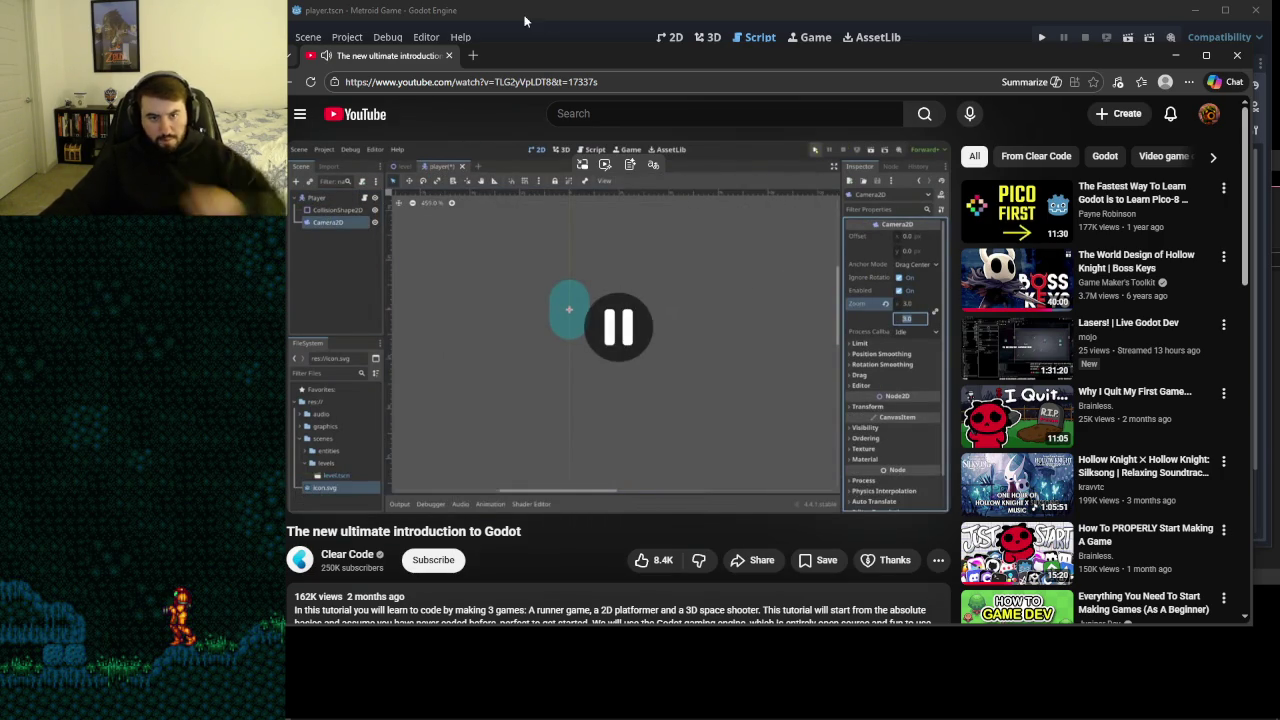
key(alt+Tab)
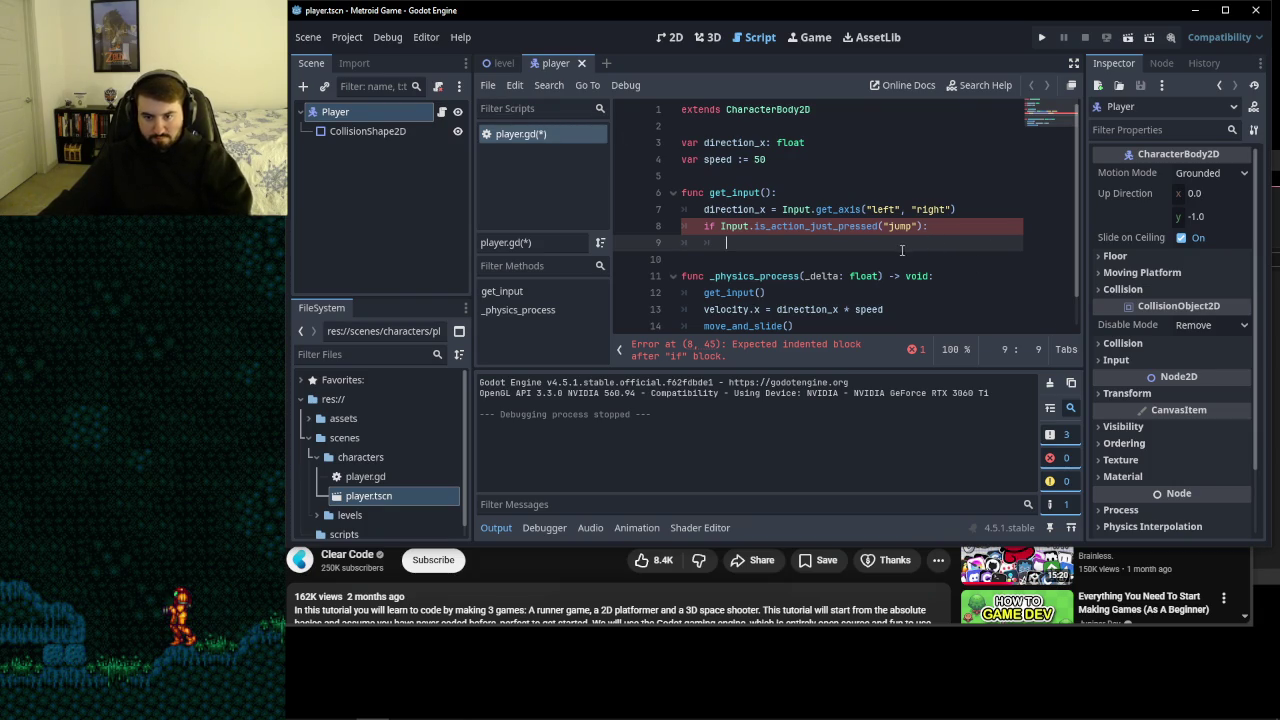
- Delete the unfinished jump check on lines 8–9 and save player.gd
drag(712, 242, 695, 222)
key(BackSpace)
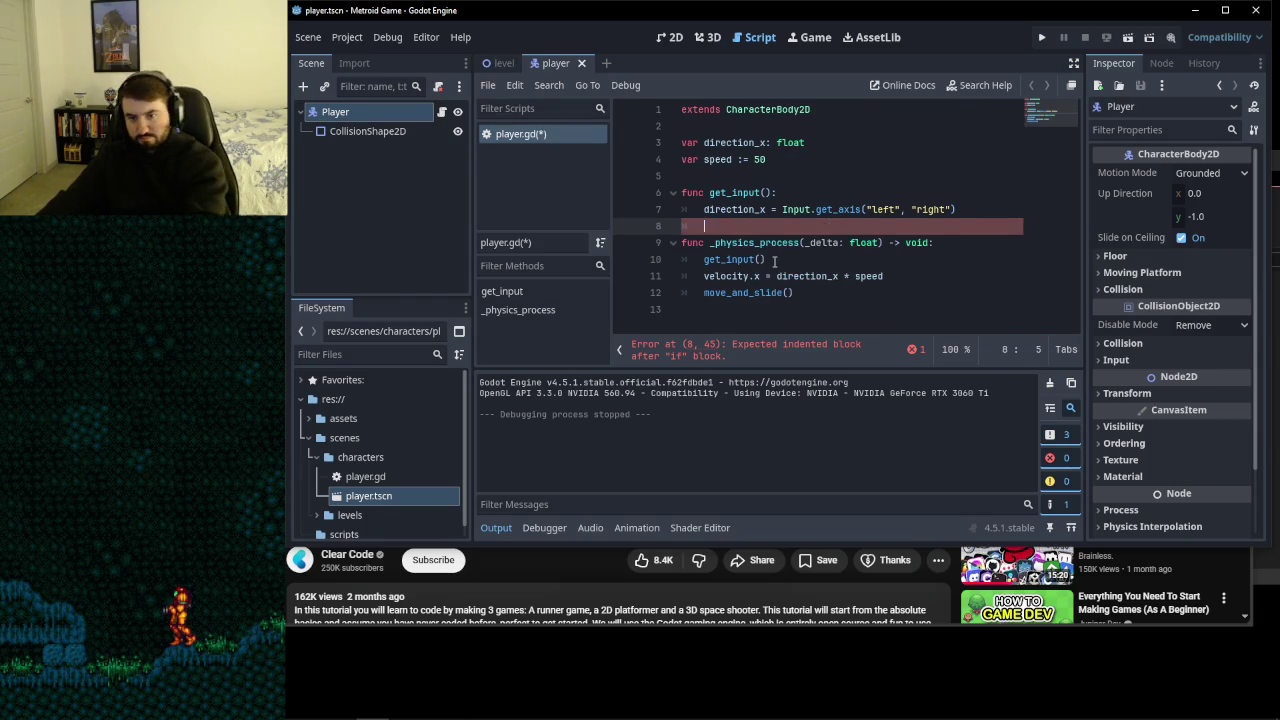
key(Return)
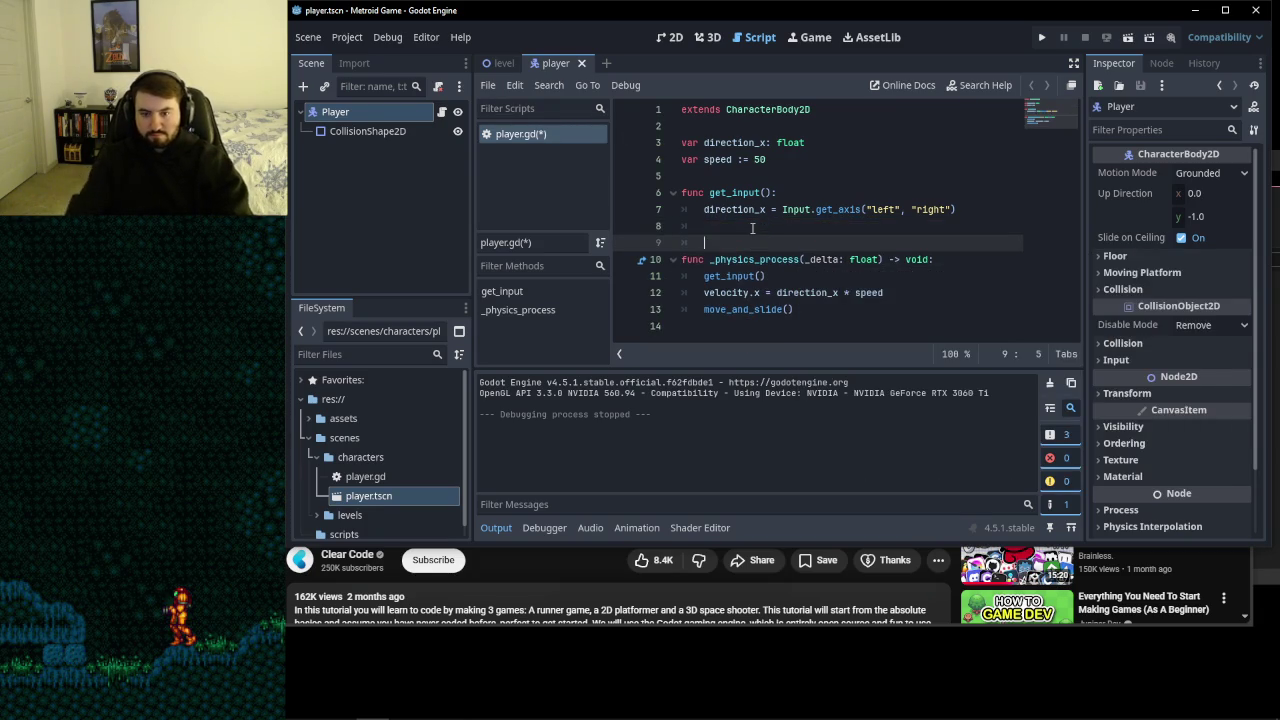
key(BackSpace)
key(BackSpace)
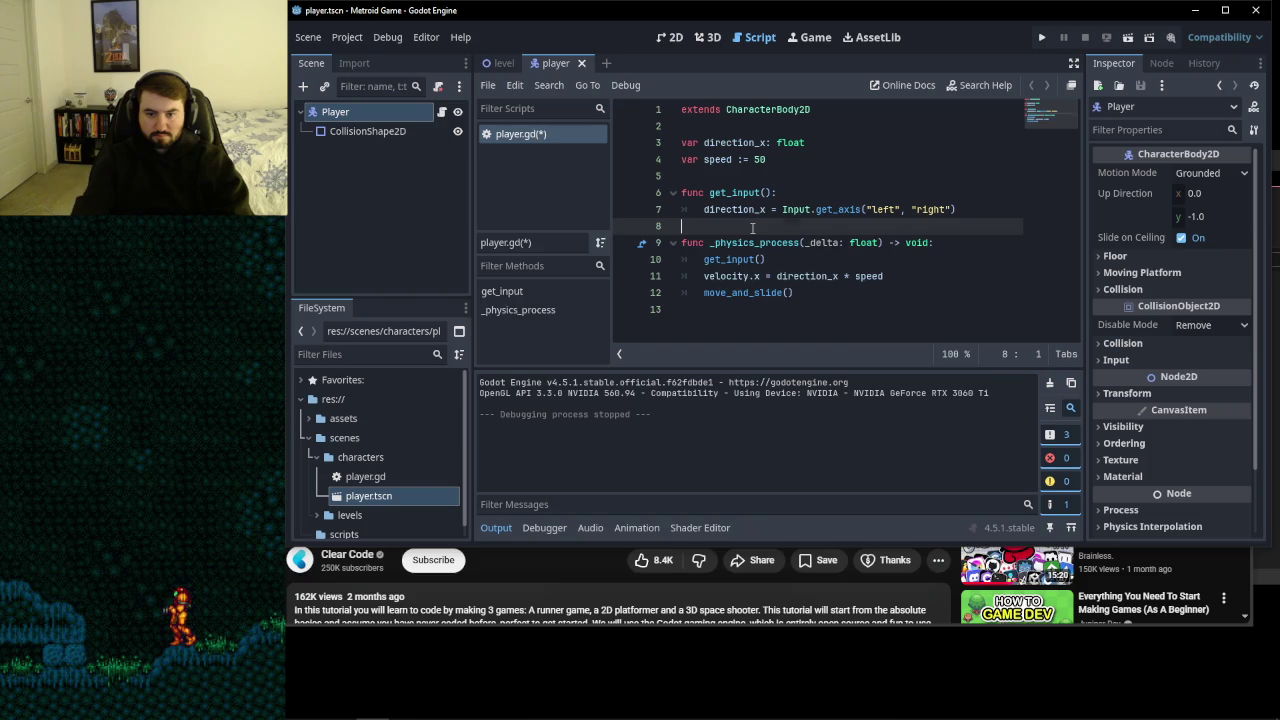
key(Return)
key(Return)
key(BackSpace)
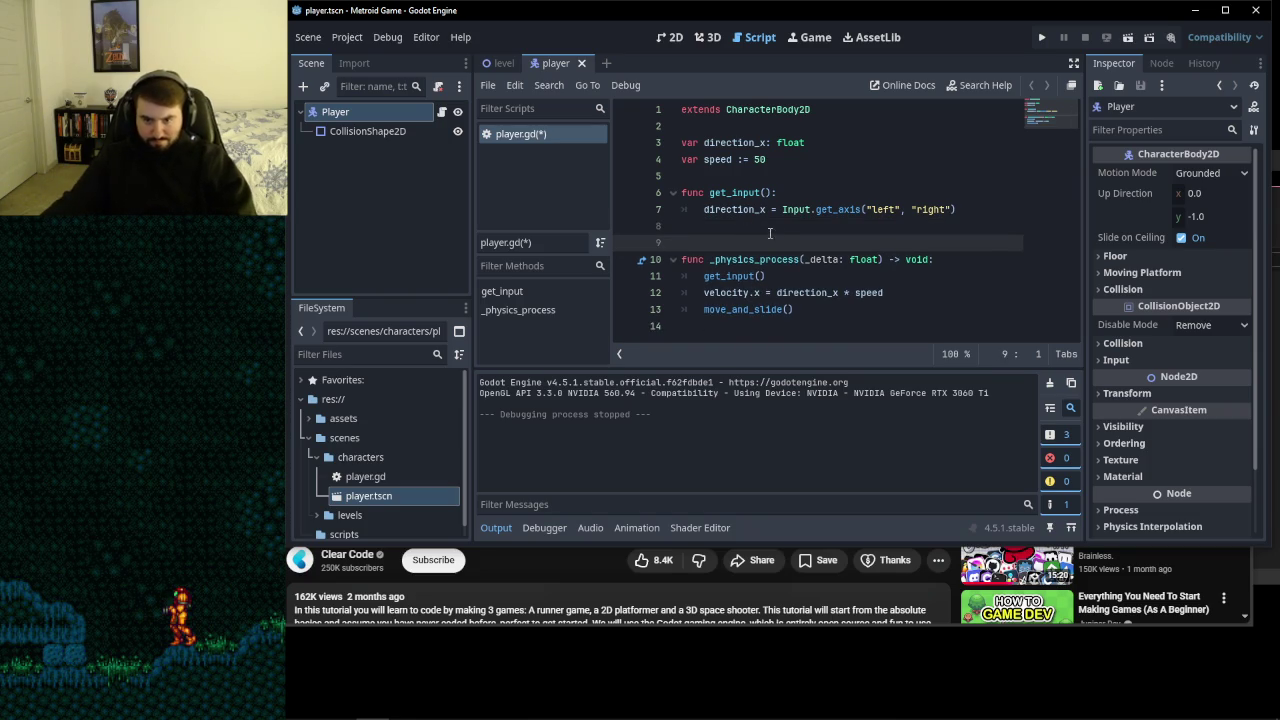
key(ctrl+s)
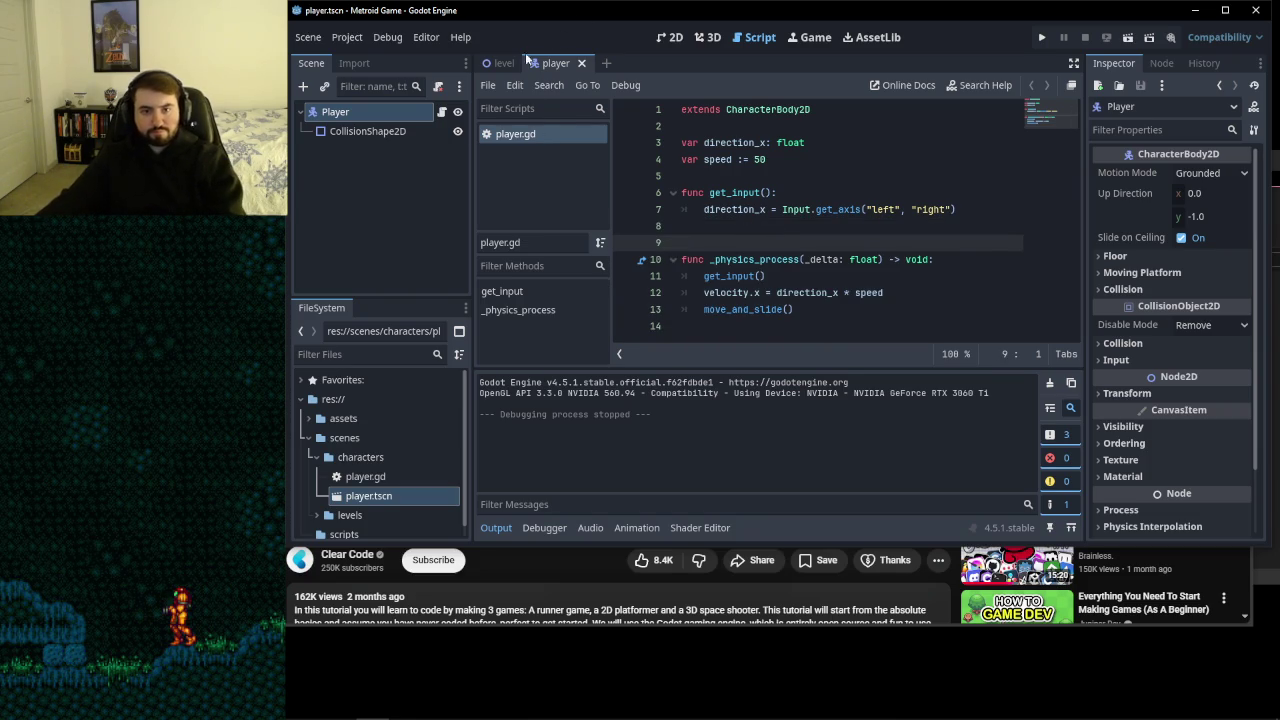
- In the 2D view, open Create New Node and search for "camera"
click(668, 37)
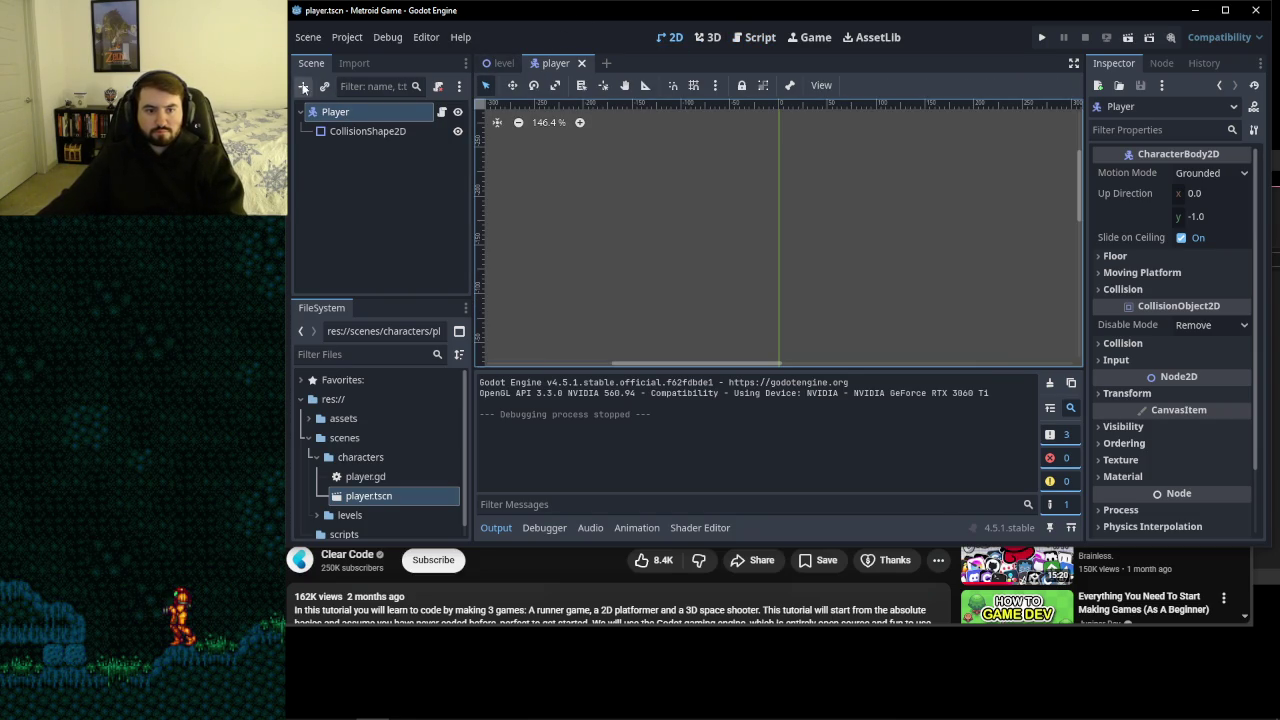
click(303, 87)
text(camerea)
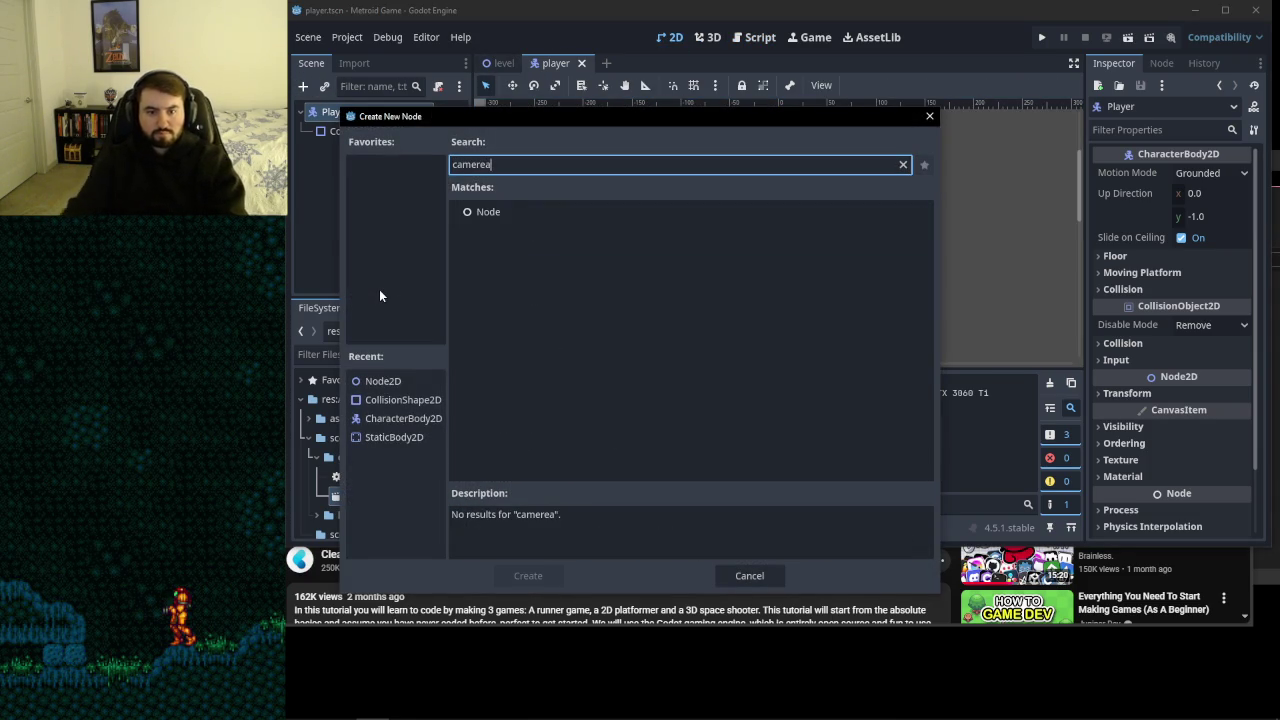
key(BackSpace)
key(BackSpace)
- Add a Camera2D under the Player and set its zoom to 3
text(a)
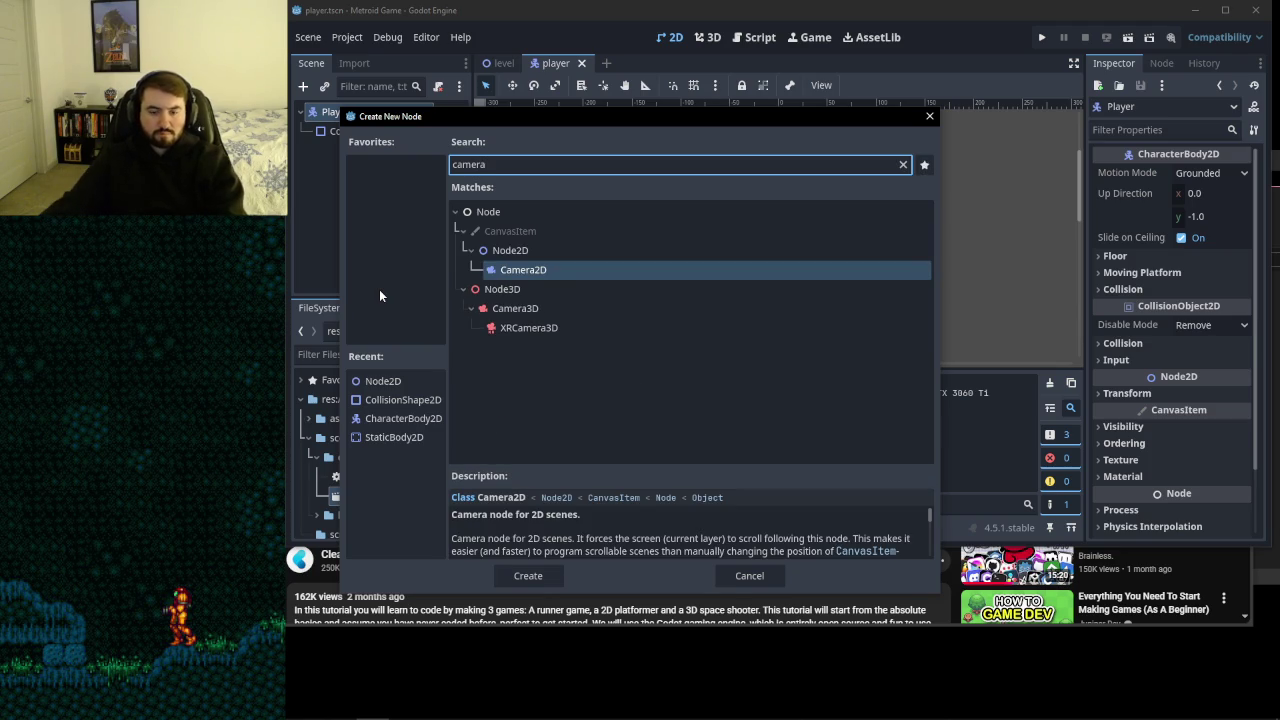
click(528, 575)
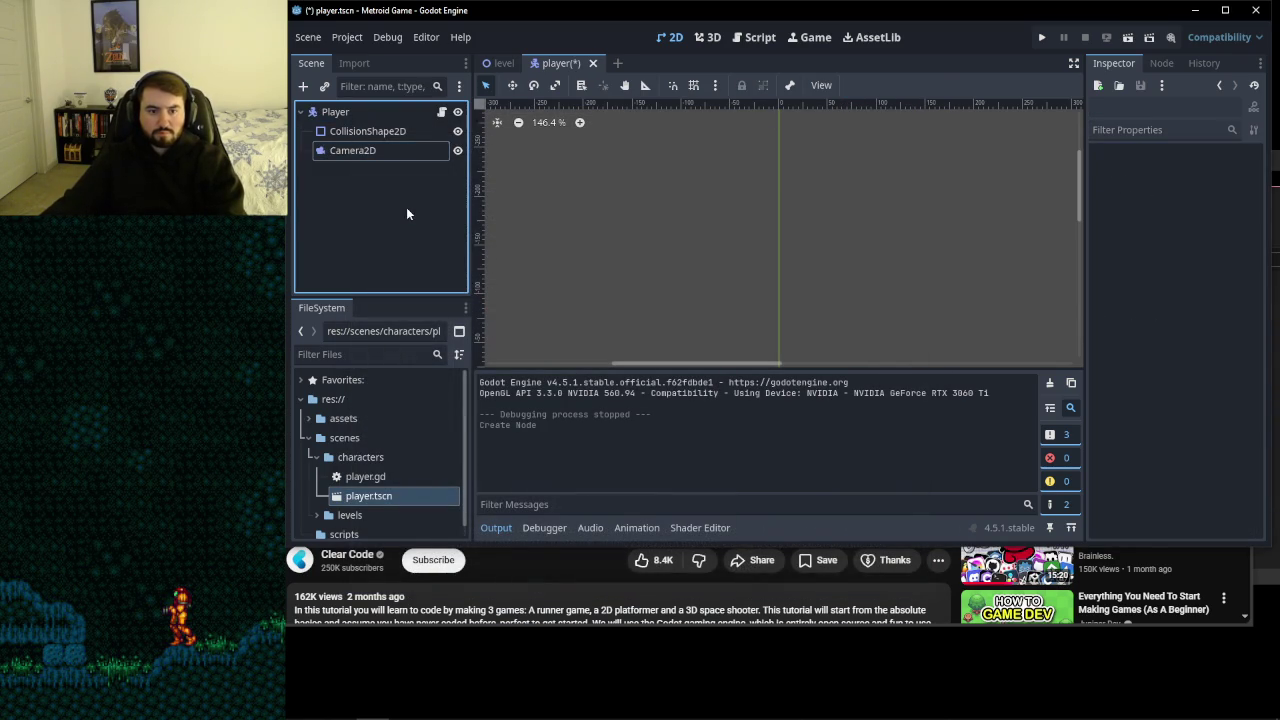
click(361, 158)
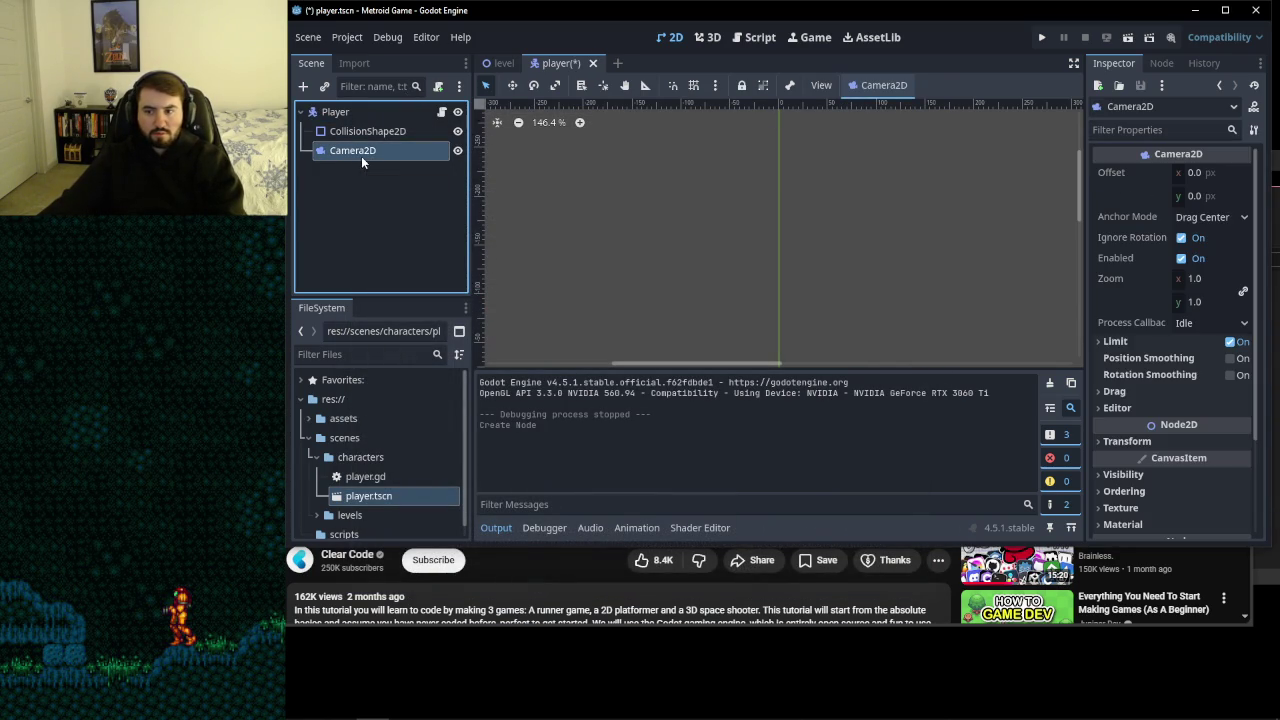
click(1192, 283)
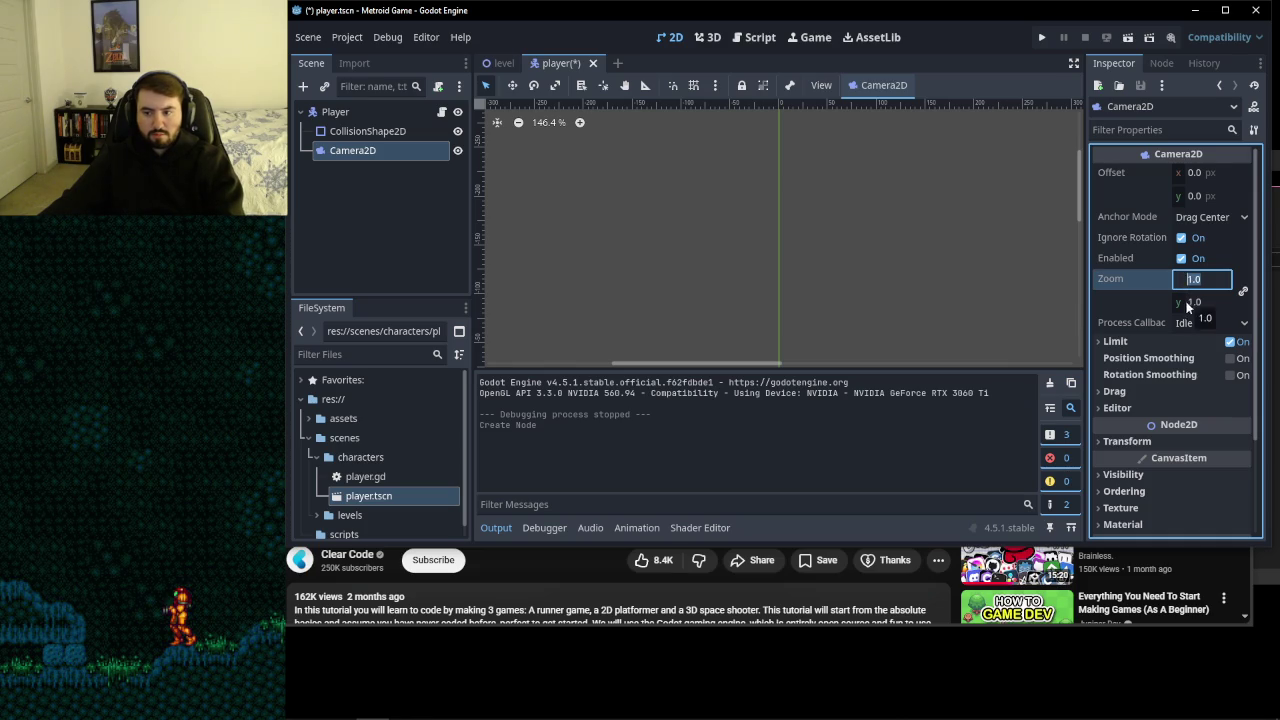
text(3)
key(Tab)
click(866, 281)
- Reset the canvas view, save the player scene and return to the level scene
scroll(866, 281, down, 2)
key(f)
scroll(863, 280, down, 10)
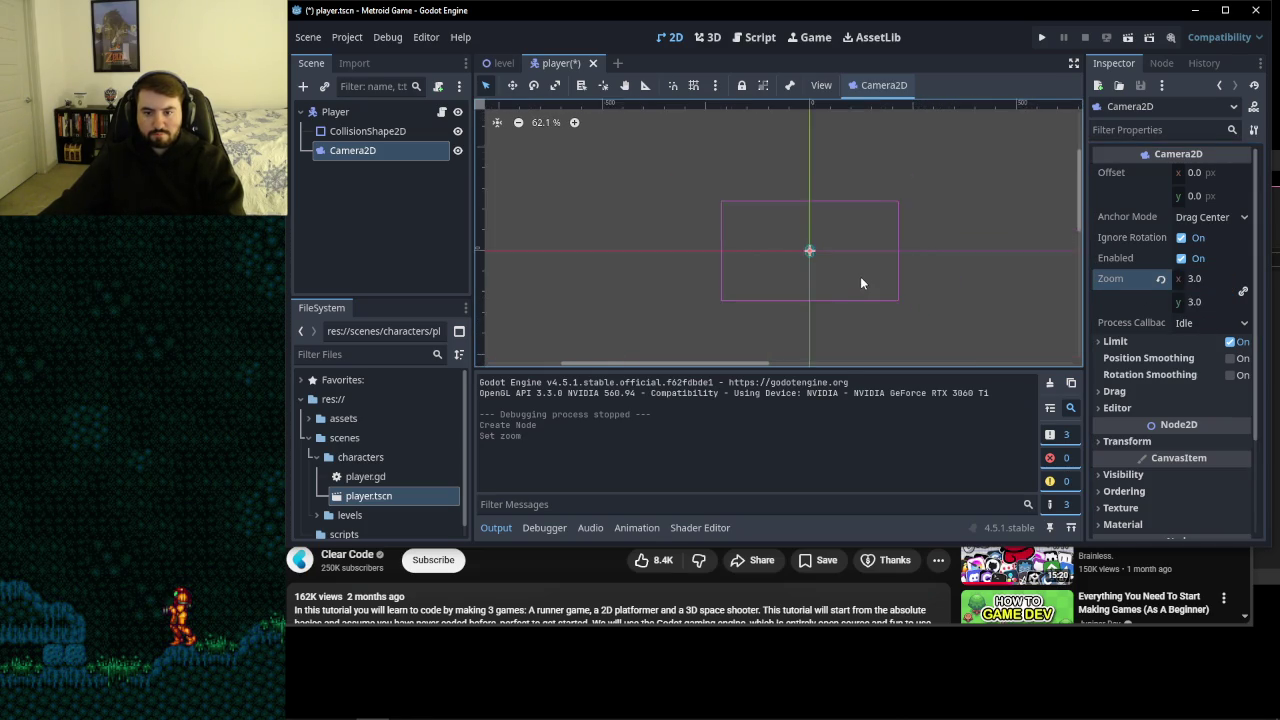
scroll(870, 275, up, 11)
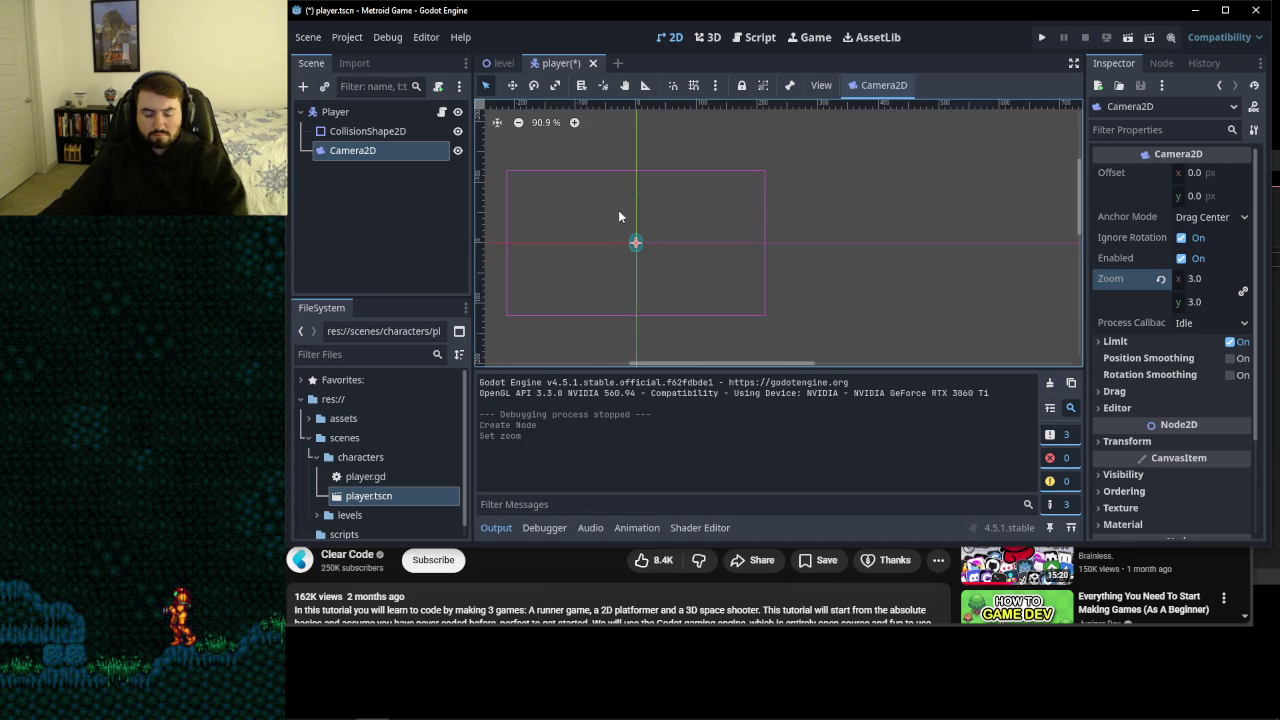
key(ctrl+s)
click(503, 63)
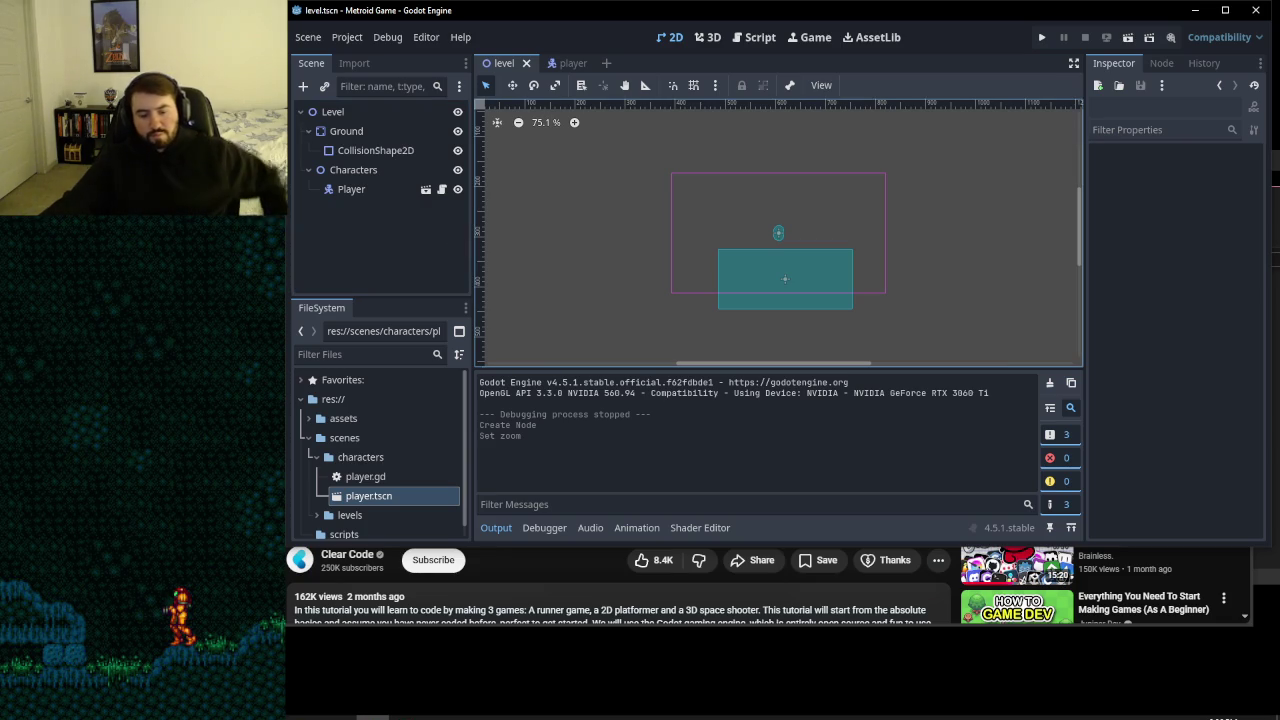
- Skip to the next song in the music player
click(437, 706)
click(824, 593)
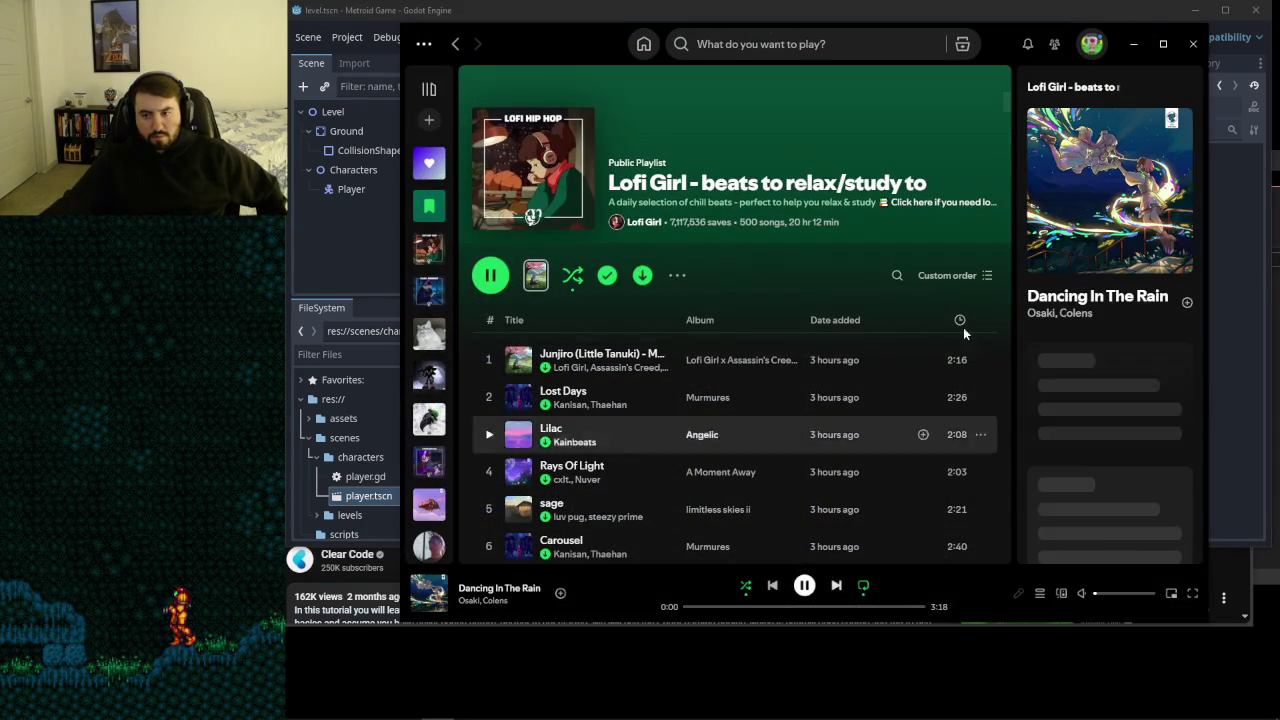
key(alt+Tab)
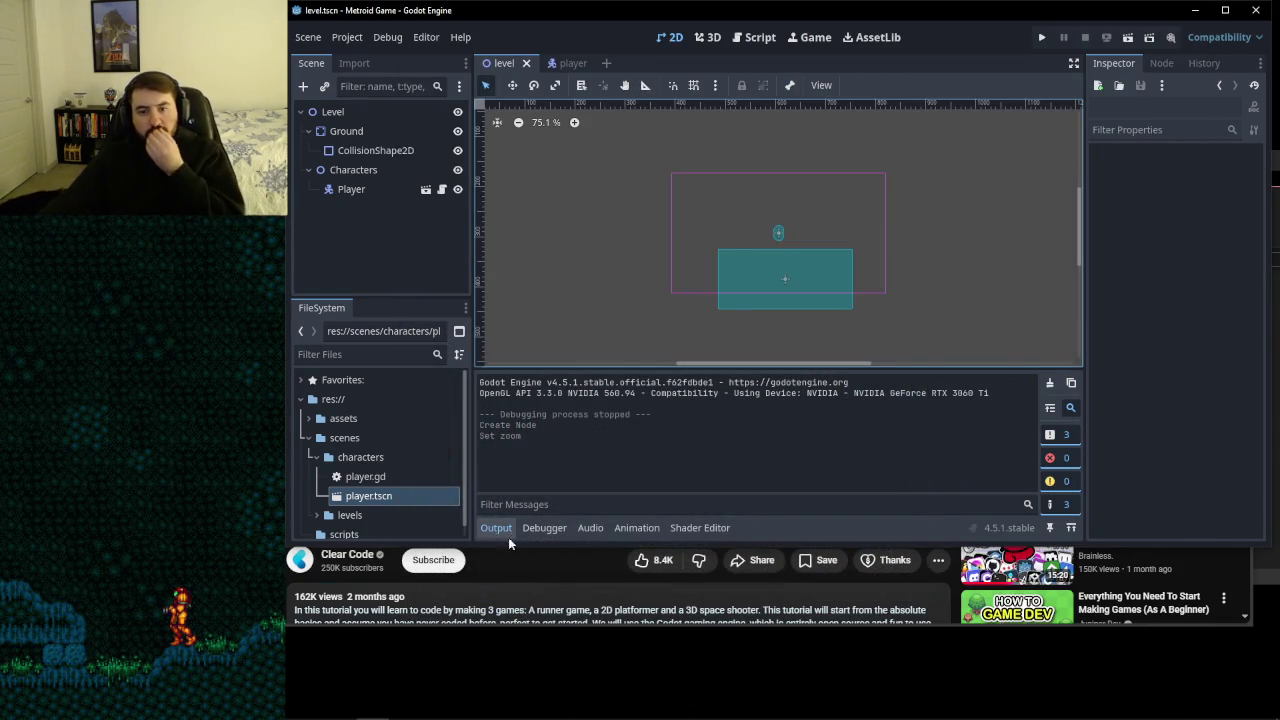
- Play a few seconds of the tutorial video, then pause it and return to Godot
mouse_move(523, 712)
click(511, 563)
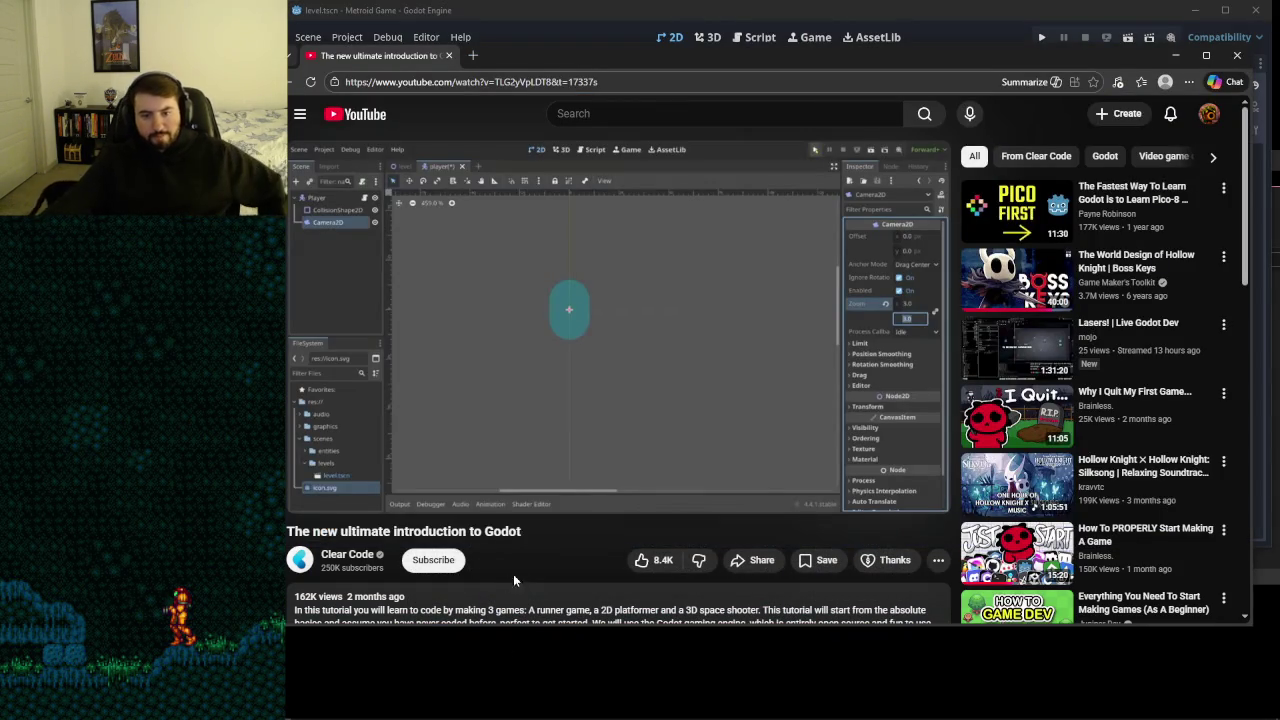
click(665, 348)
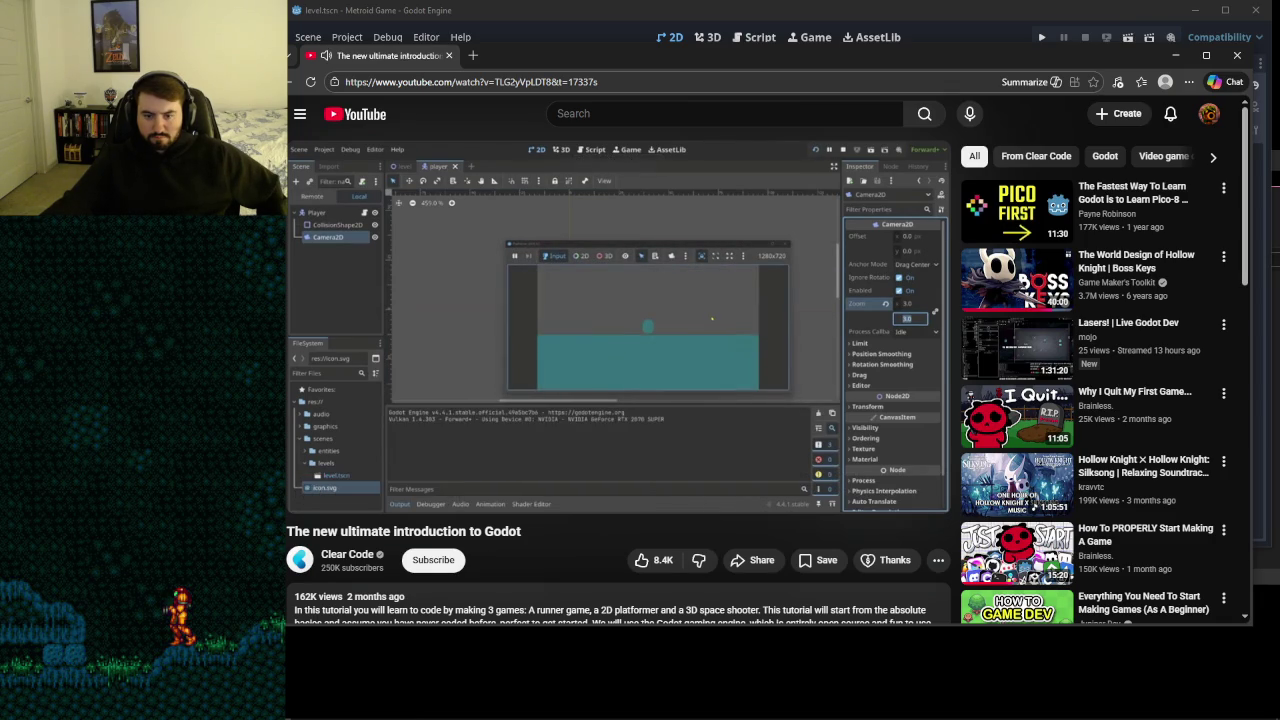
click(664, 364)
click(731, 22)
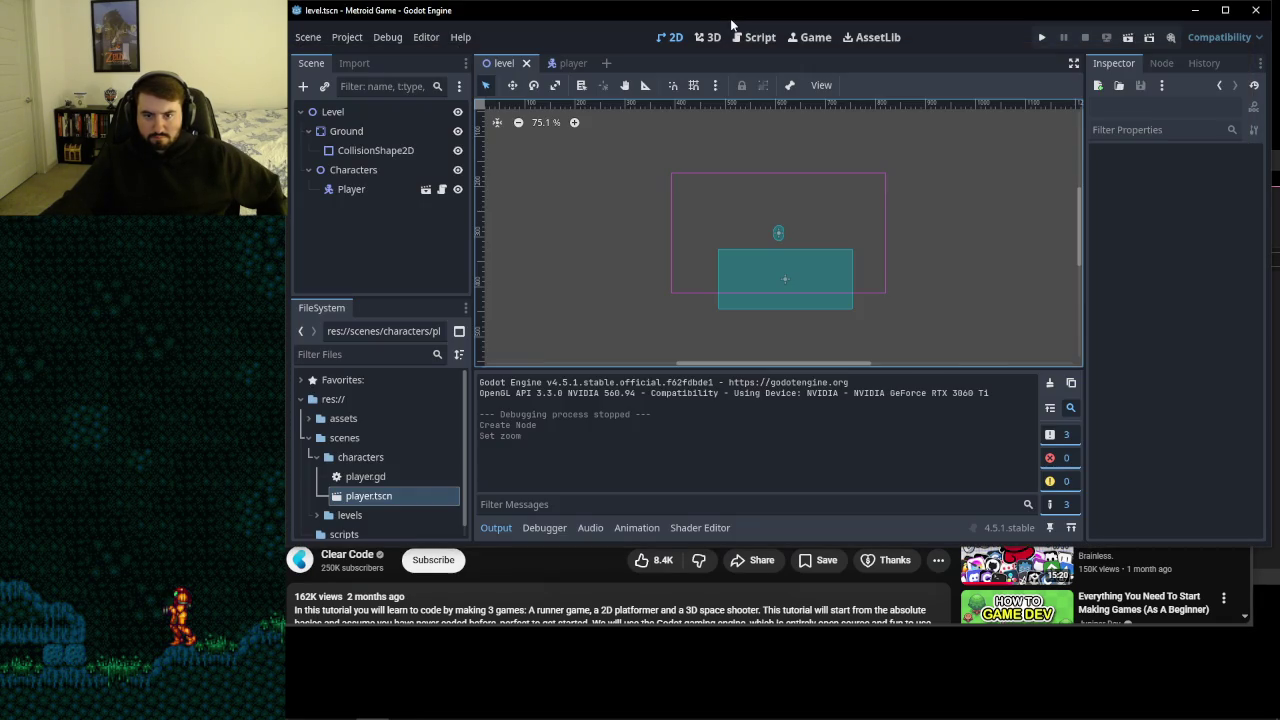
- Run the project, move the player left and right to check the camera, then close the game
click(1041, 37)
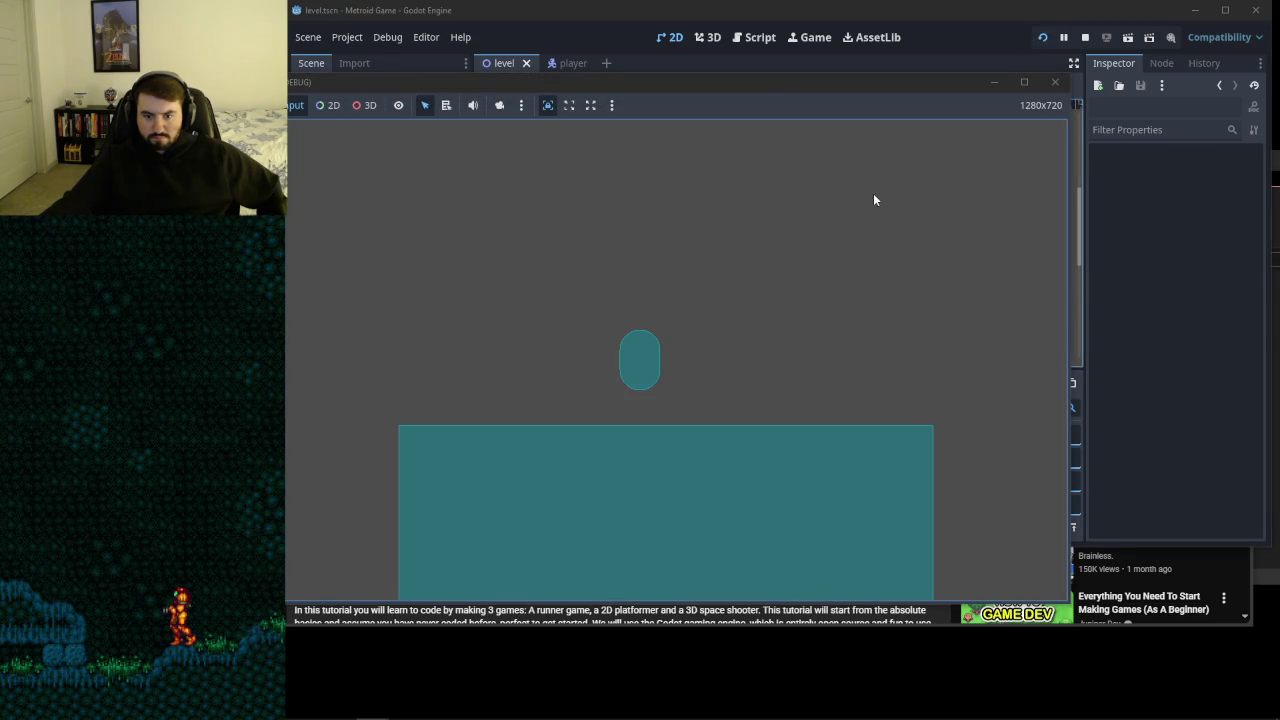
key(Right)
key(Left)
key(Right)
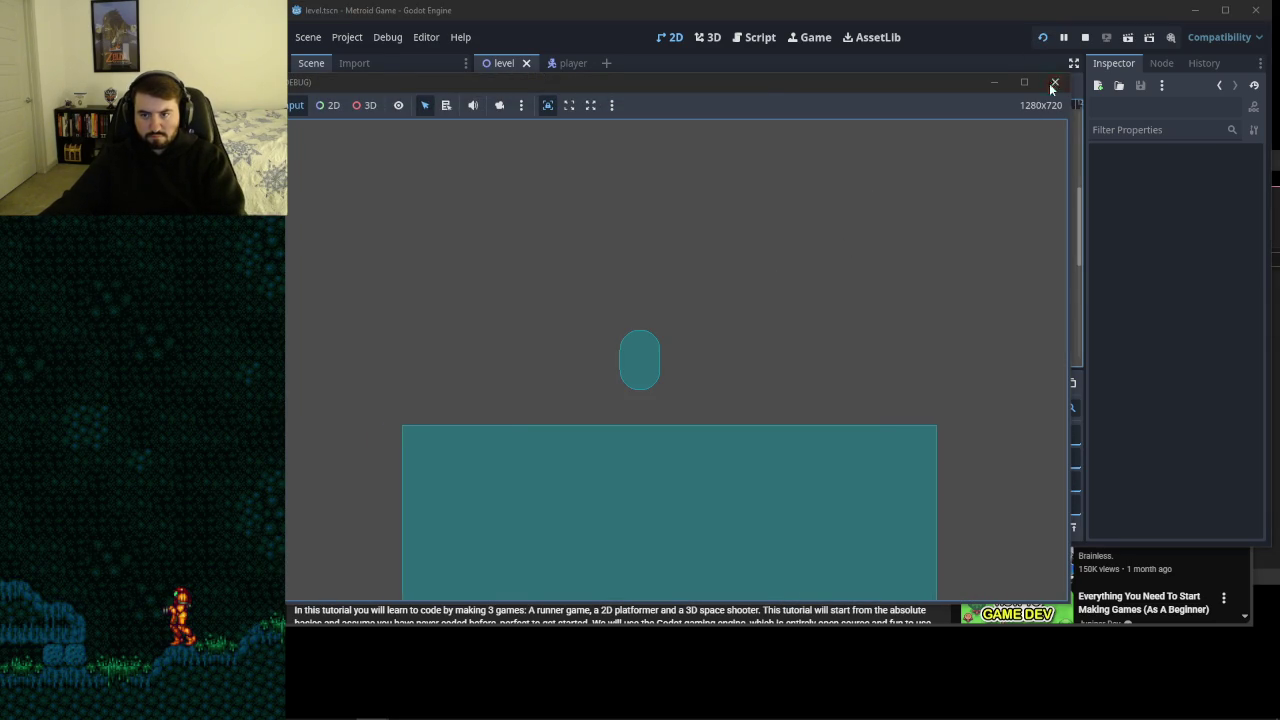
click(1054, 82)
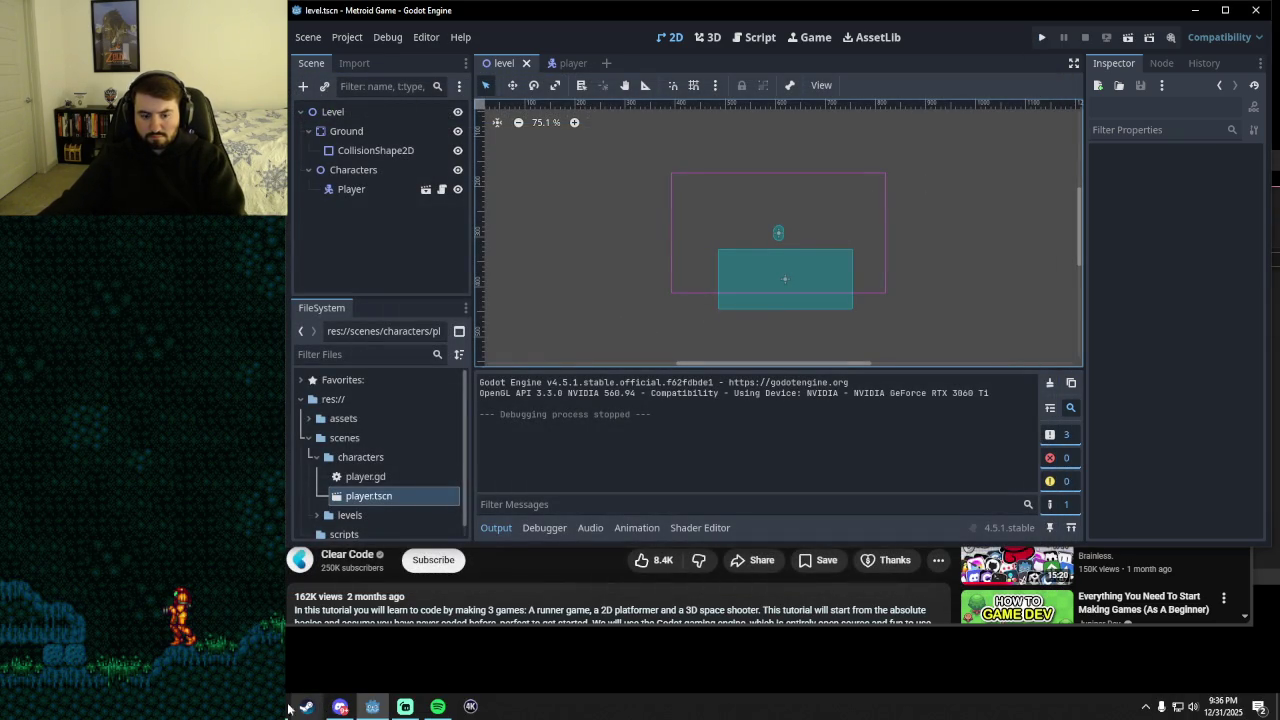
click(338, 706)
- Watch the tutorial until jumping sets velocity.y = -jump_strength, with jump_strength and gravity of 10
click(572, 358)
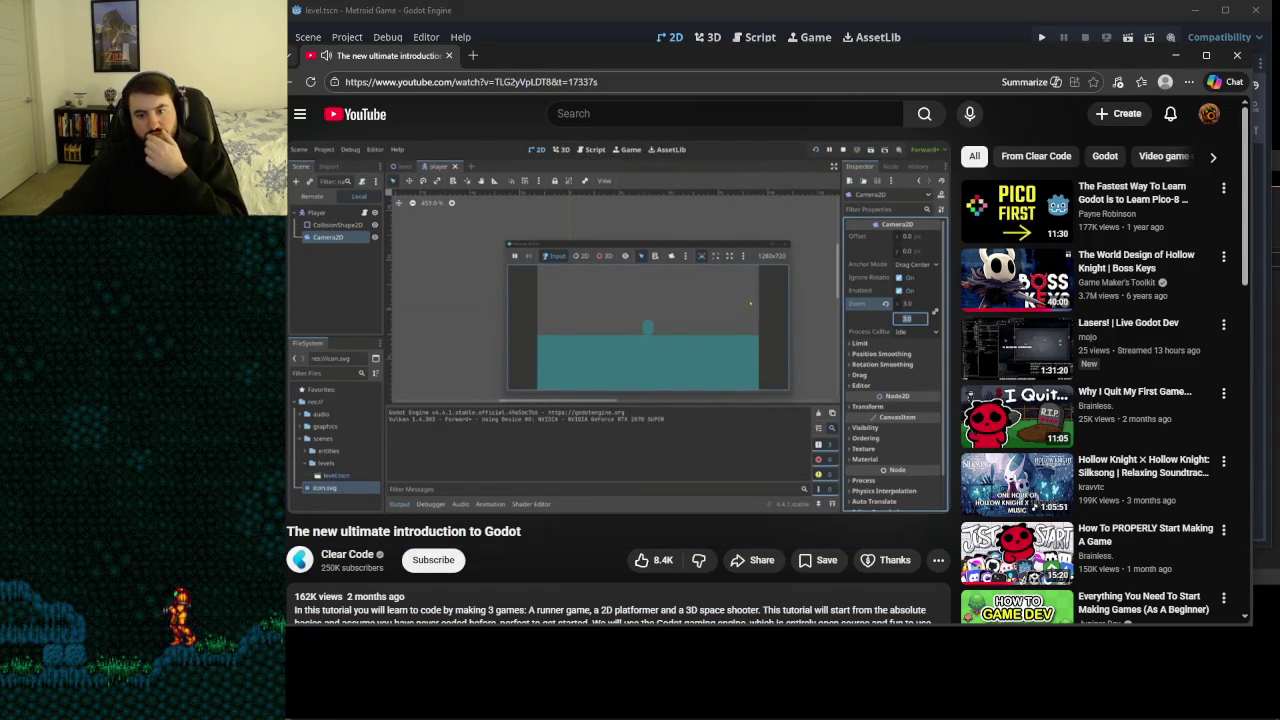
mouse_move(724, 302)
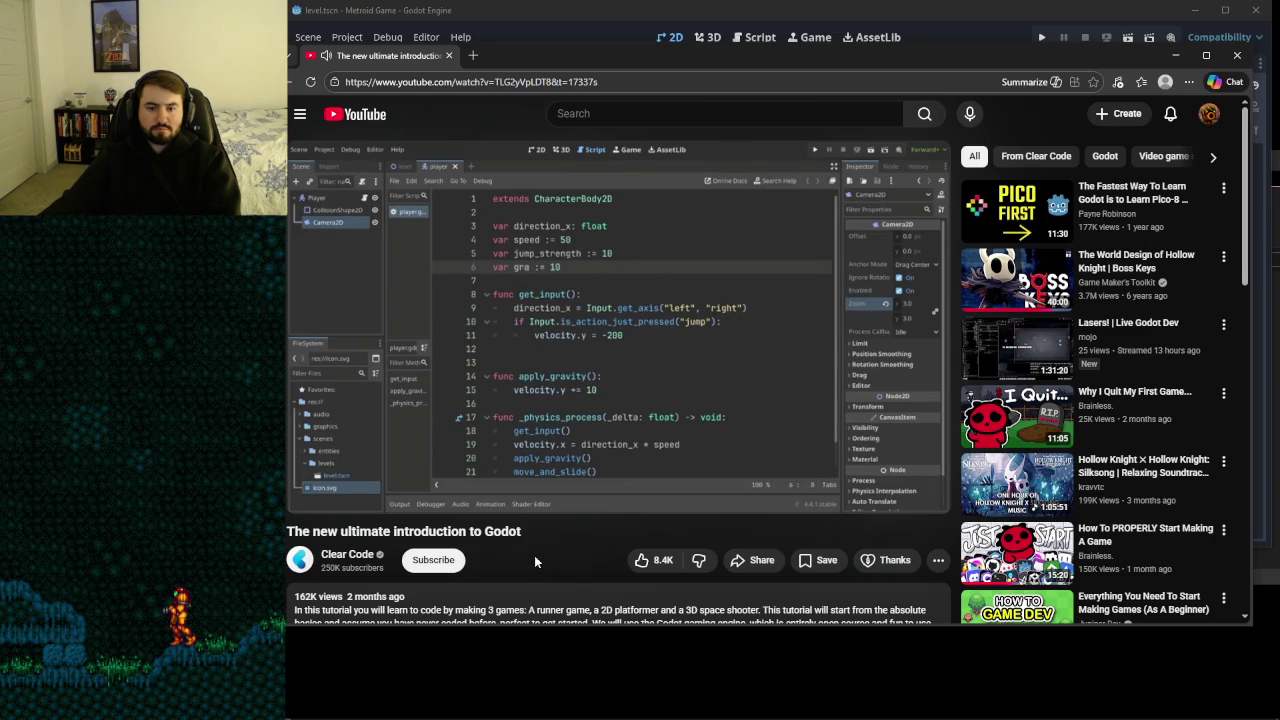
click(685, 302)
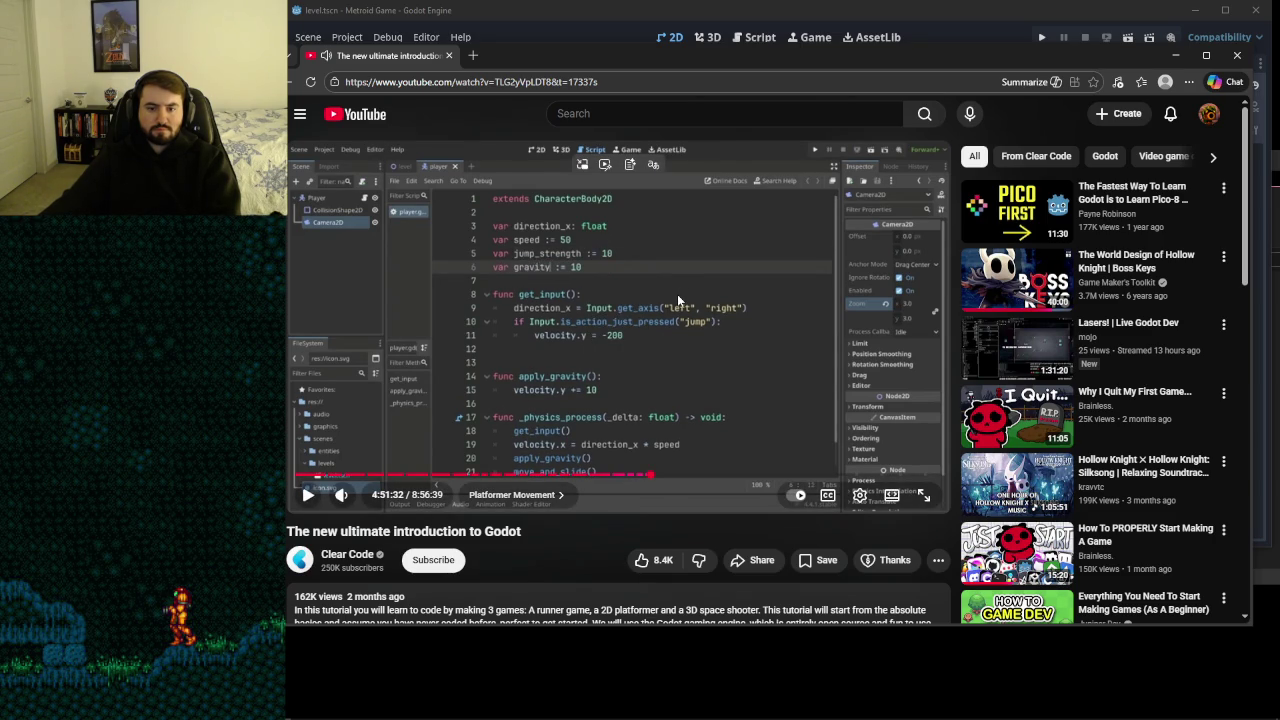
click(677, 294)
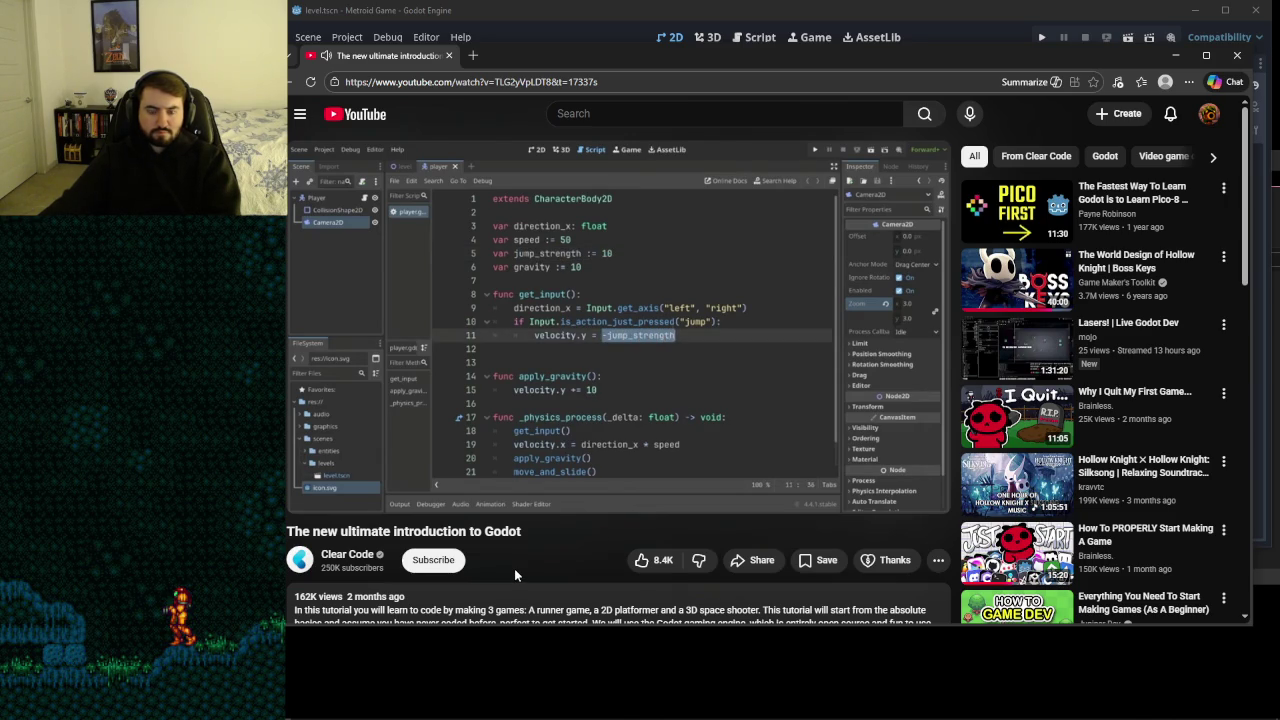
click(719, 347)
click(700, 310)
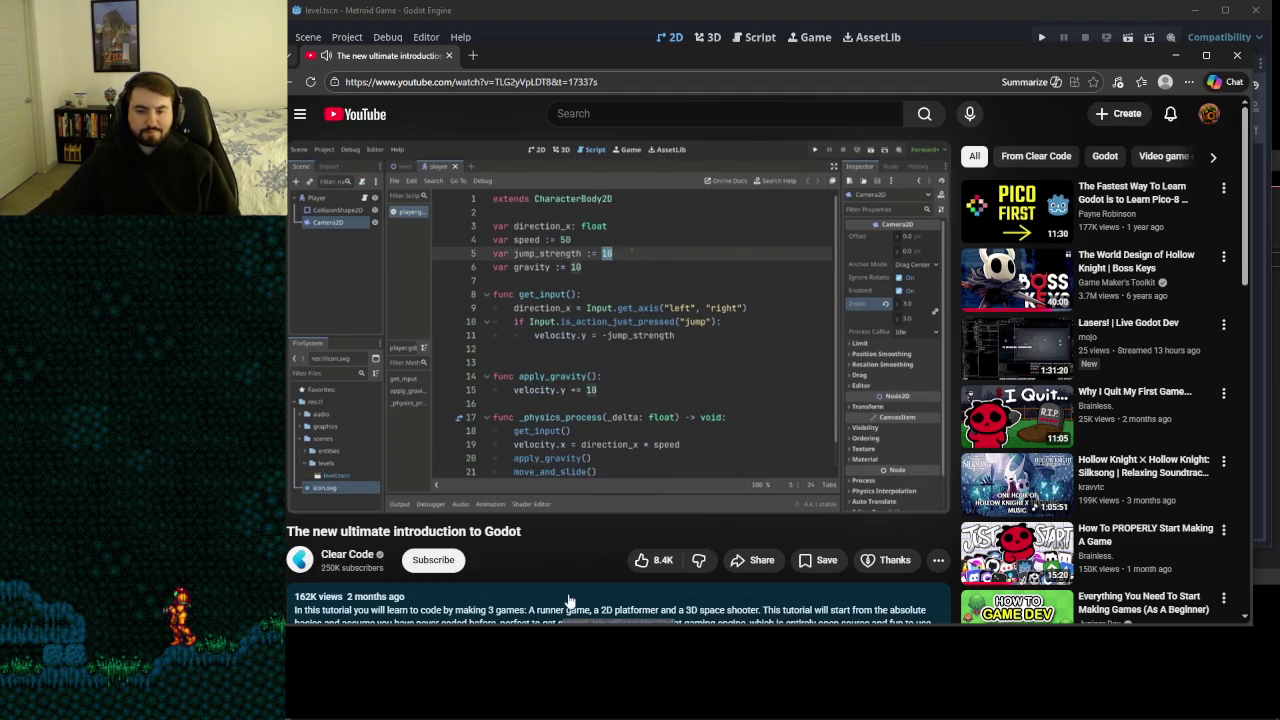
click(706, 350)
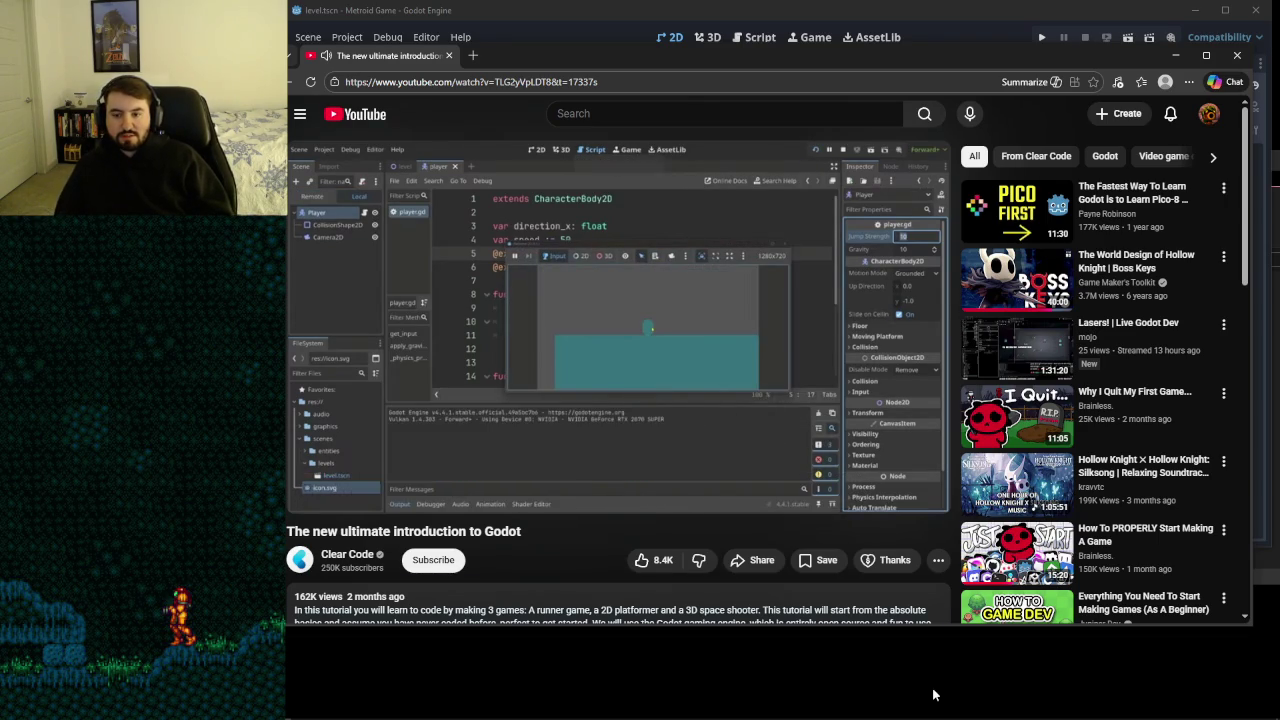
click(745, 205)
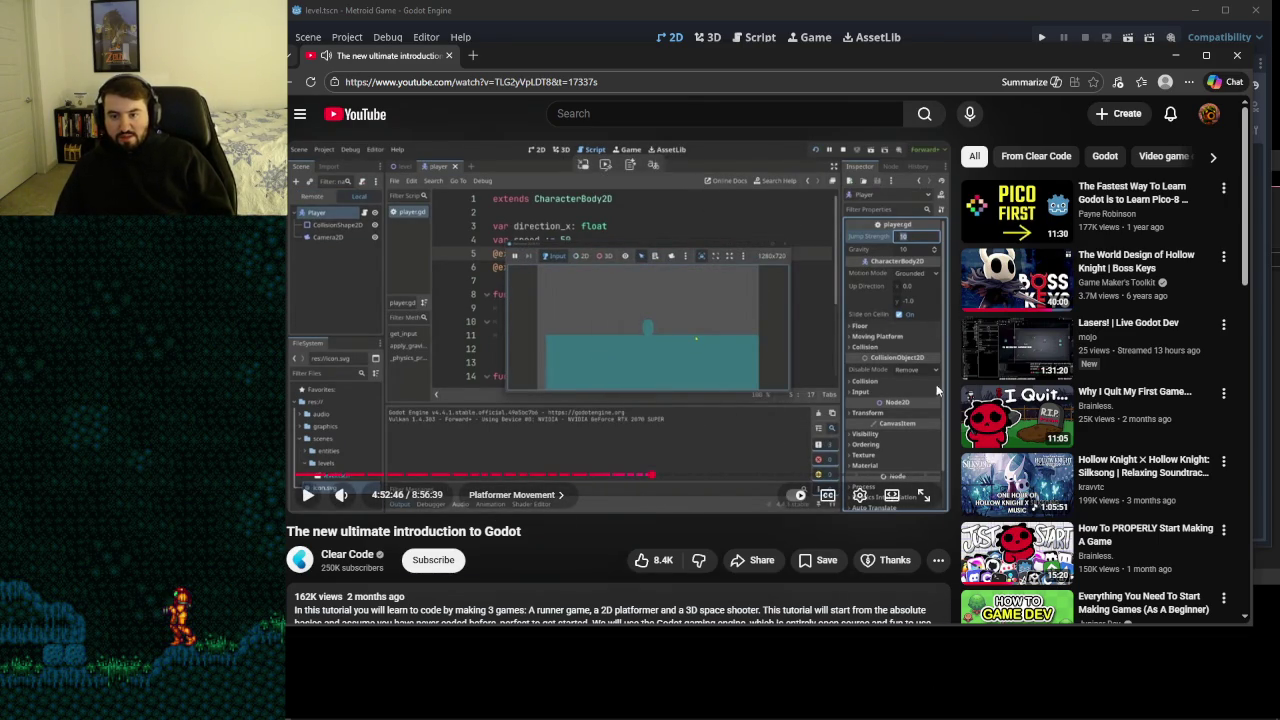
click(705, 320)
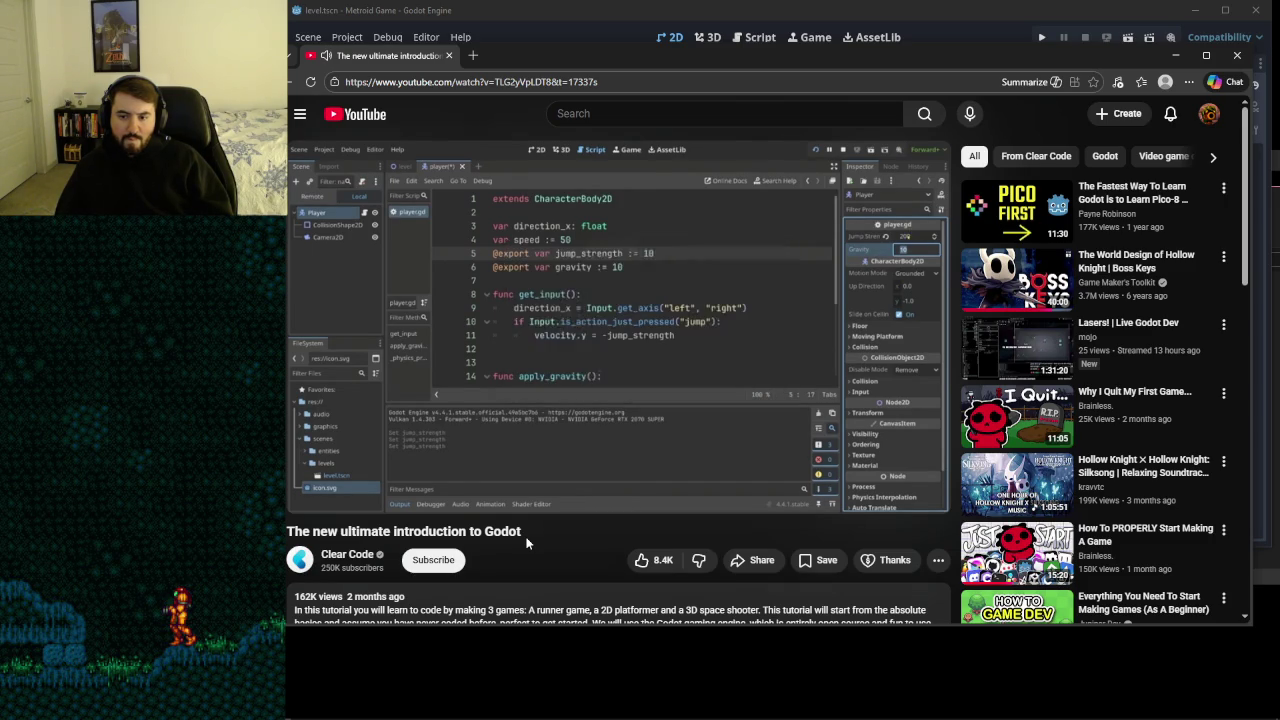
- Watch the exported Jump Strength 400 and Gravity 10 part, skipping the sponsored ad
click(752, 352)
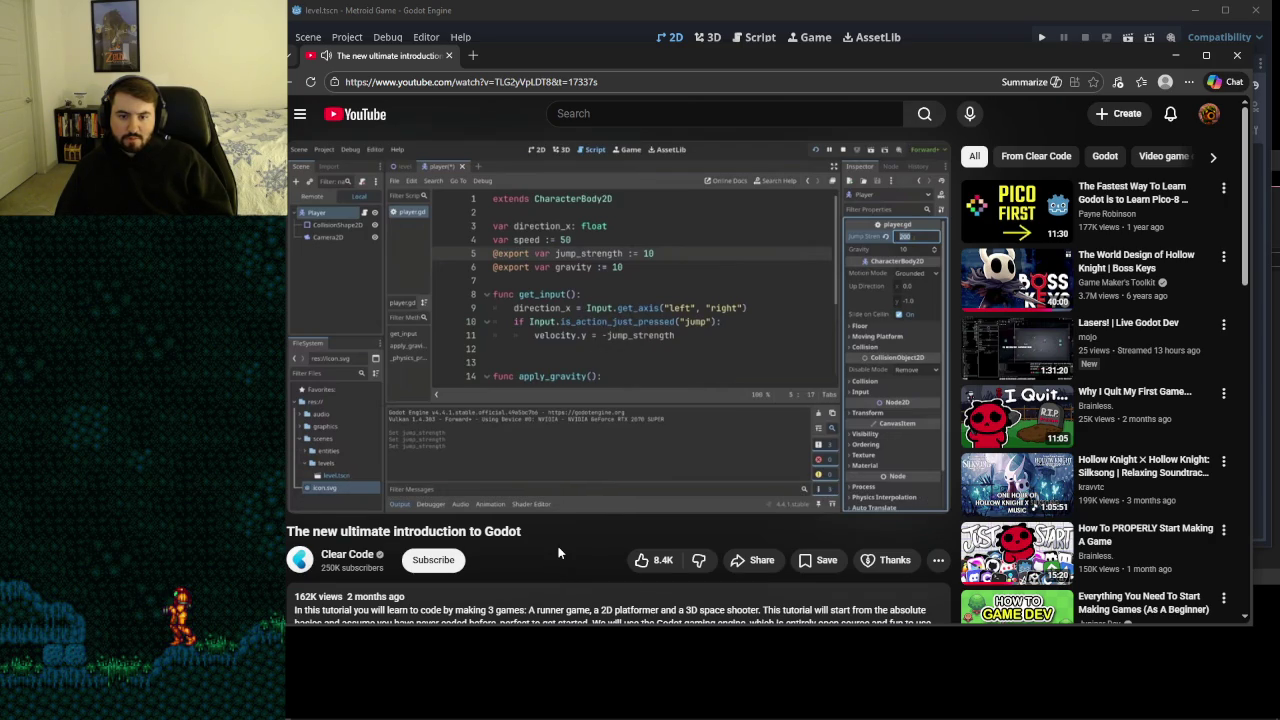
mouse_move(556, 230)
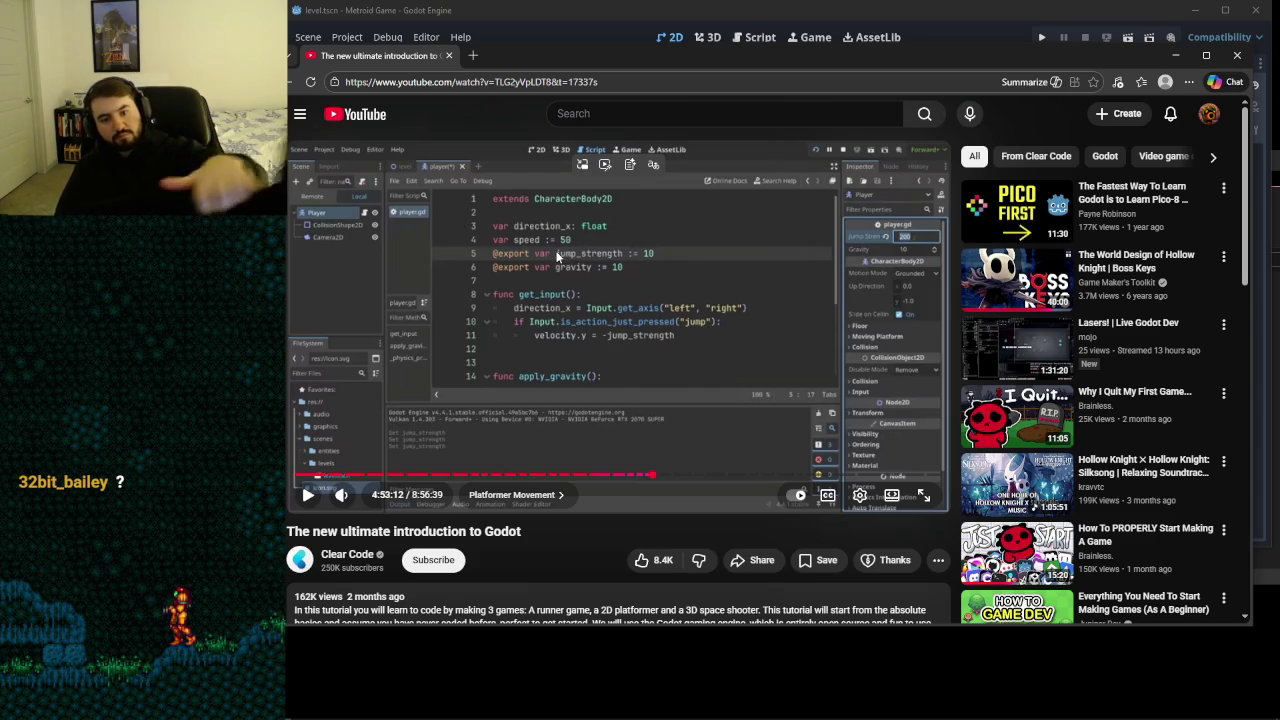
click(633, 328)
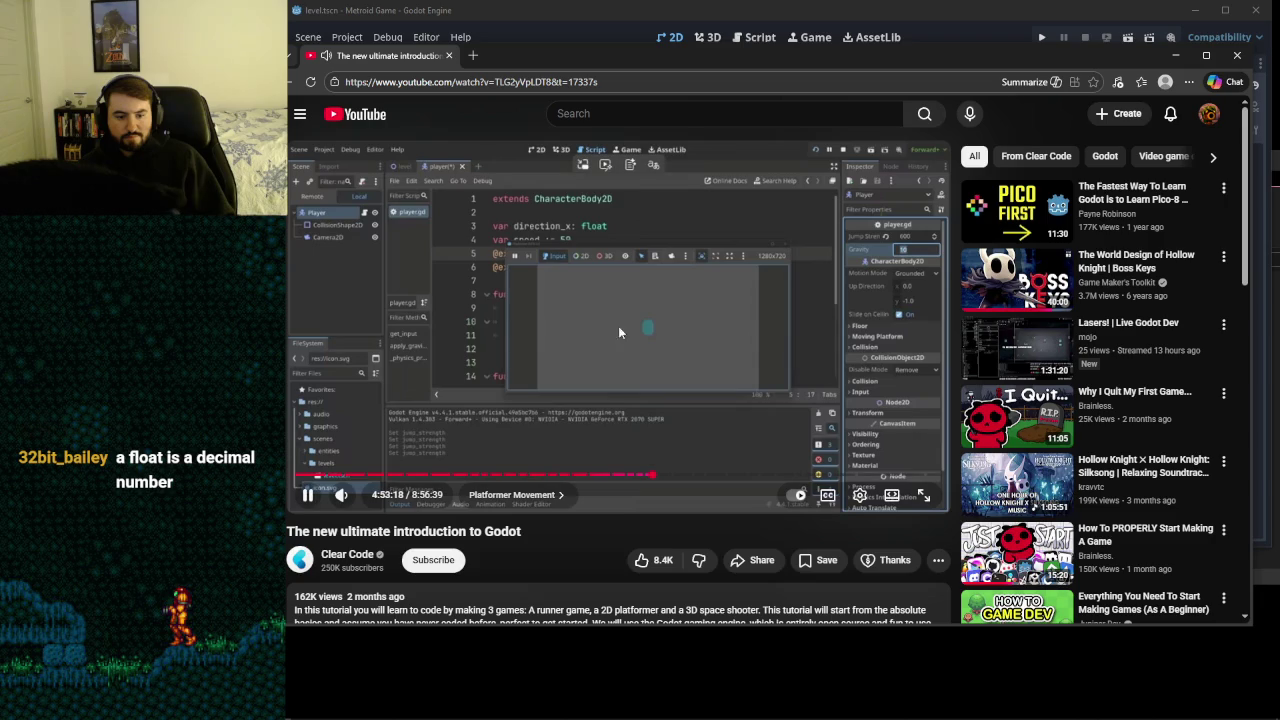
click(652, 330)
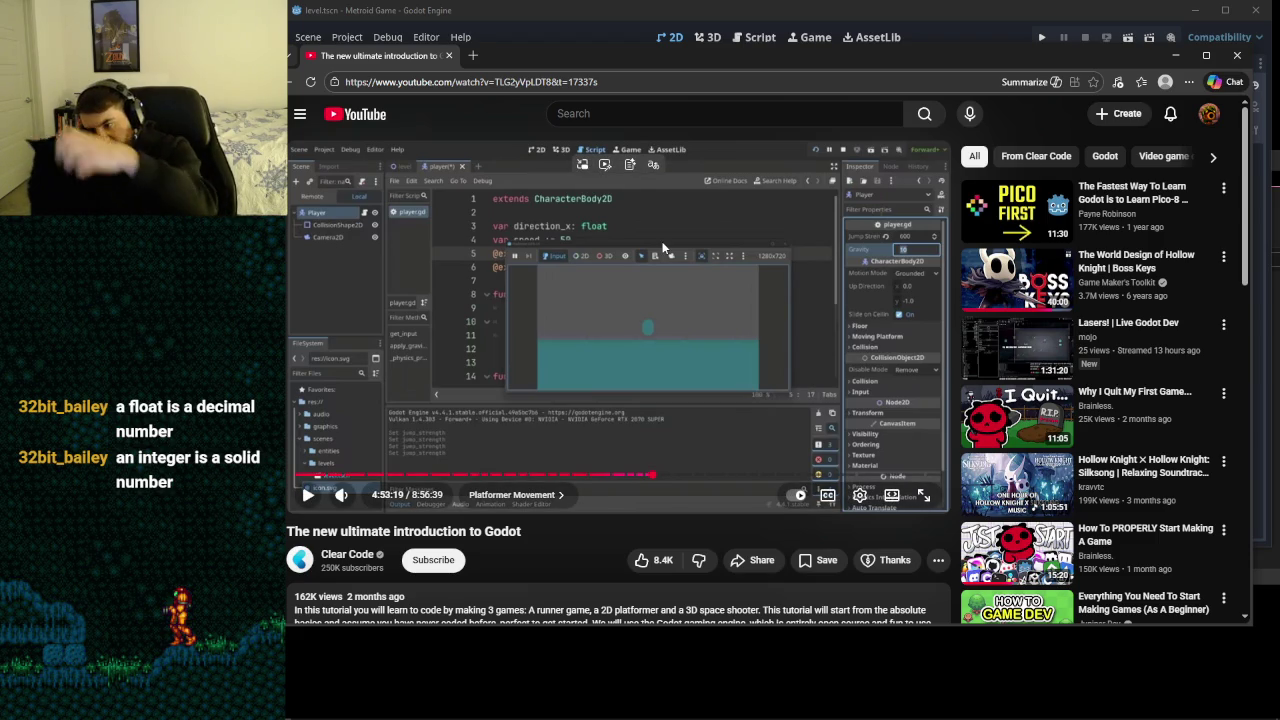
click(698, 244)
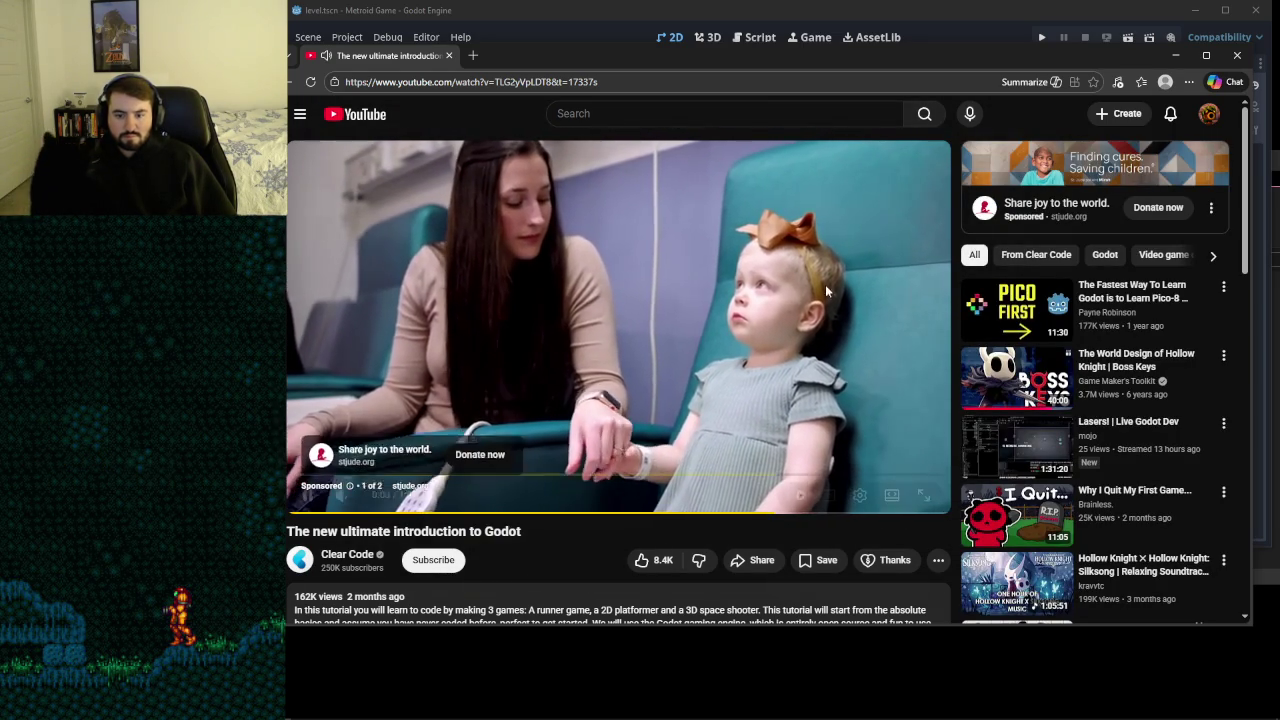
click(910, 448)
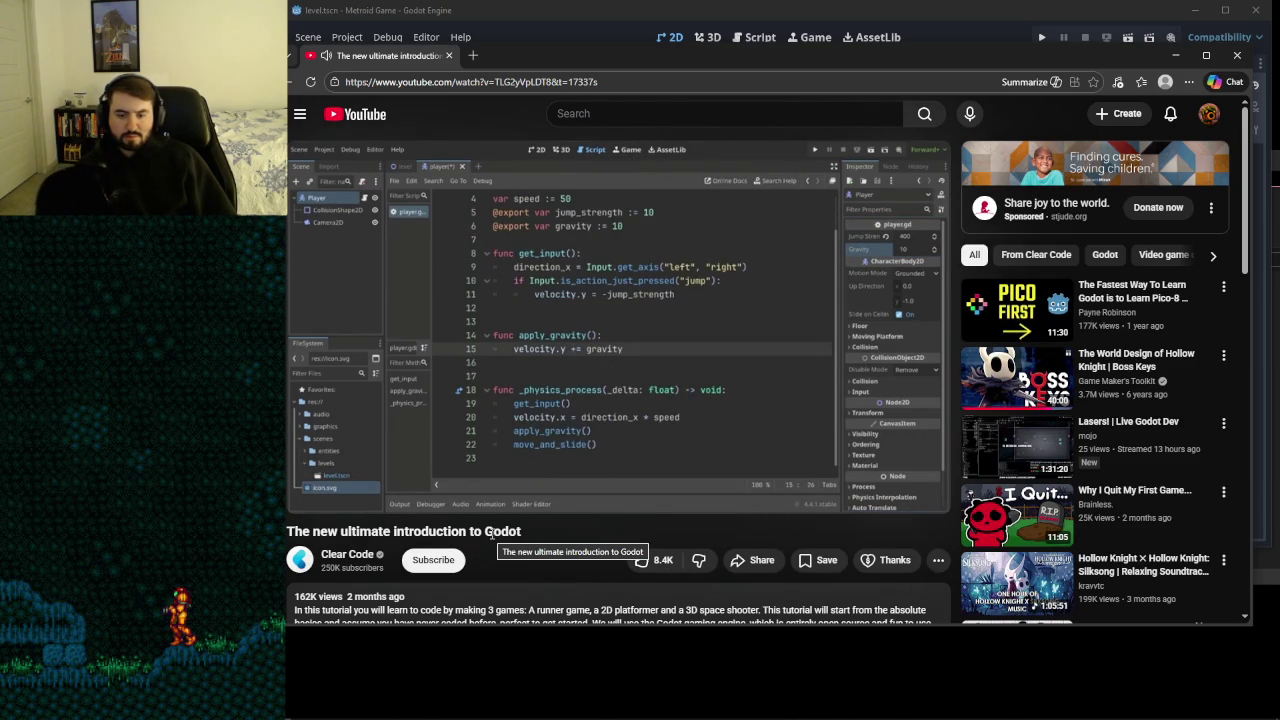
- Show the chapter list, enter and leave fullscreen, then resume the tutorial
click(480, 491)
double_click(625, 330)
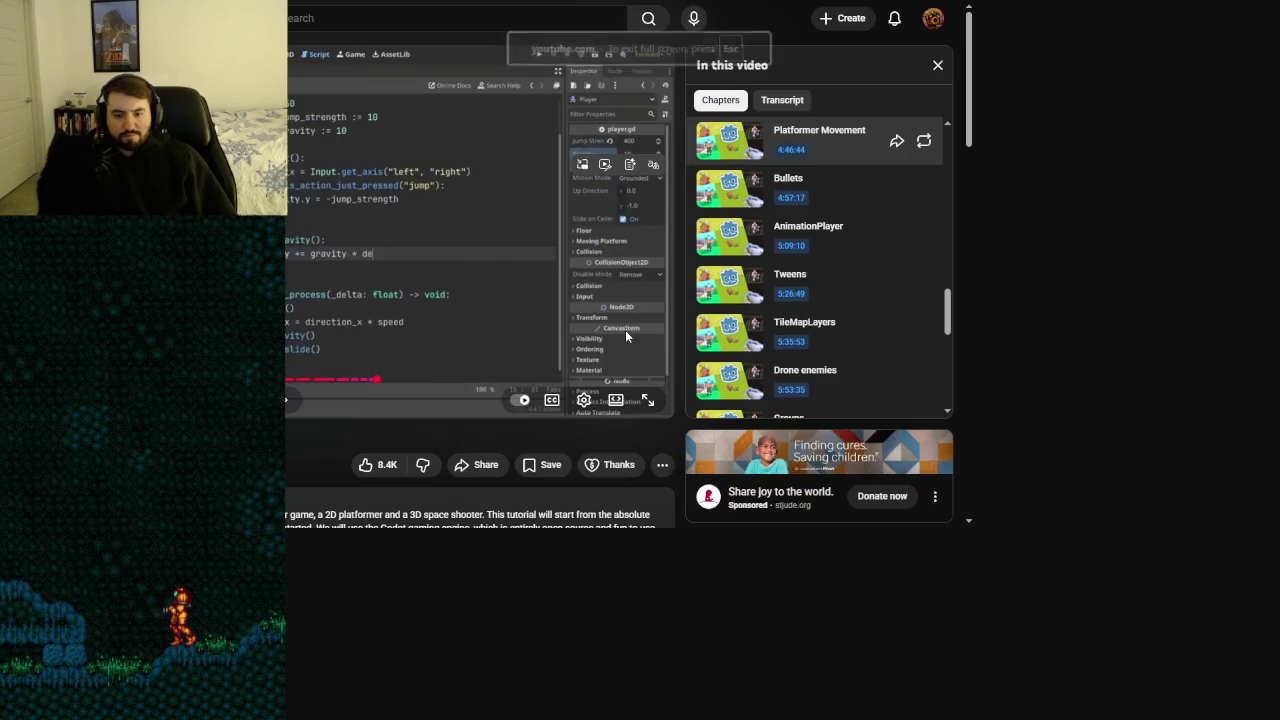
click(949, 343)
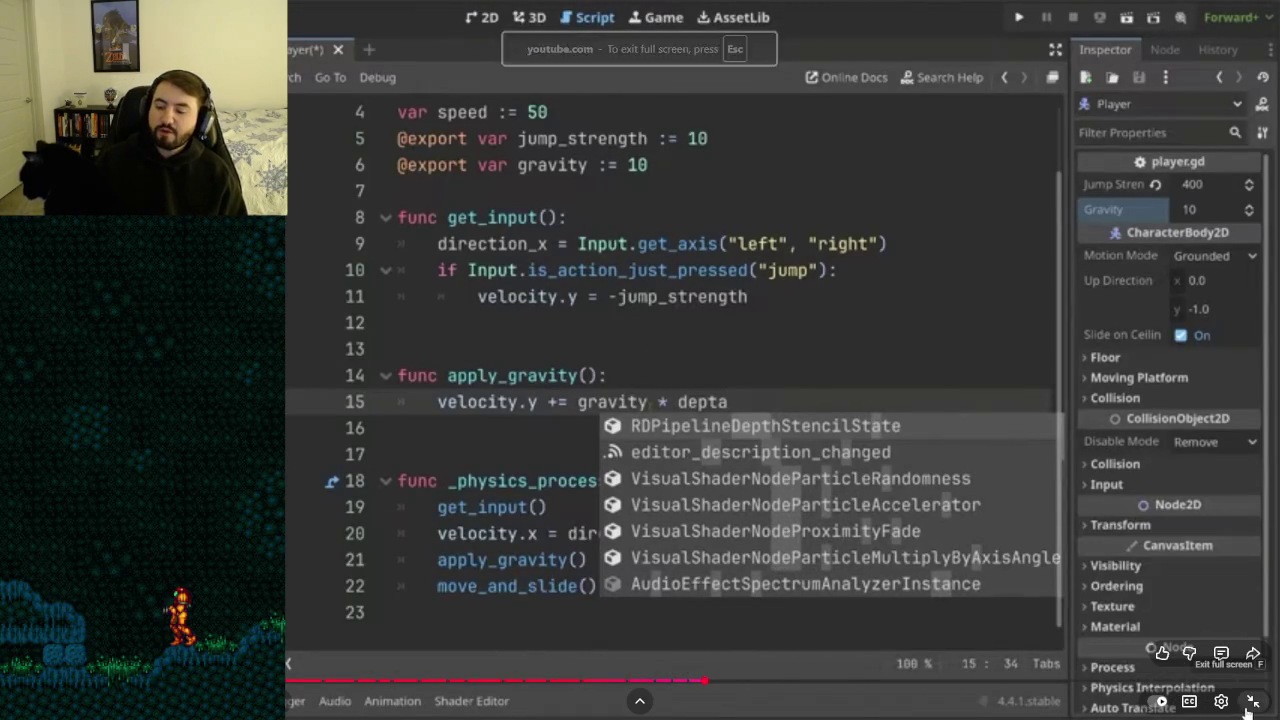
key(Escape)
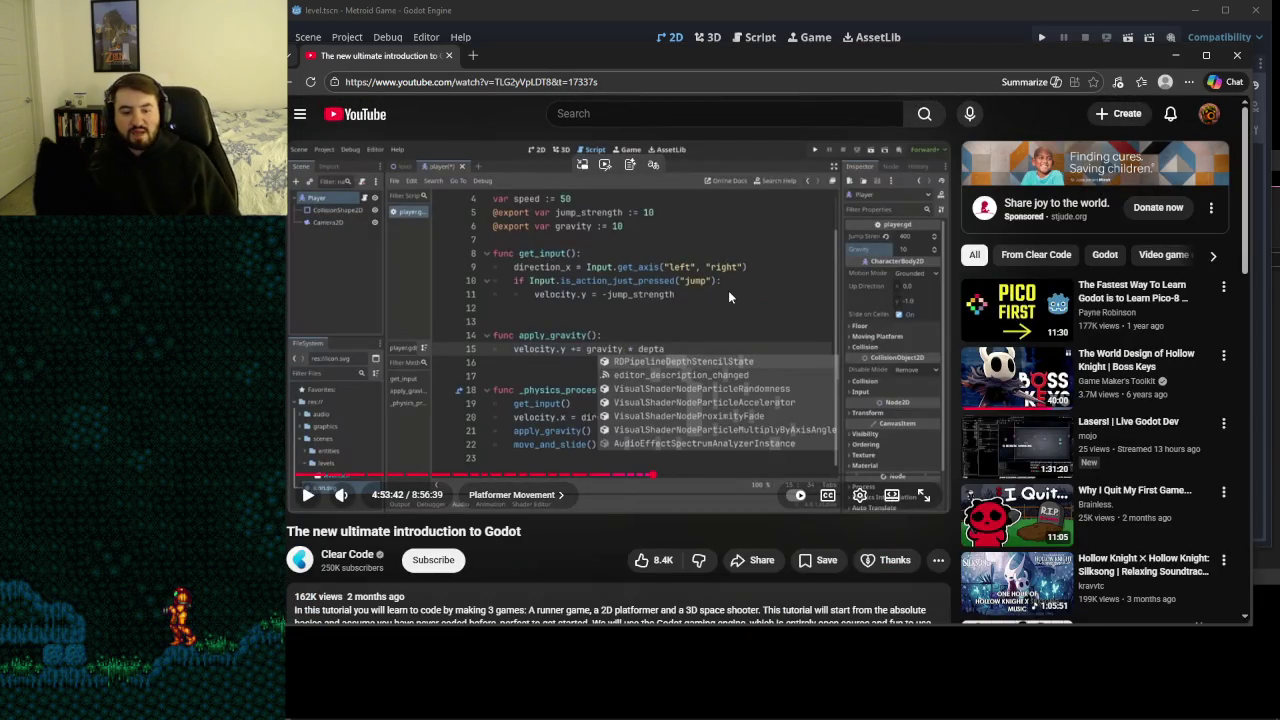
click(675, 329)
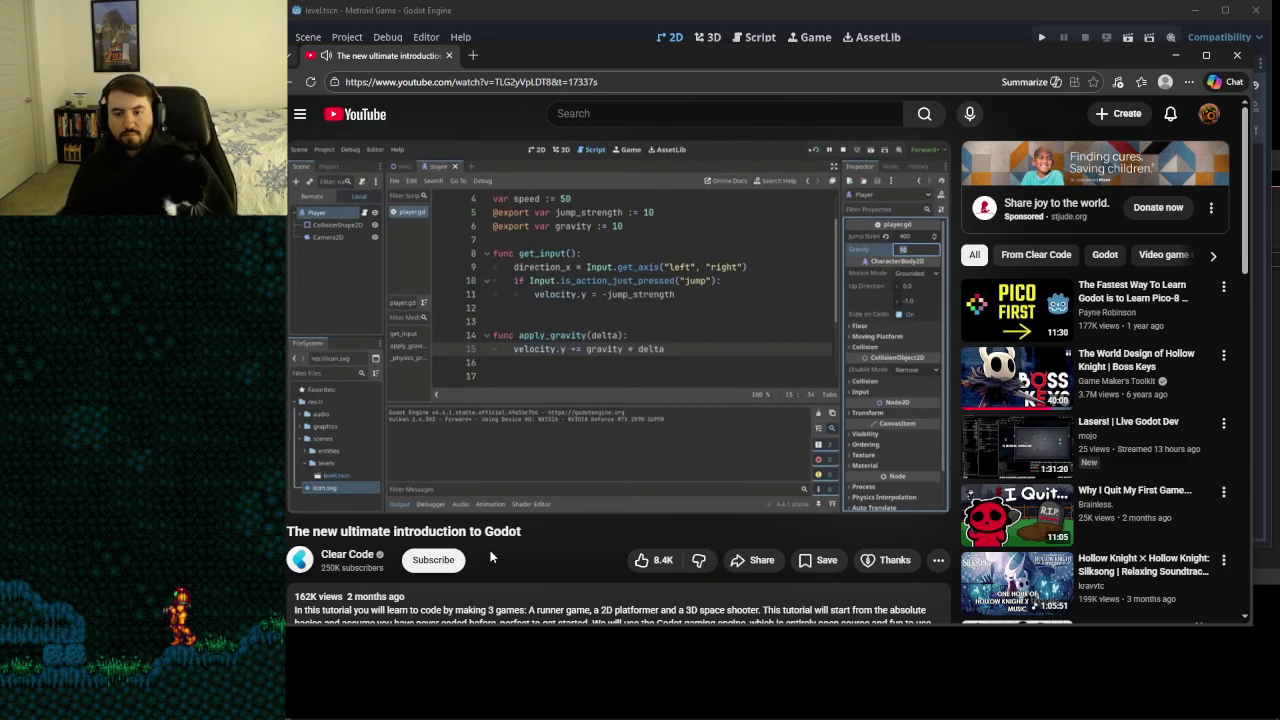
- Watch the gravity-times-delta section, rewinding 5 seconds, then bring Godot's player.gd forward
mouse_move(582, 513)
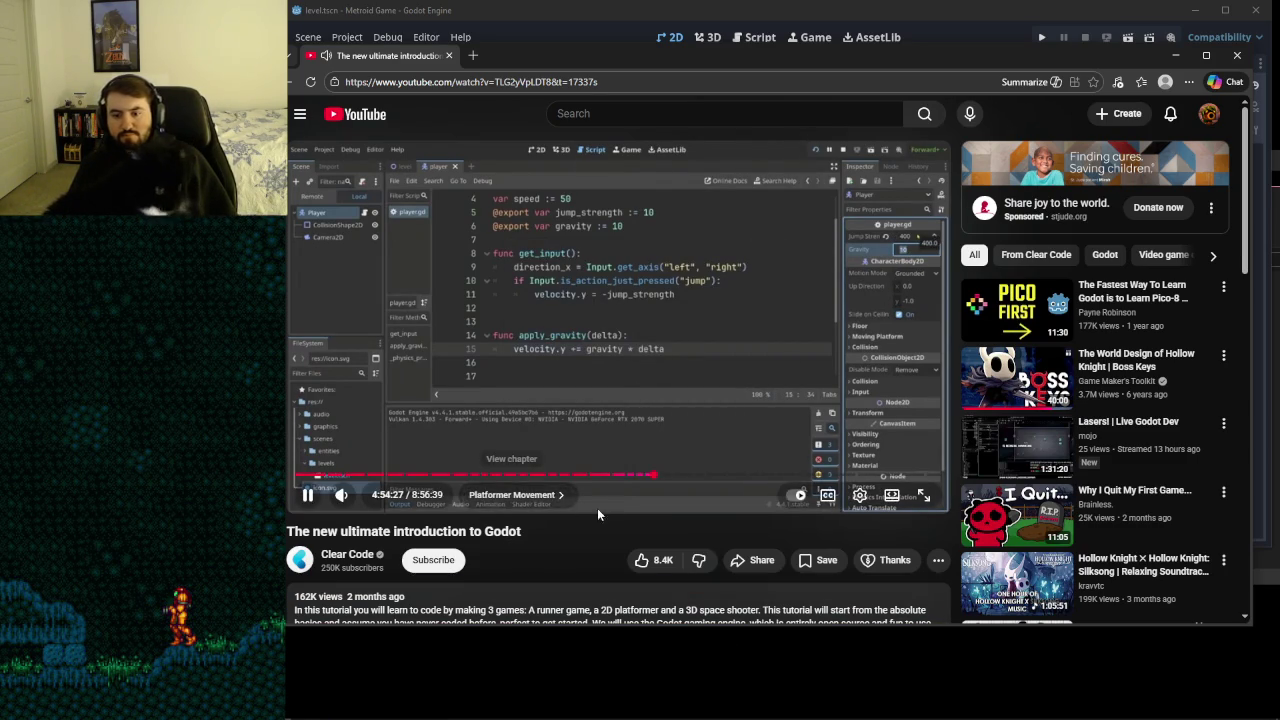
click(688, 308)
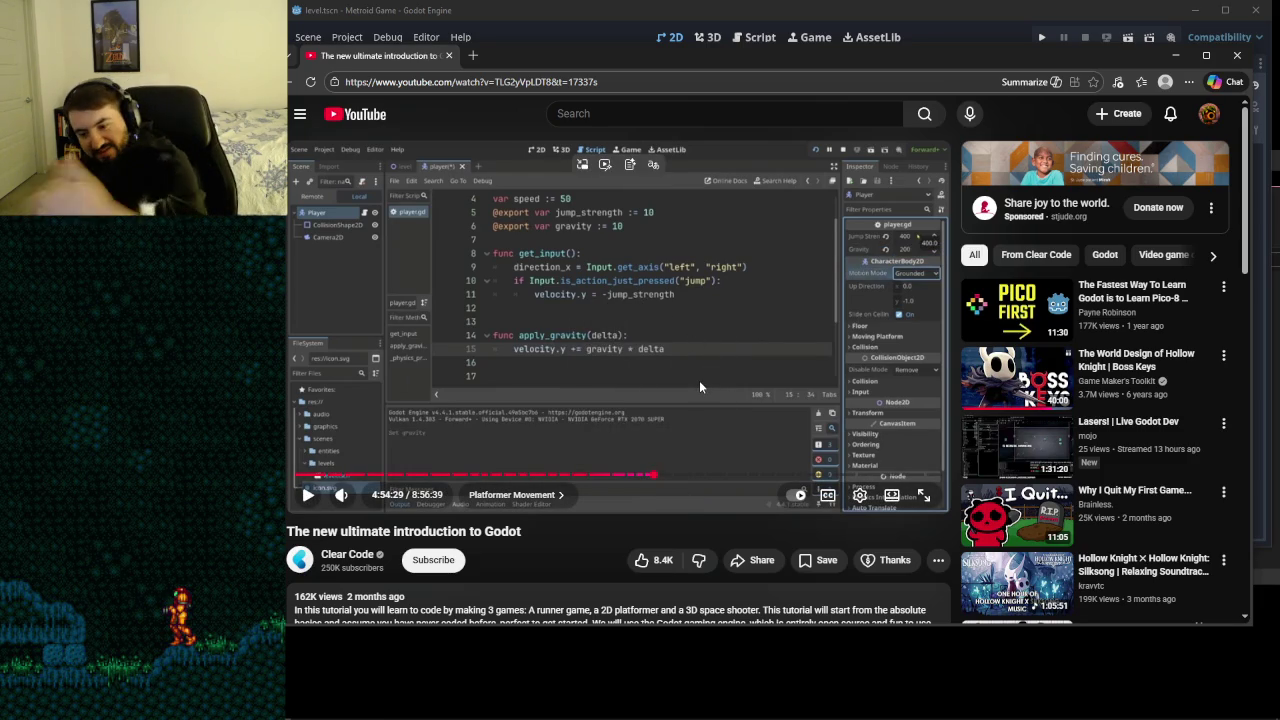
click(632, 299)
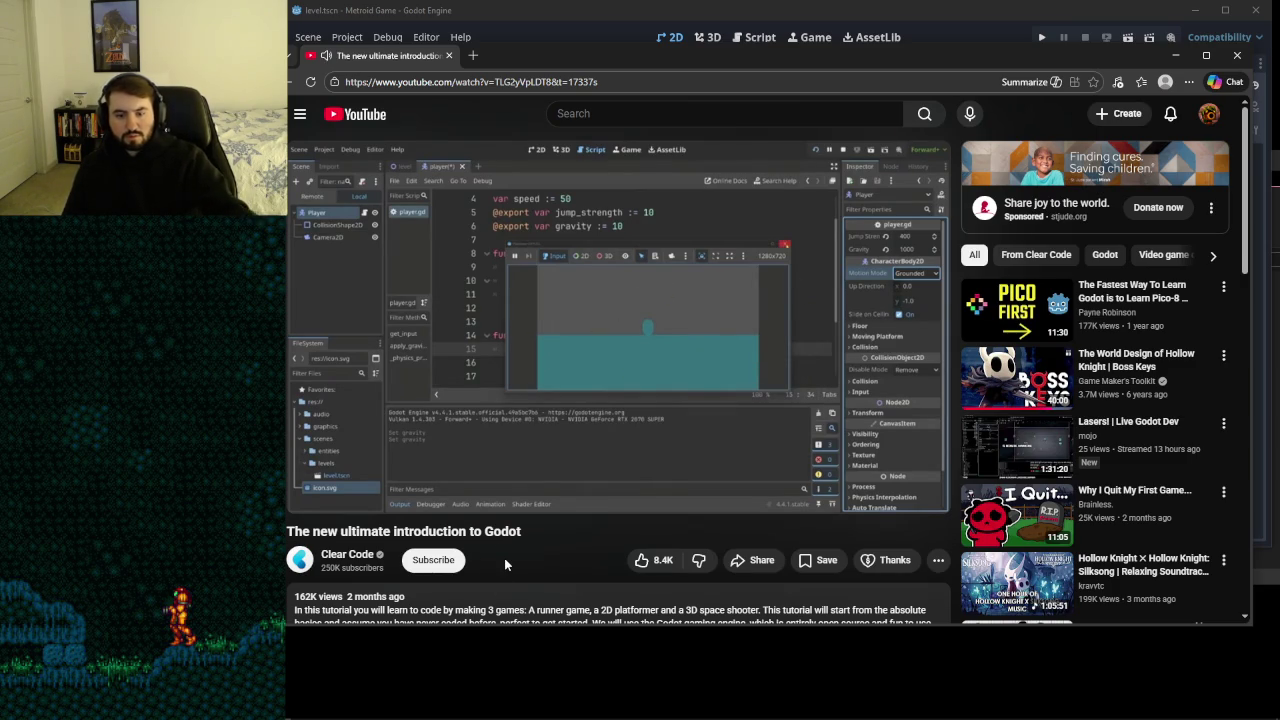
click(630, 355)
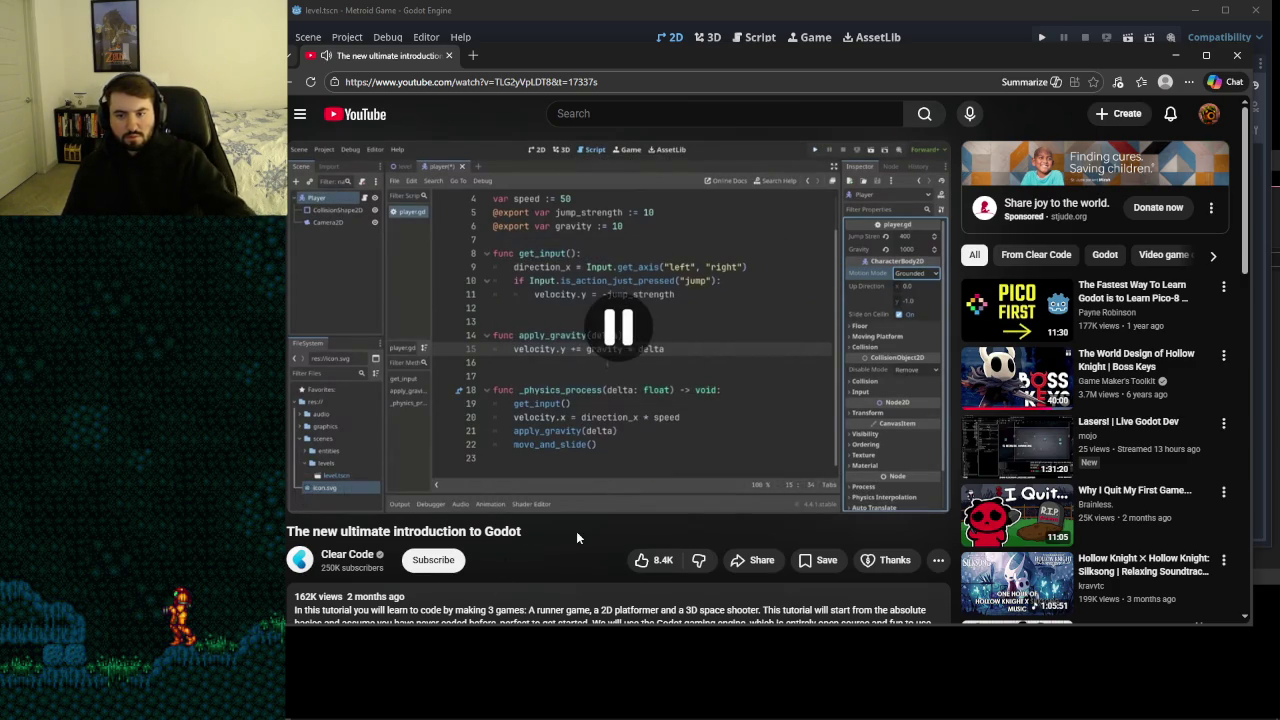
click(606, 396)
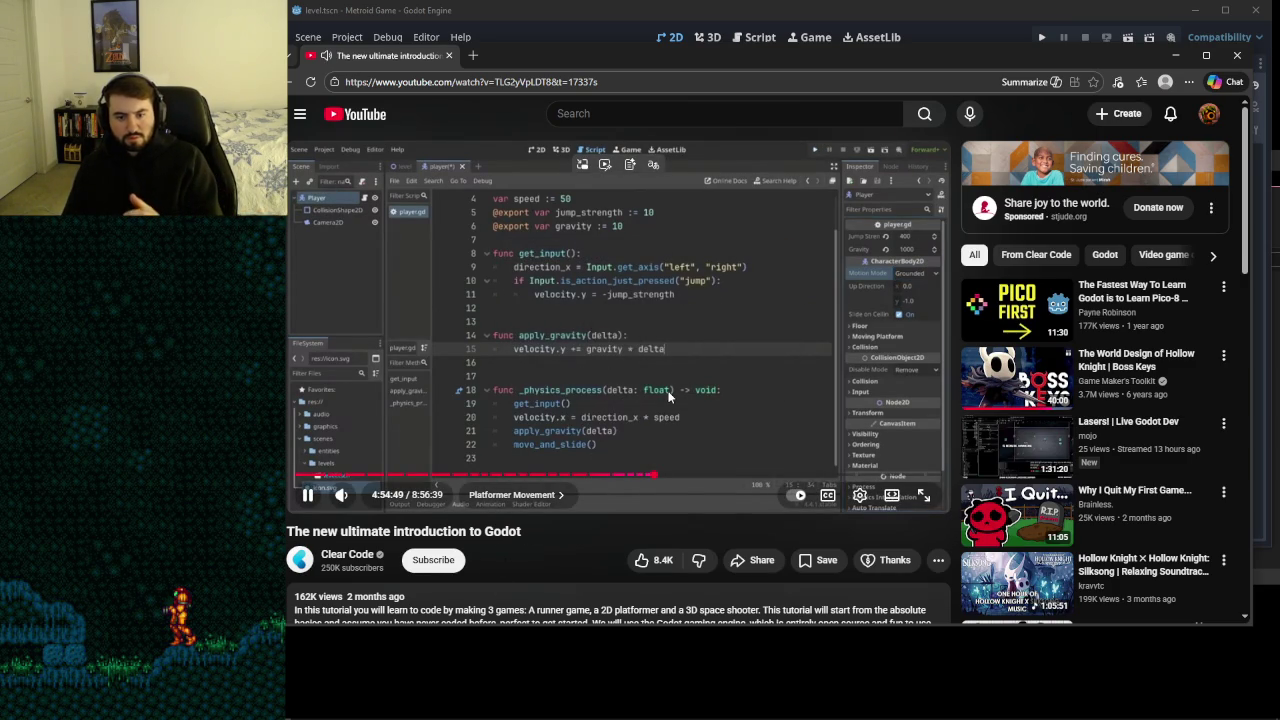
click(661, 364)
click(649, 380)
key(Left)
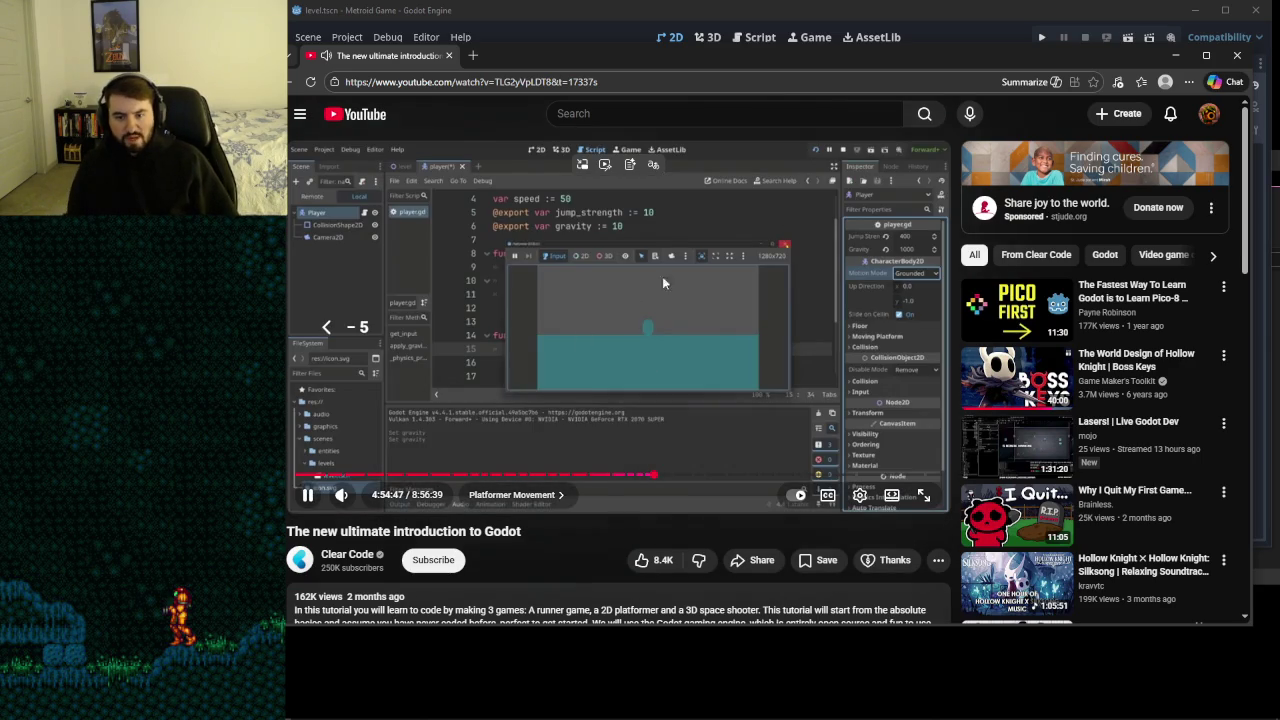
click(723, 318)
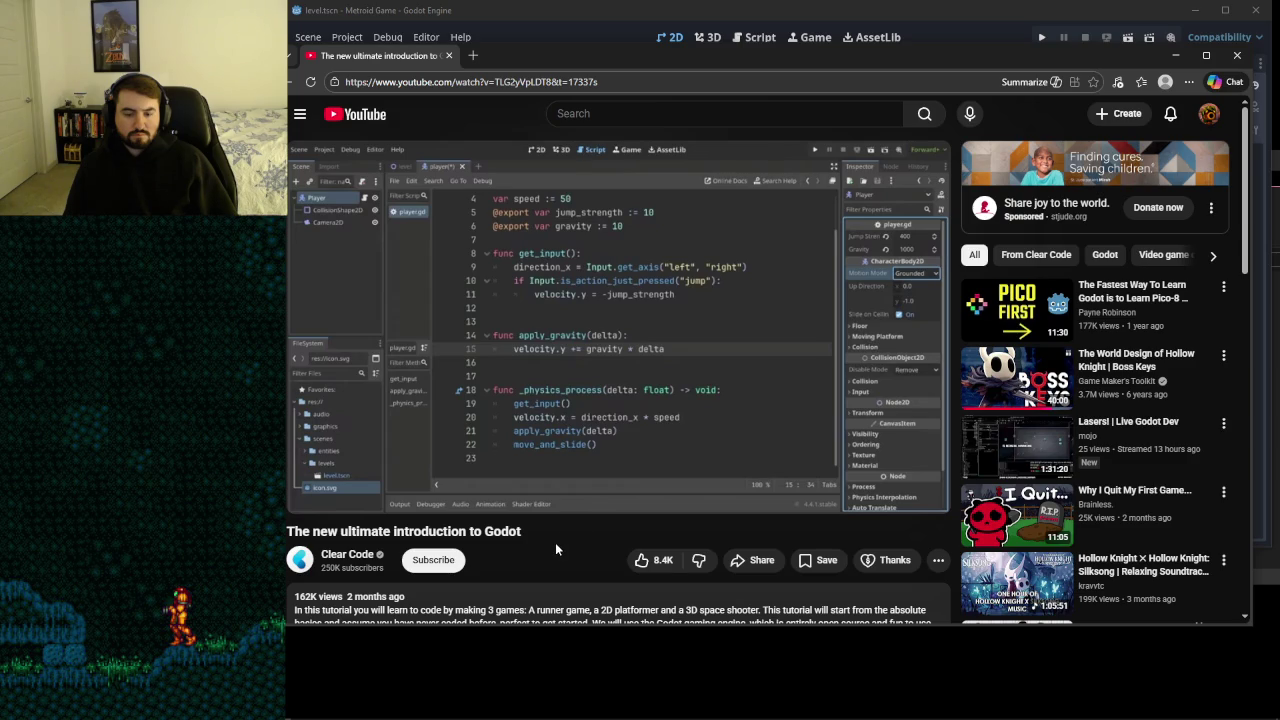
click(746, 40)
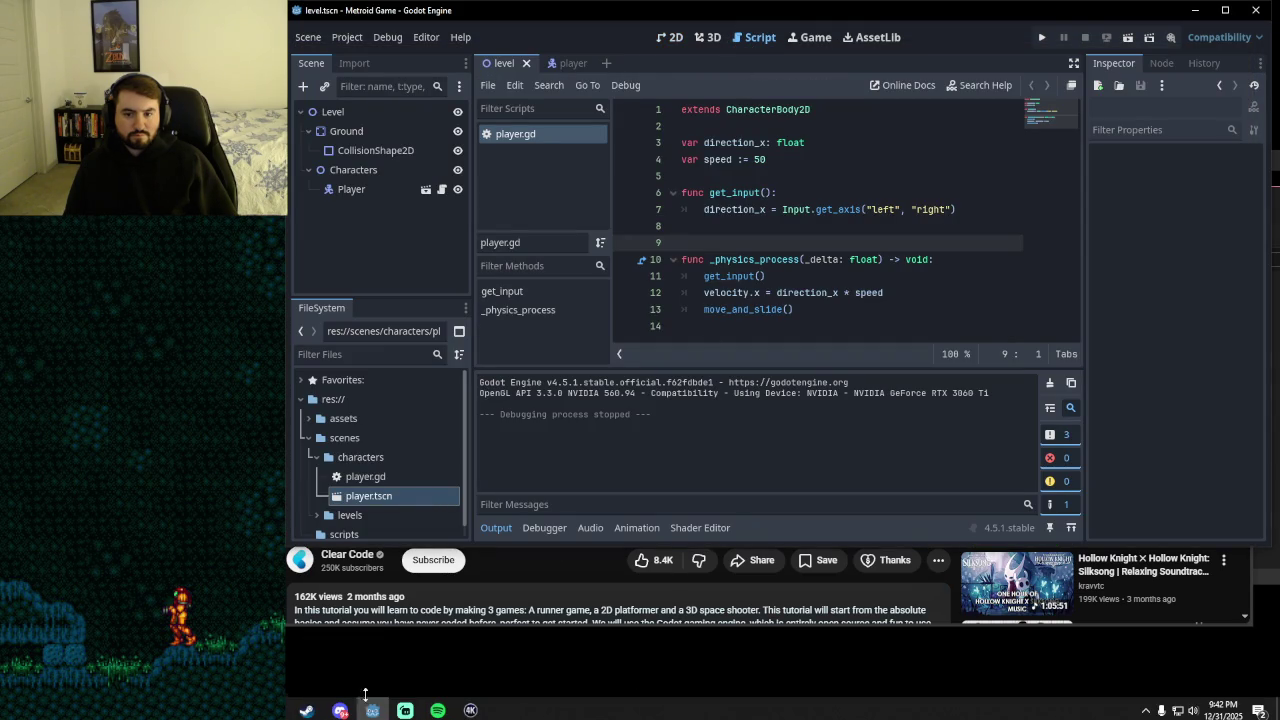
- Drag the tutorial browser down about 80 px so Godot's editor tabs remain visible
click(340, 706)
mouse_move(815, 55)
mouse_down()
mouse_move(821, 96)
mouse_move(803, 149)
mouse_up()
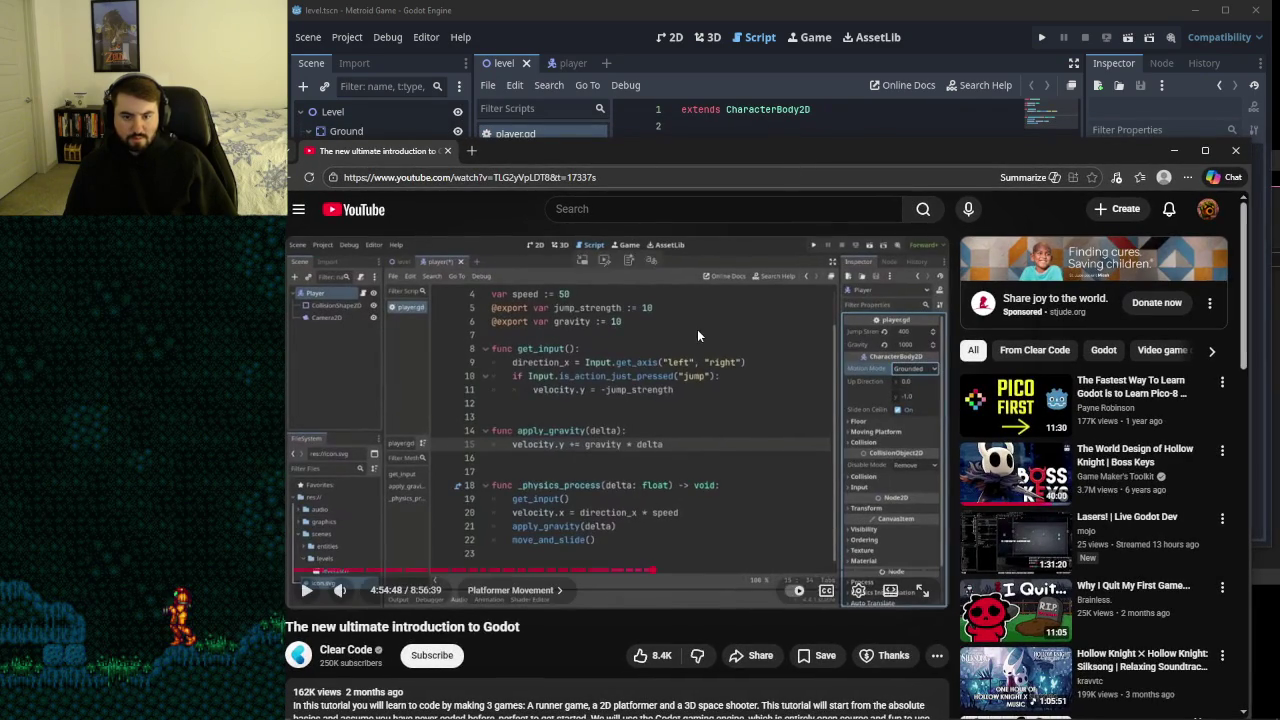
click(792, 14)
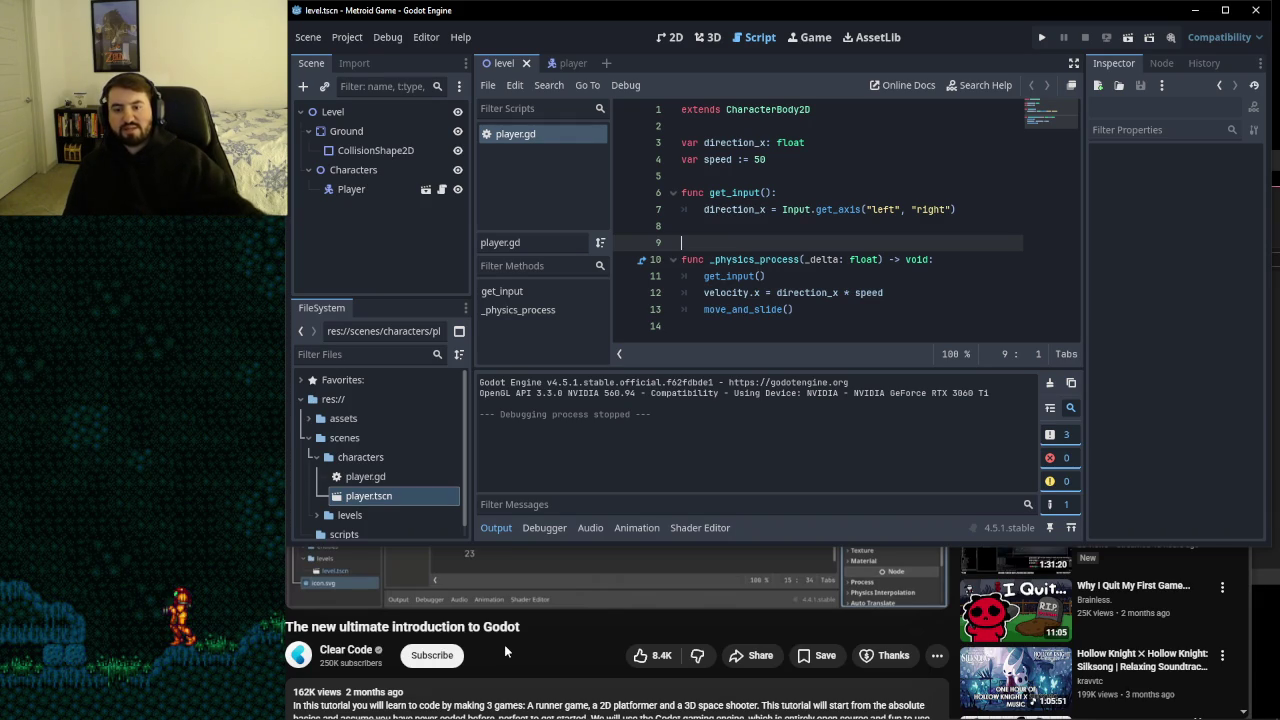
mouse_move(530, 718)
click(530, 639)
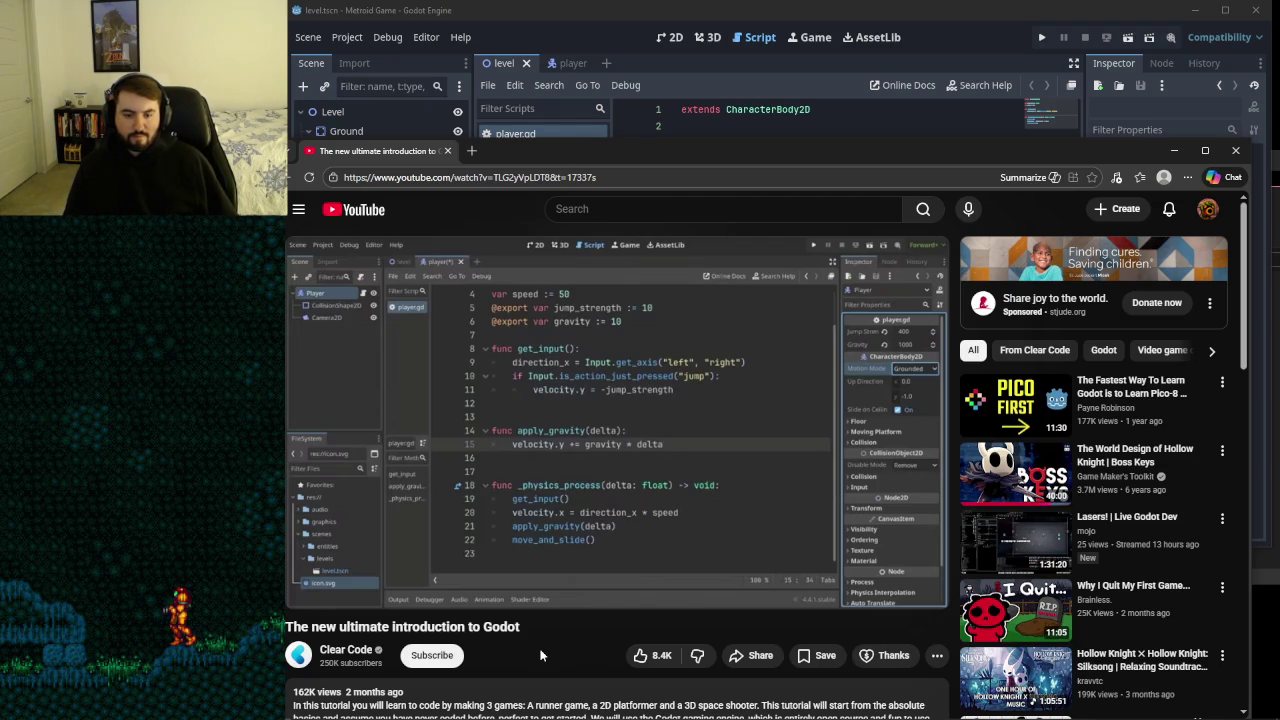
- Compare the tutorial's apply_gravity code with player.gd, switching between browser and Godot
mouse_move(604, 606)
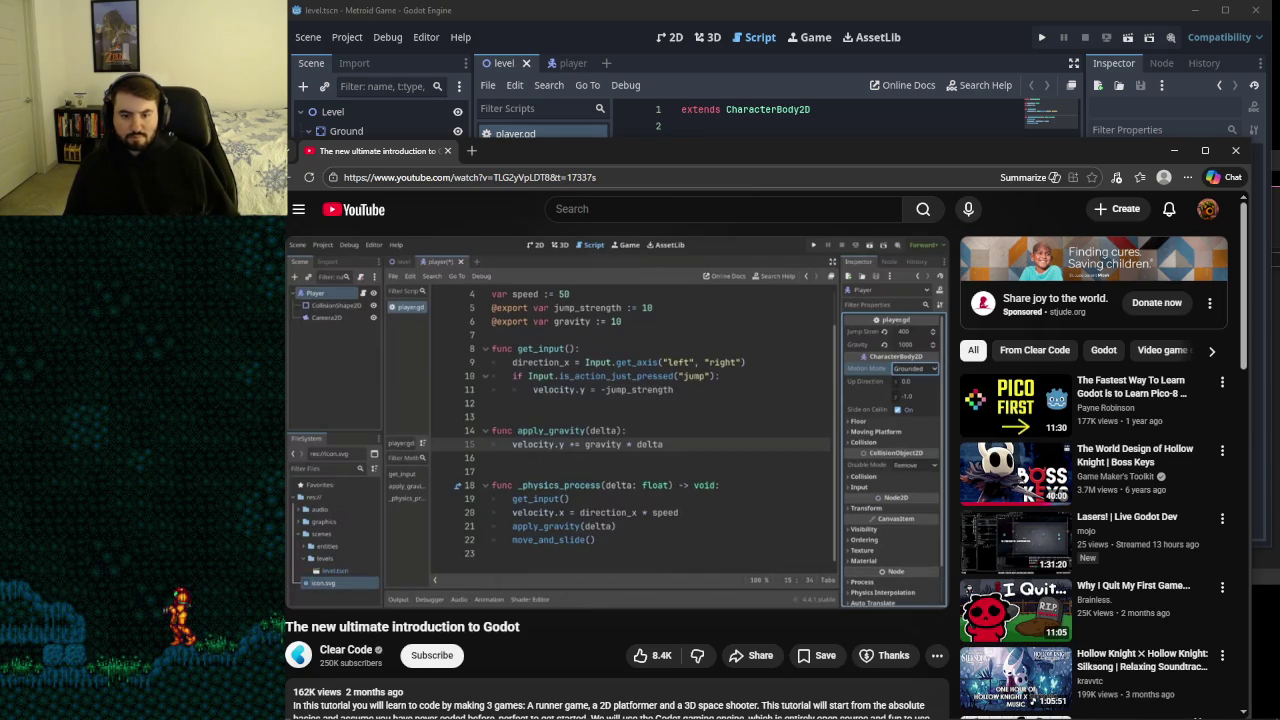
mouse_move(658, 456)
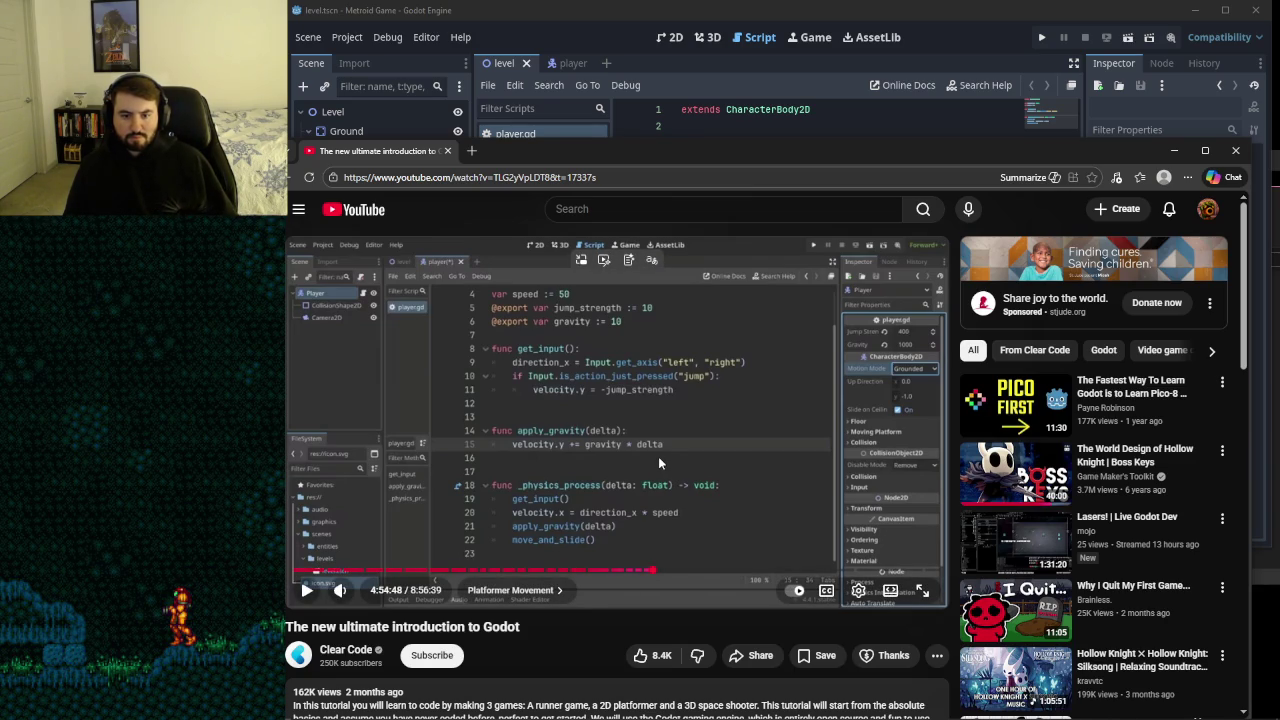
click(622, 20)
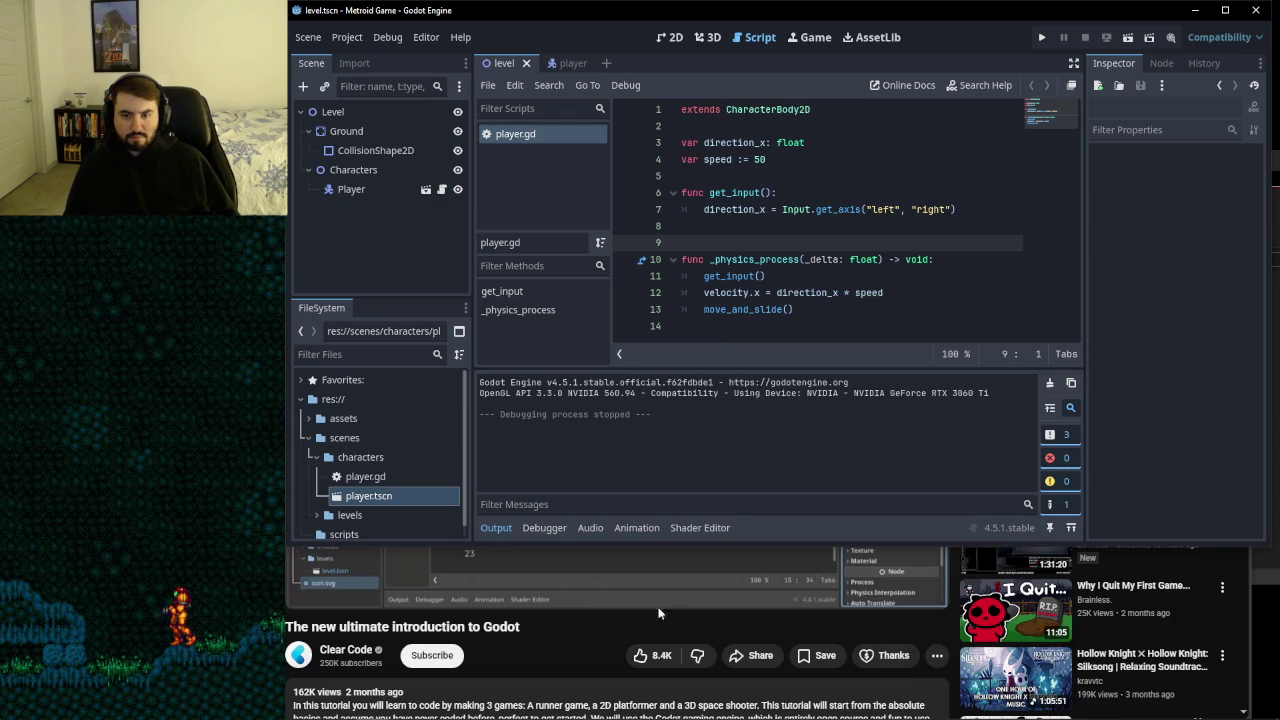
click(544, 644)
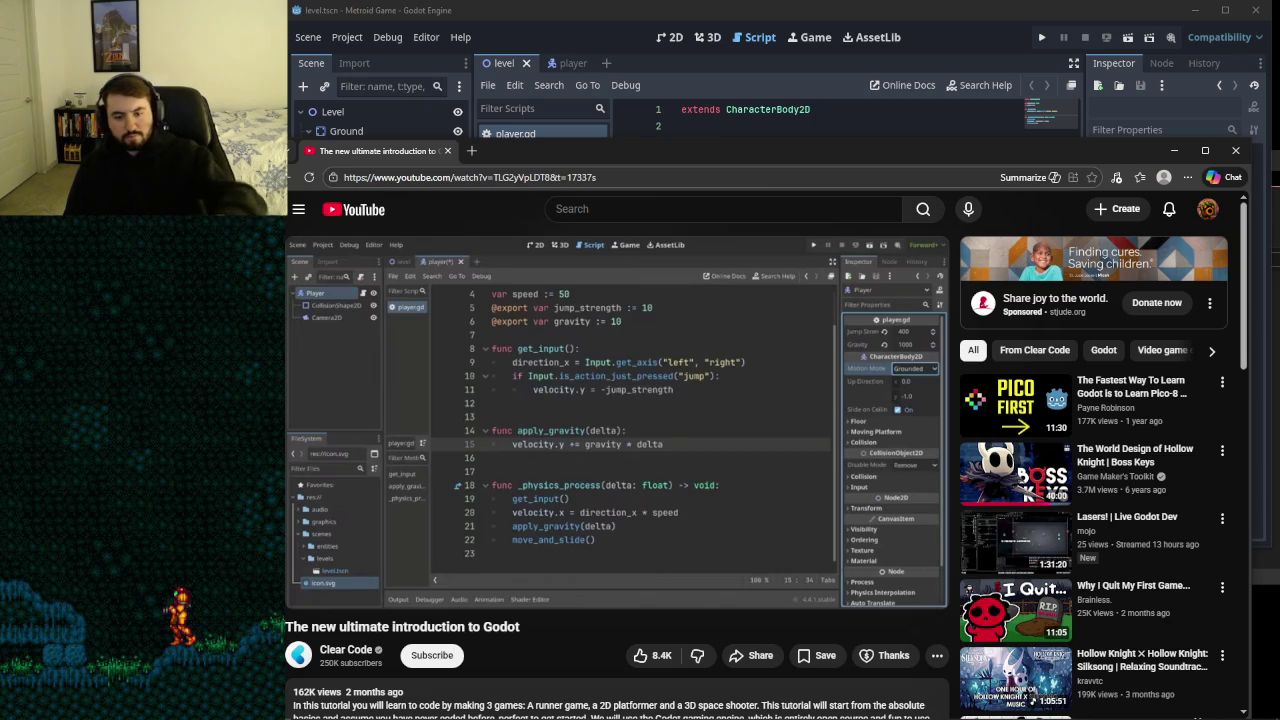
mouse_move(549, 604)
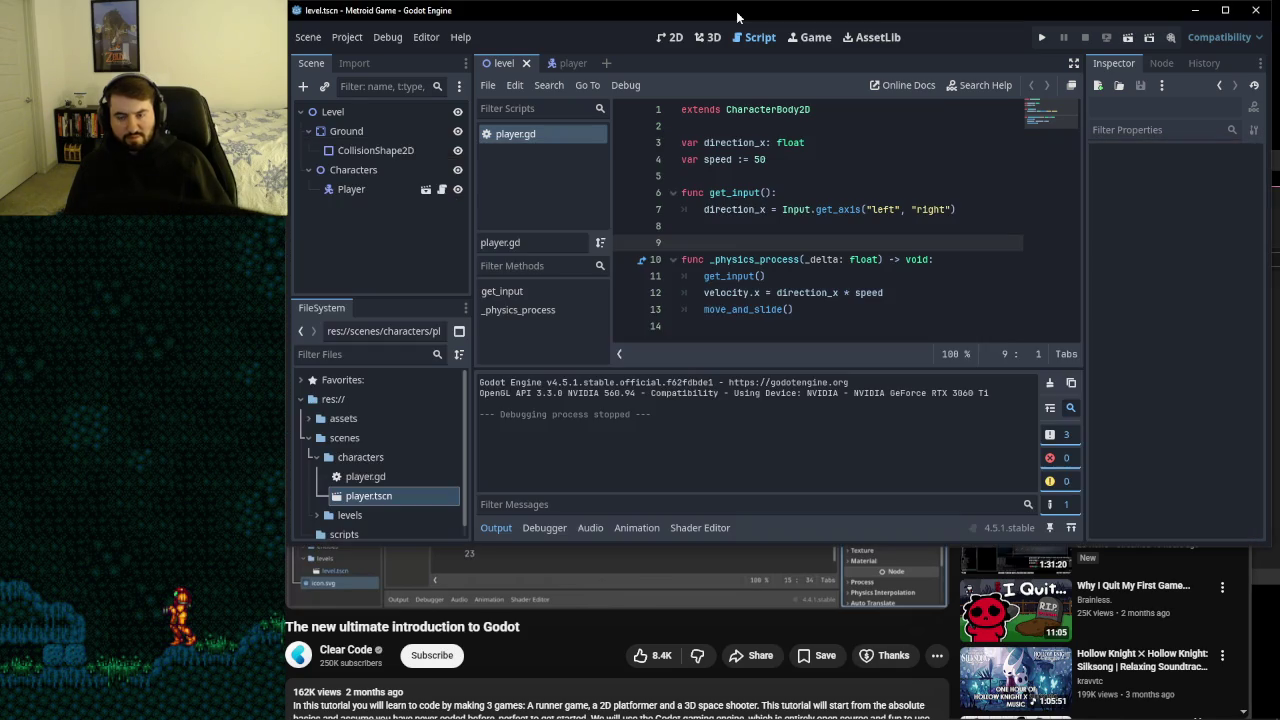
click(737, 40)
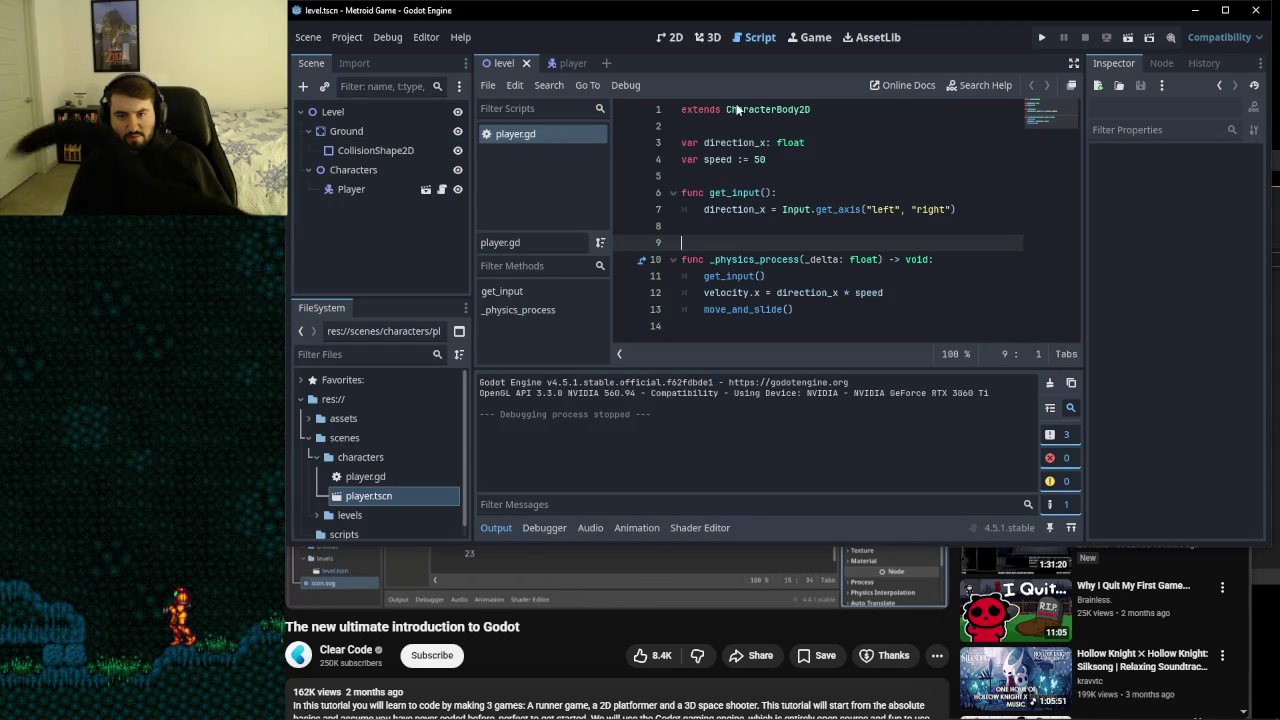
- Declare var jump := 10 and var gravity := 10 below the speed variable
click(818, 160)
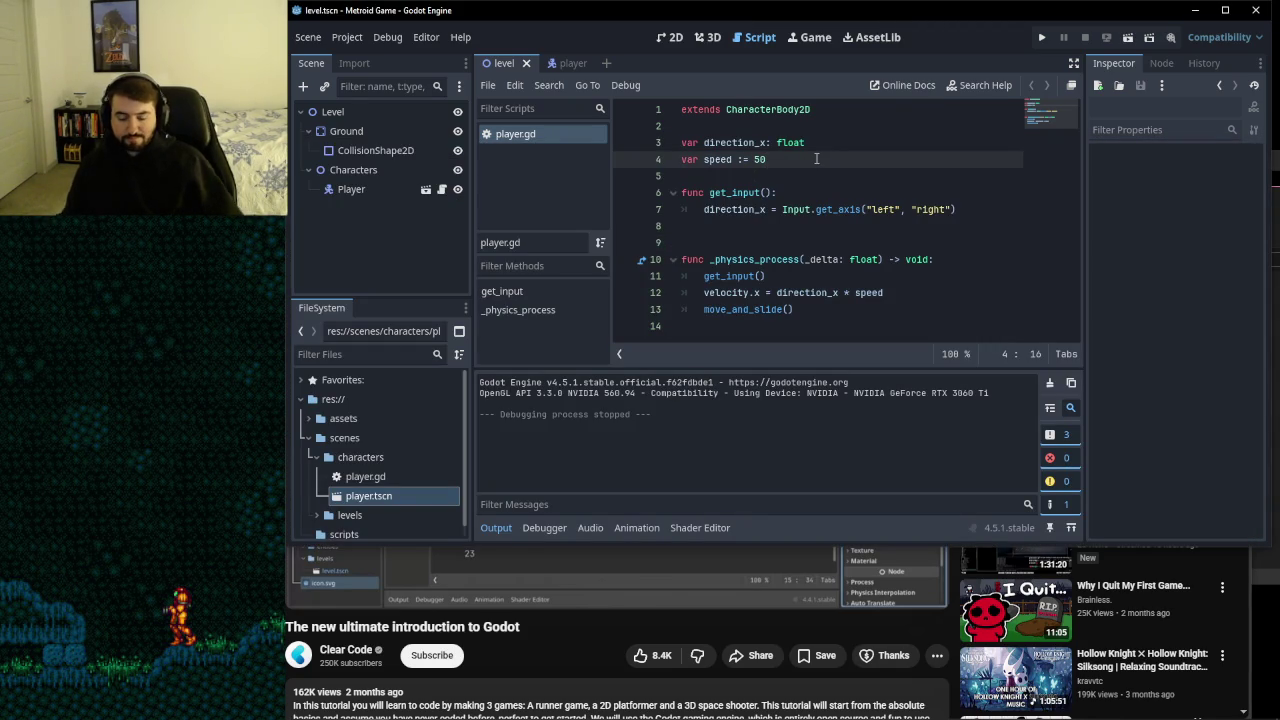
key(Return)
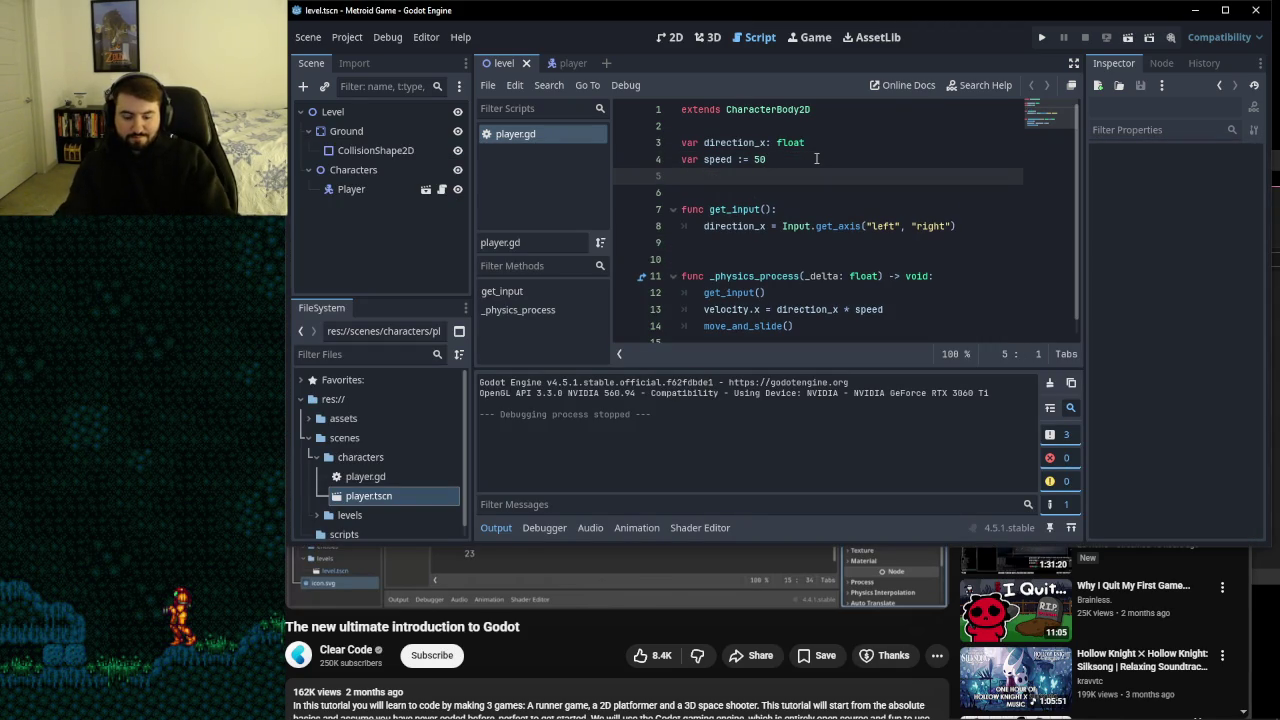
text(var jump)
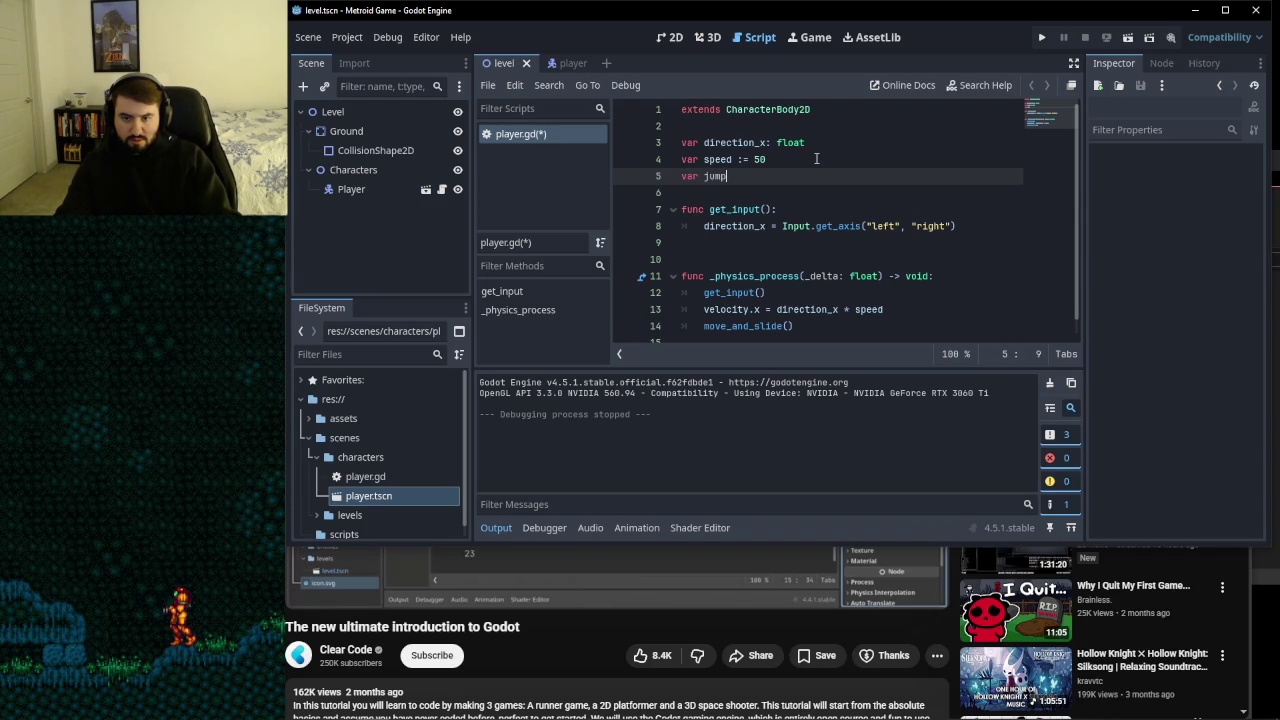
text( :)
text(= 10)
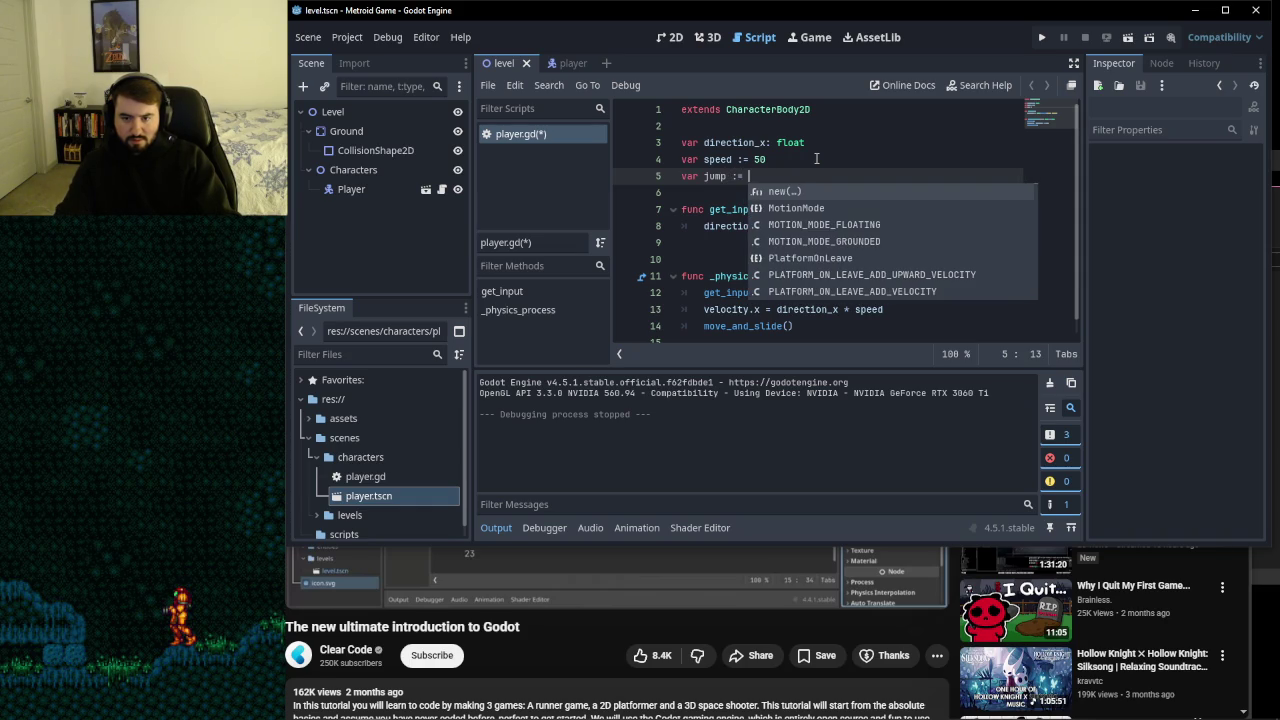
key(Return)
text(var gravity)
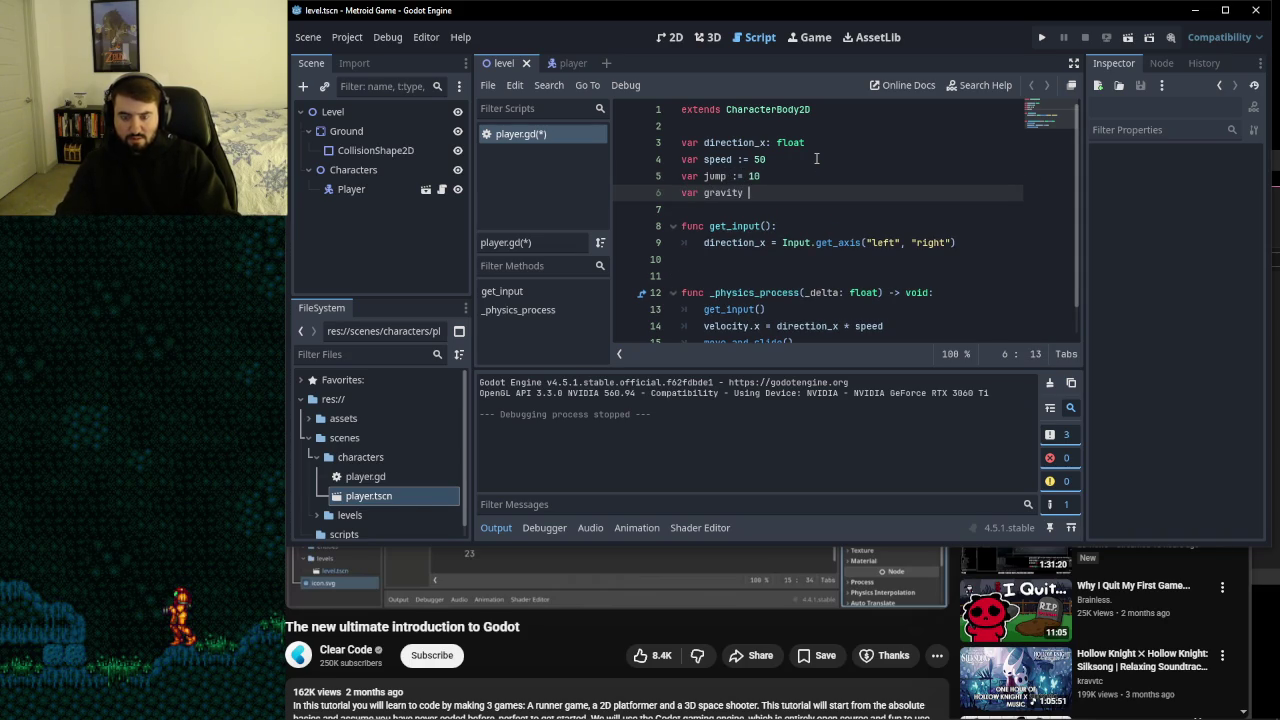
text( := )
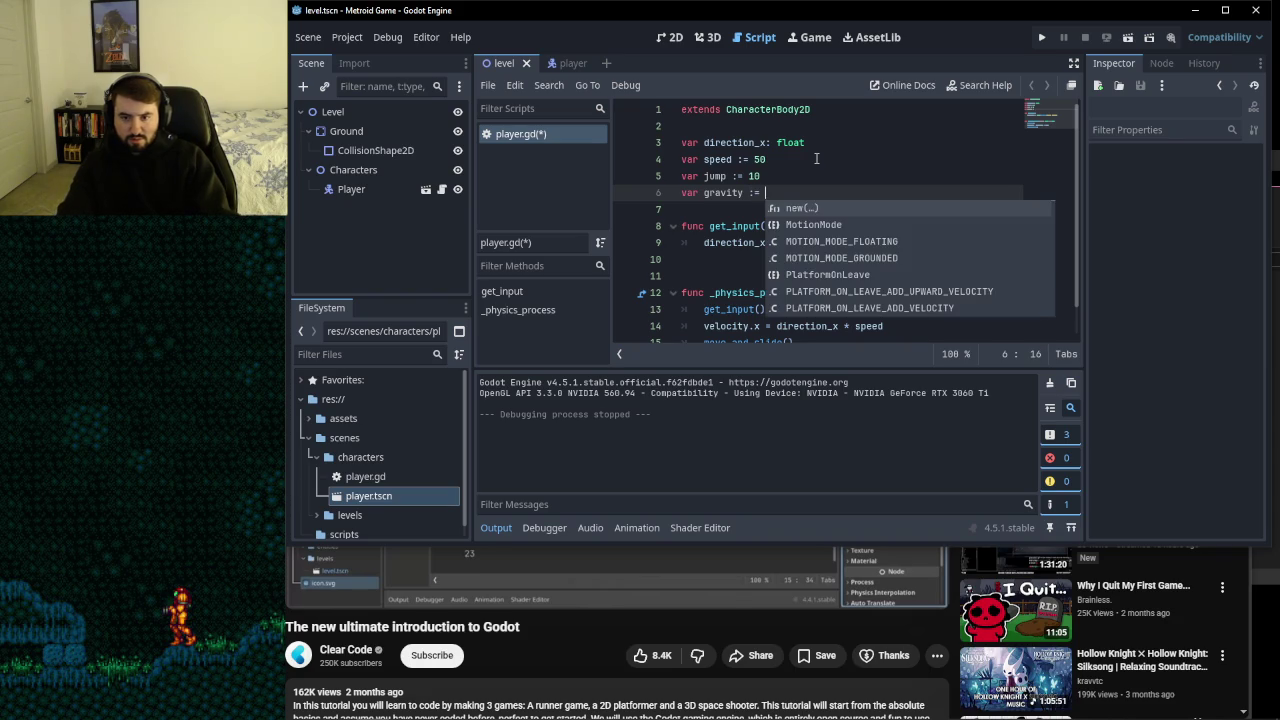
text(10)
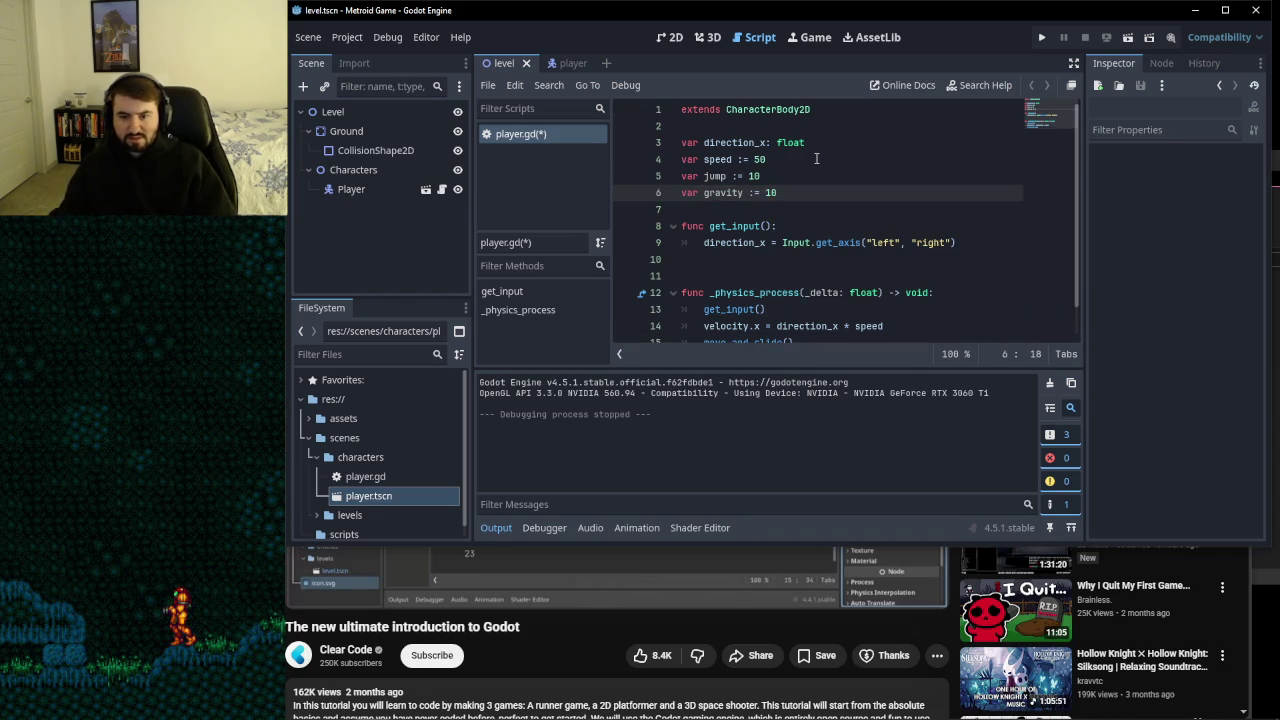
- Reposition the tutorial browser window and switch back to the Godot script editor
click(575, 641)
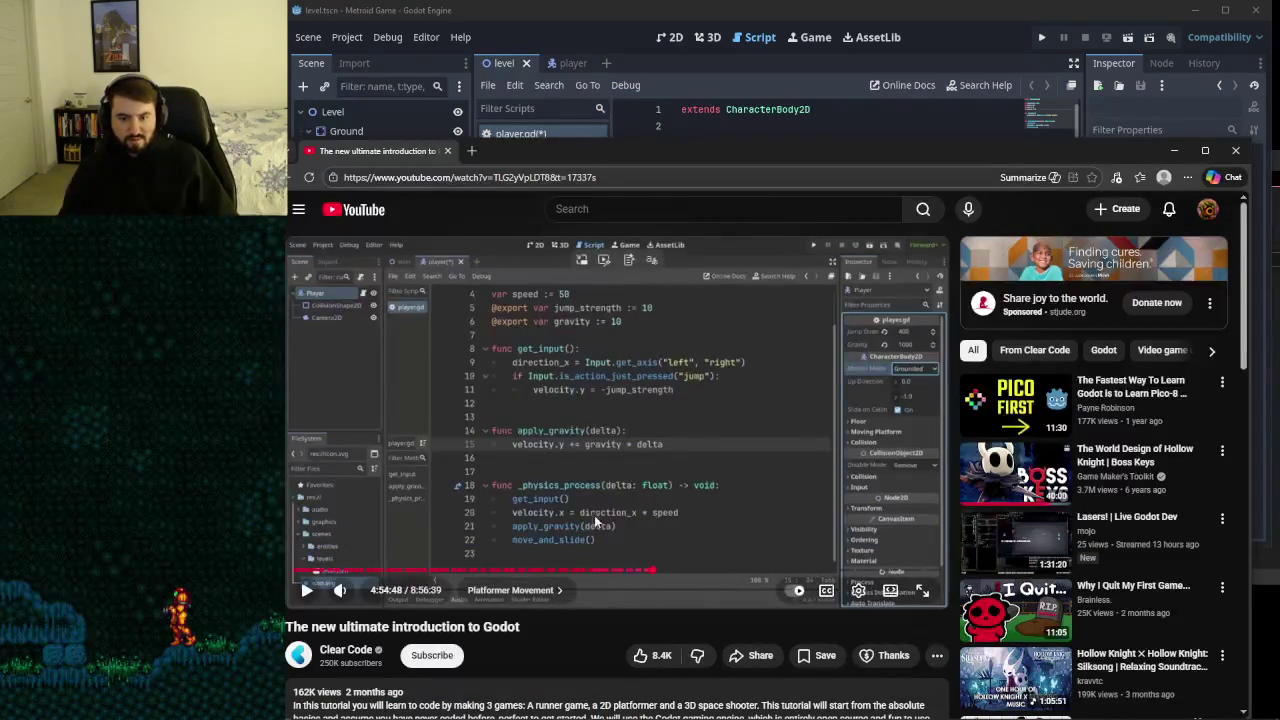
mouse_move(658, 155)
mouse_down()
mouse_move(656, 138)
mouse_move(657, 548)
mouse_move(657, 354)
mouse_up()
click(977, 250)
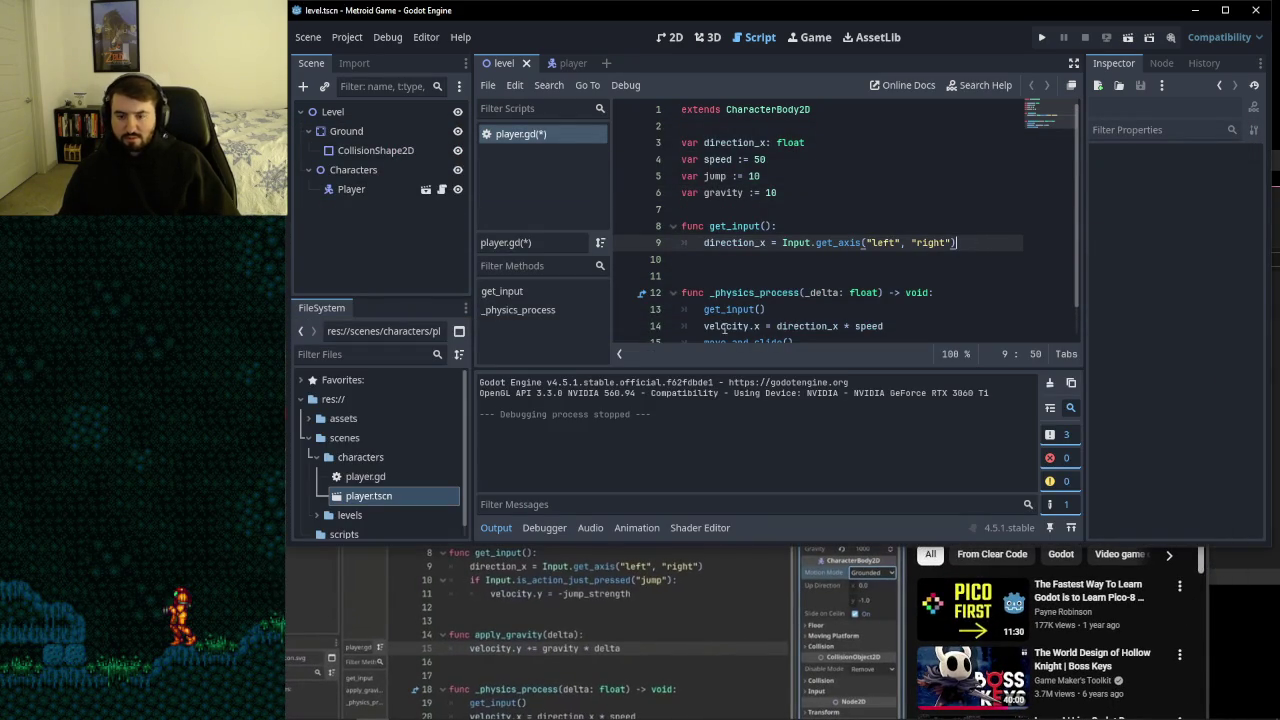
key(alt+Tab)
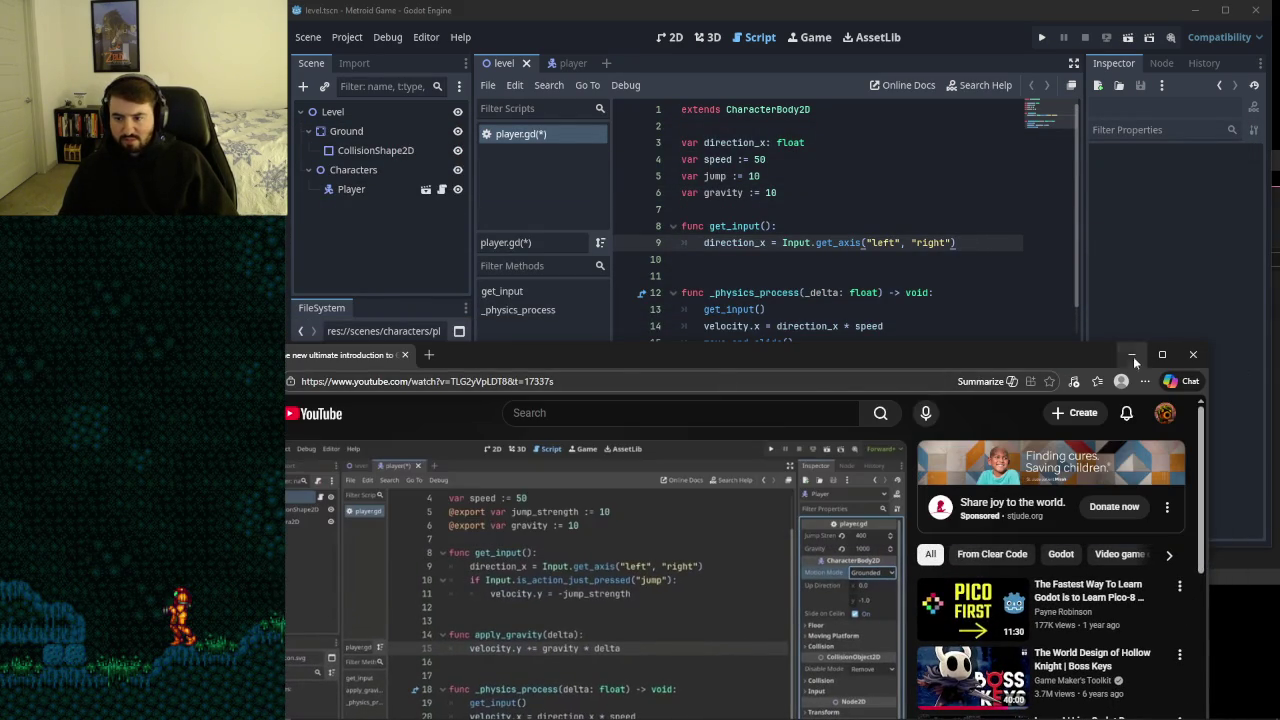
key(alt+Tab)
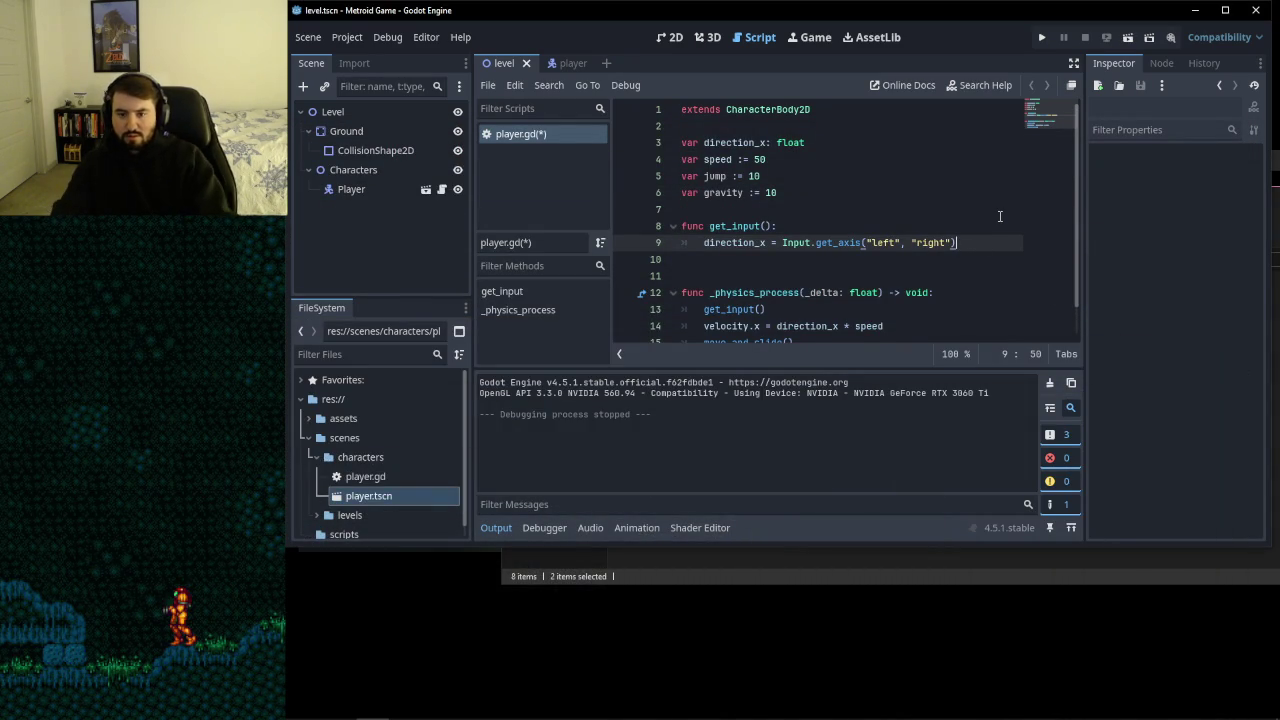
- Add an if Input.is_action_just_pressed("jump"): check inside get_input
key(Return)
text(if)
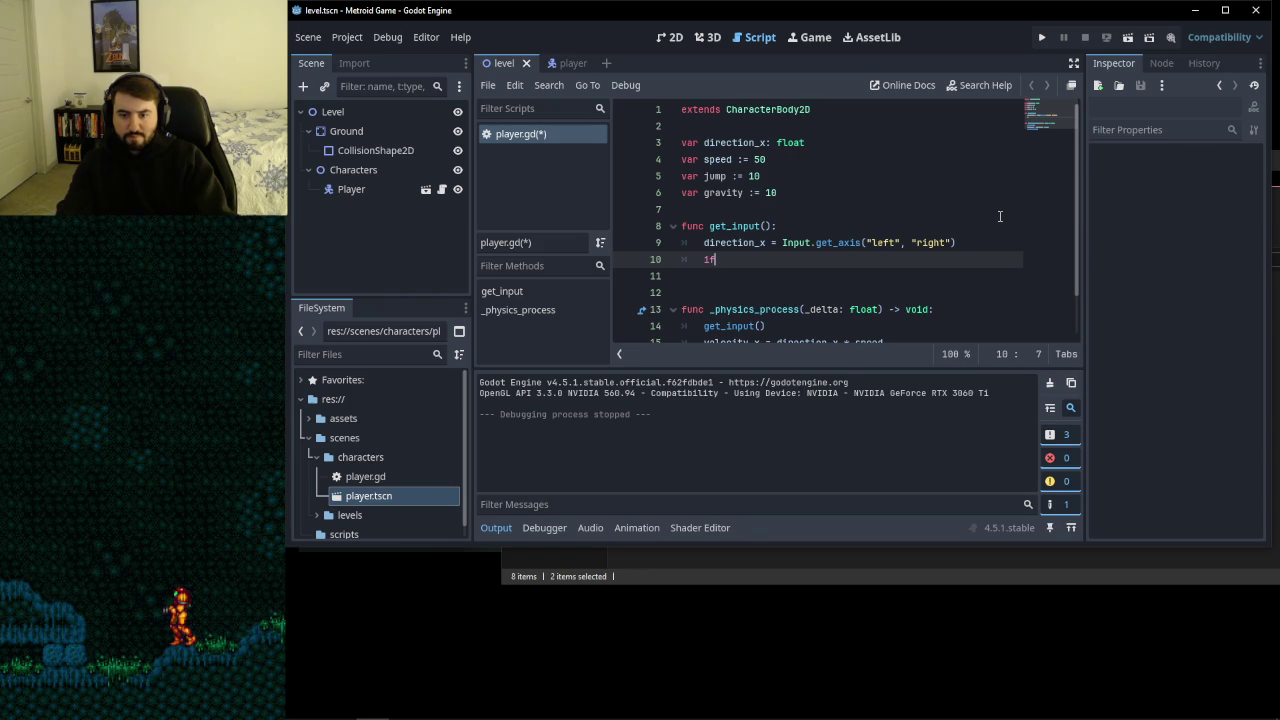
text( Input.pre)
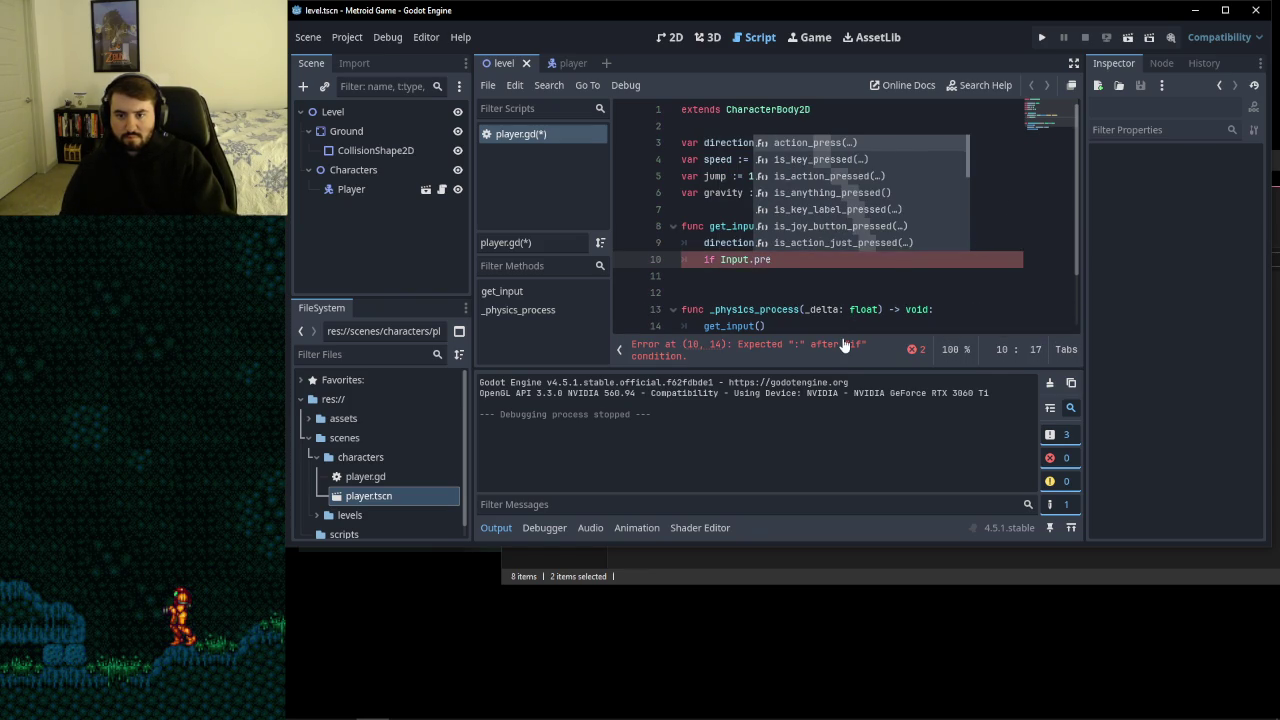
key(BackSpace)
key(BackSpace)
key(BackSpace)
text(is)
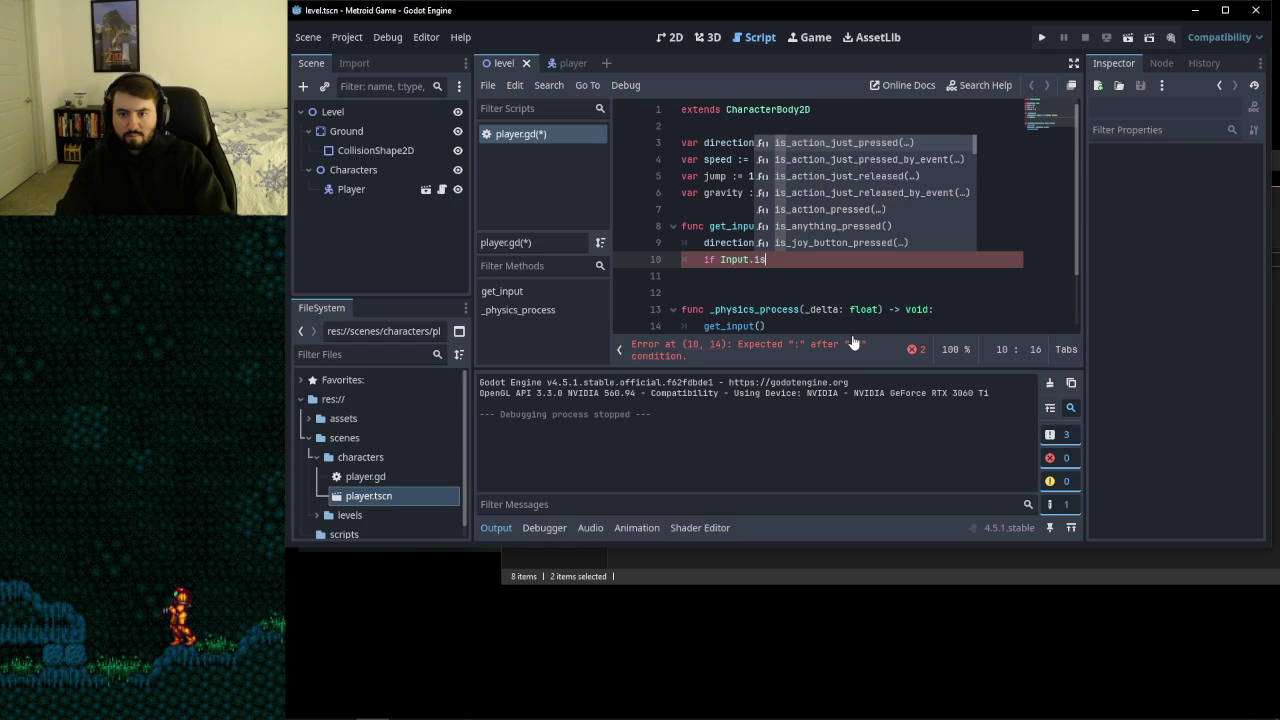
click(865, 142)
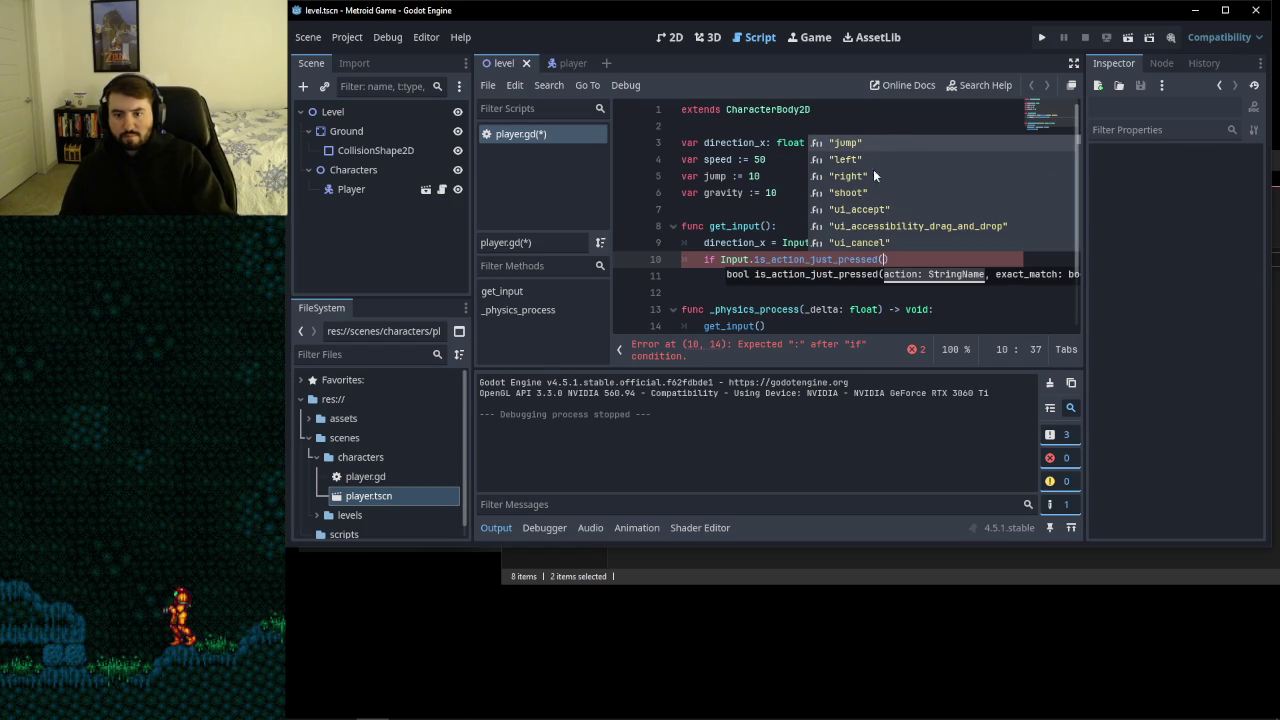
click(850, 143)
click(928, 259)
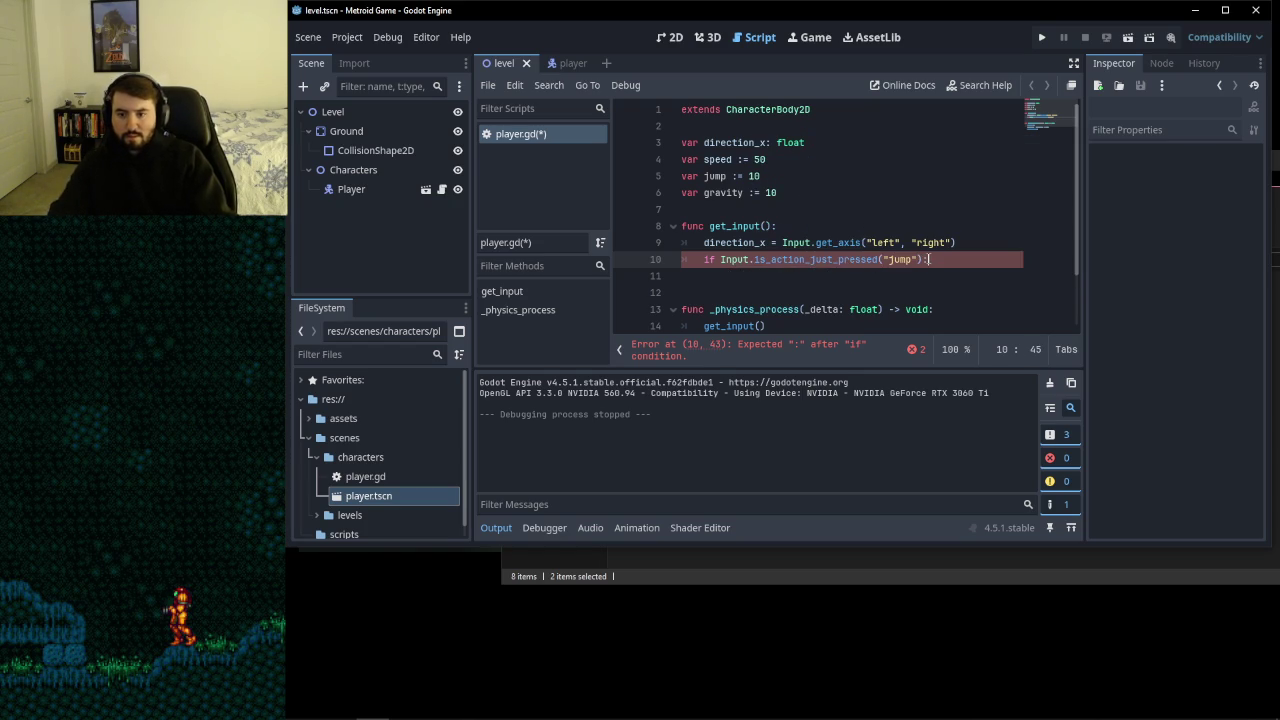
text(:)
key(Return)
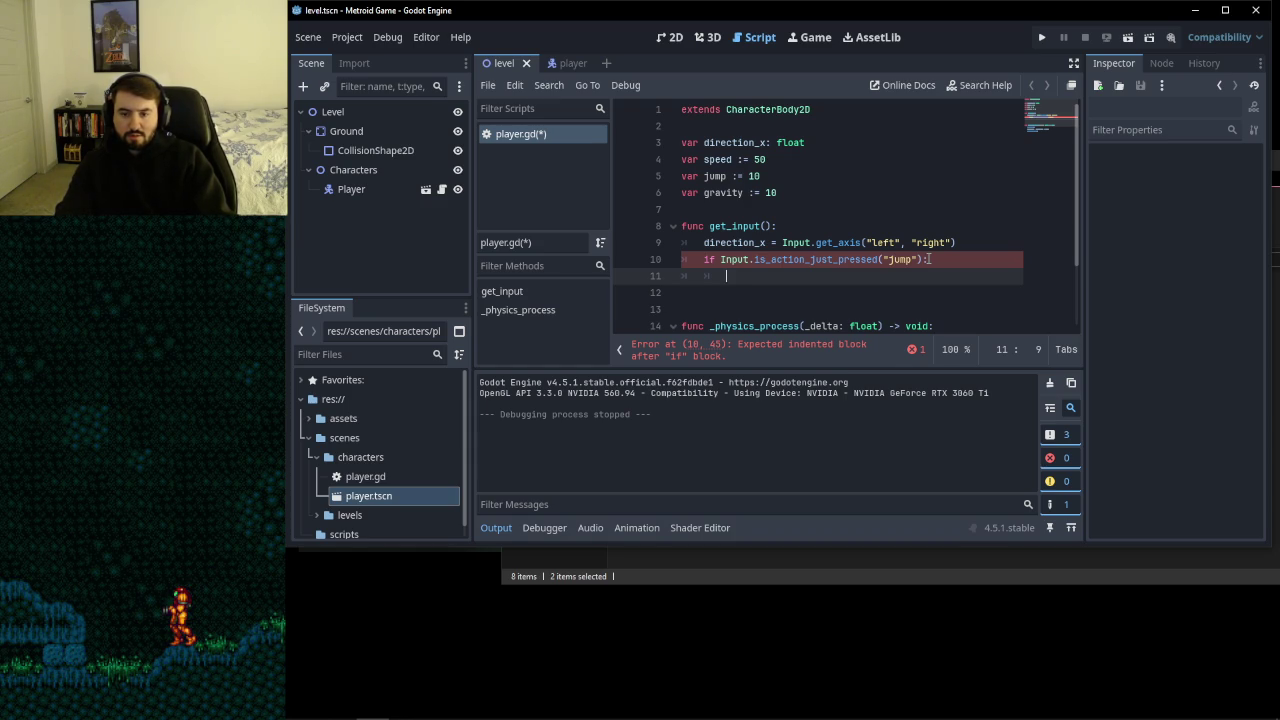
- Make the jump check's body velocity.y += -jump
text(velocity.y)
key(Escape)
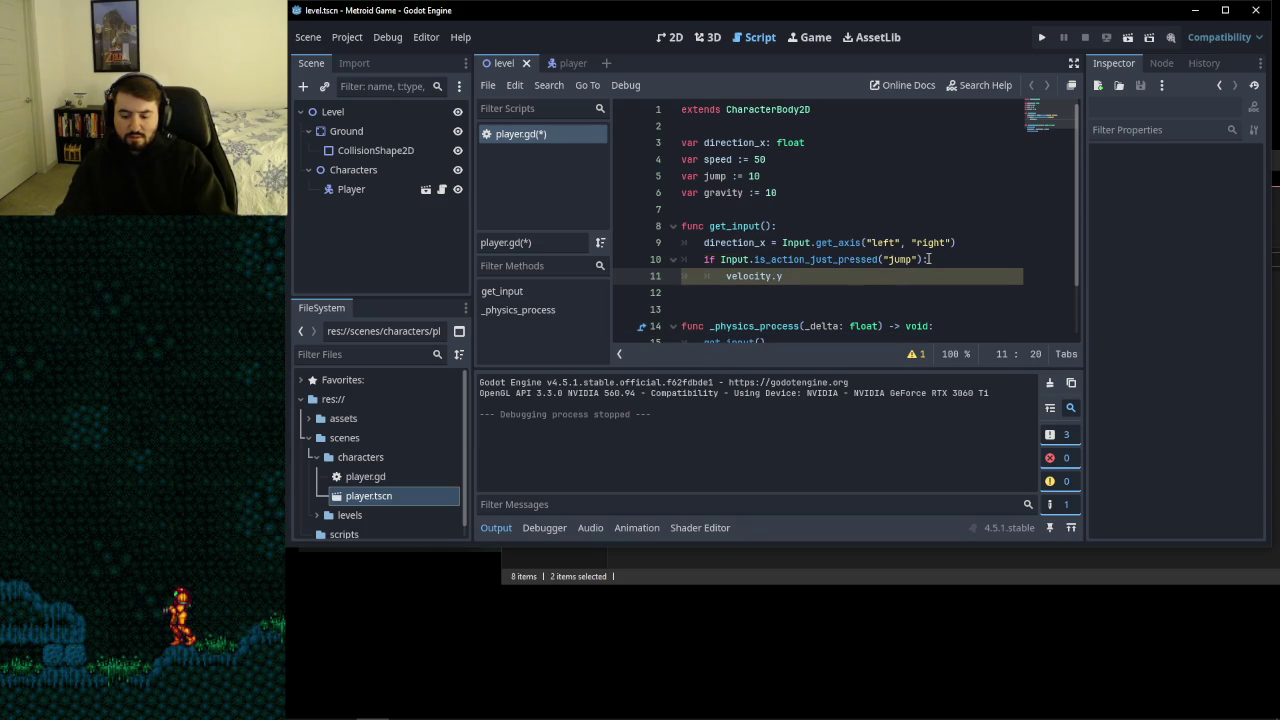
text(+=)
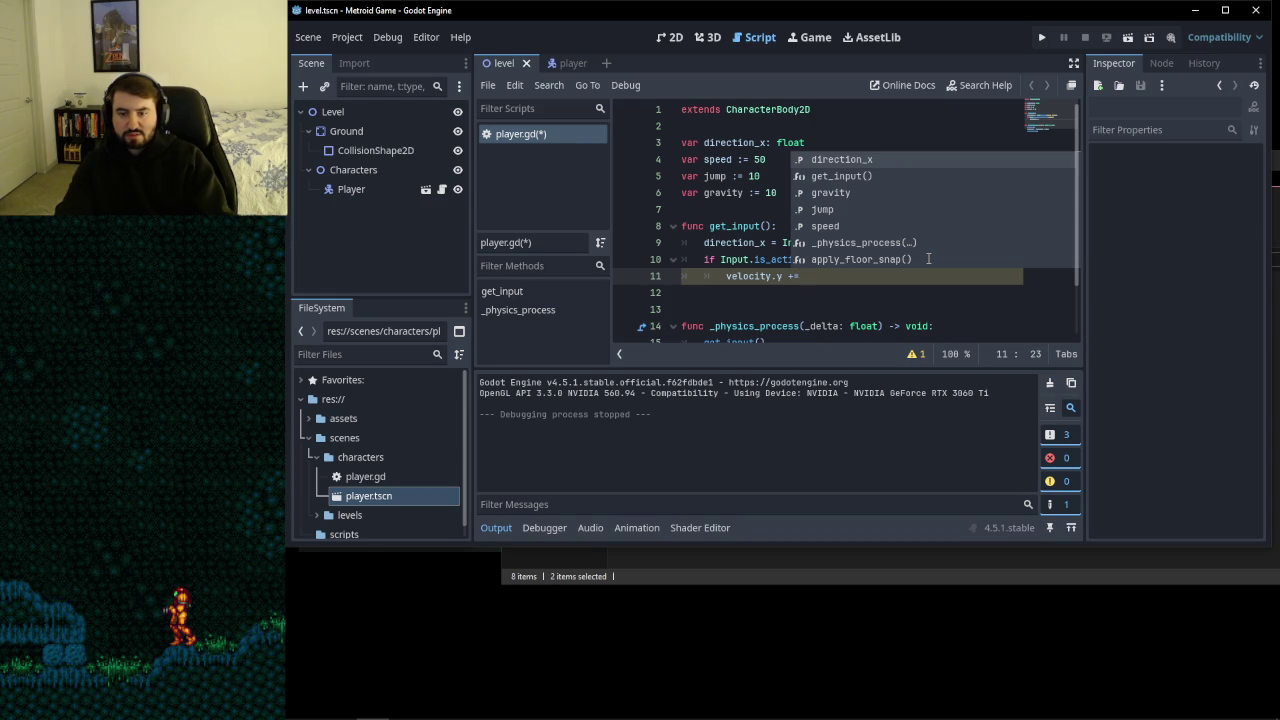
key(BackSpace)
key(BackSpace)
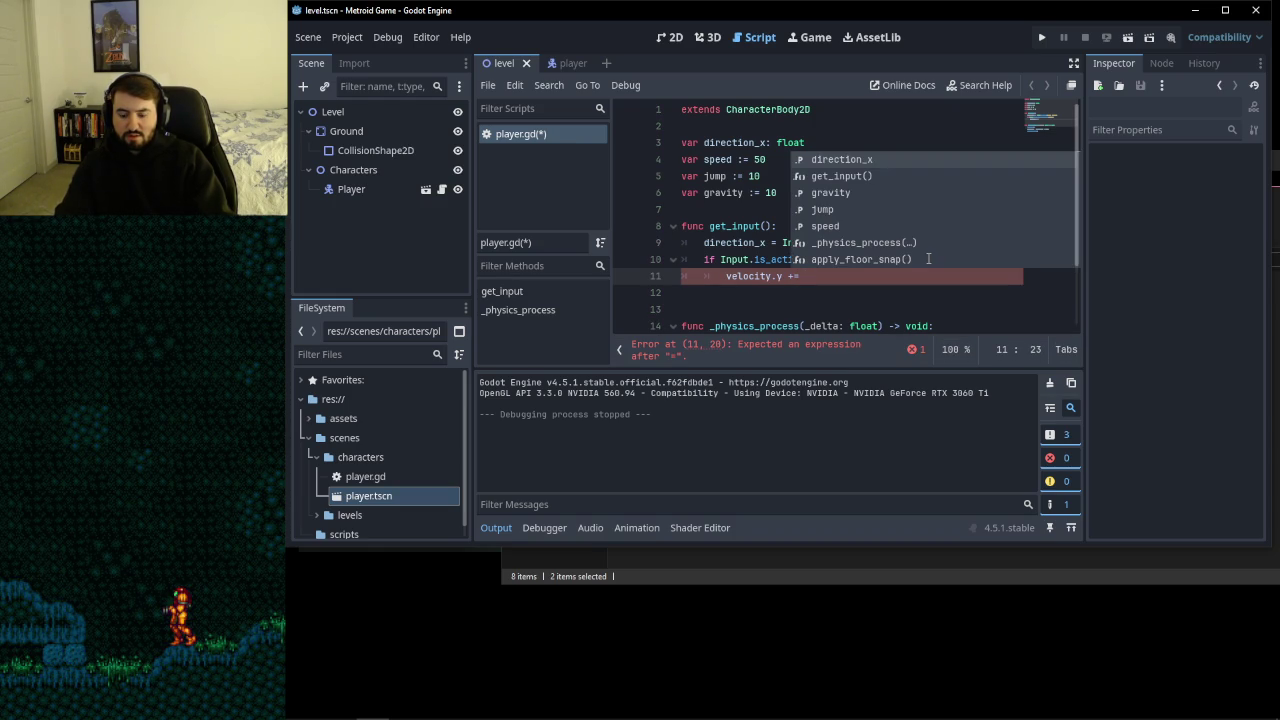
text(-)
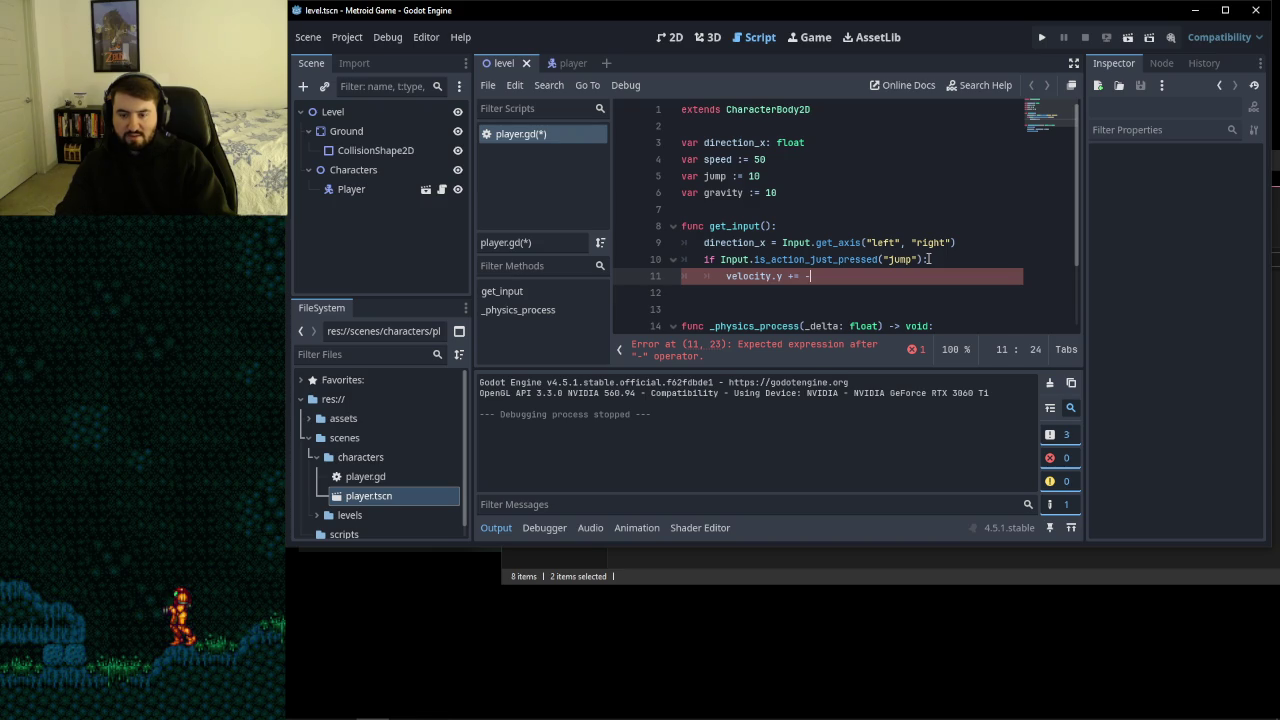
text(jump)
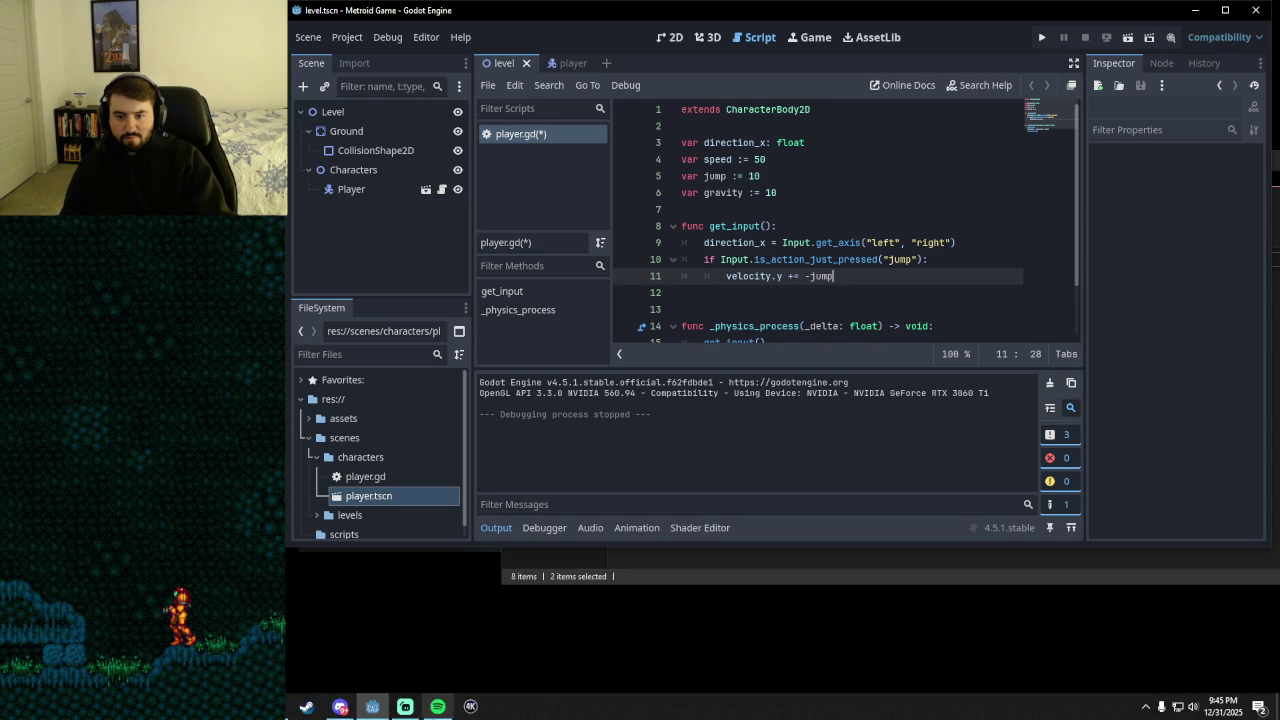
click(340, 706)
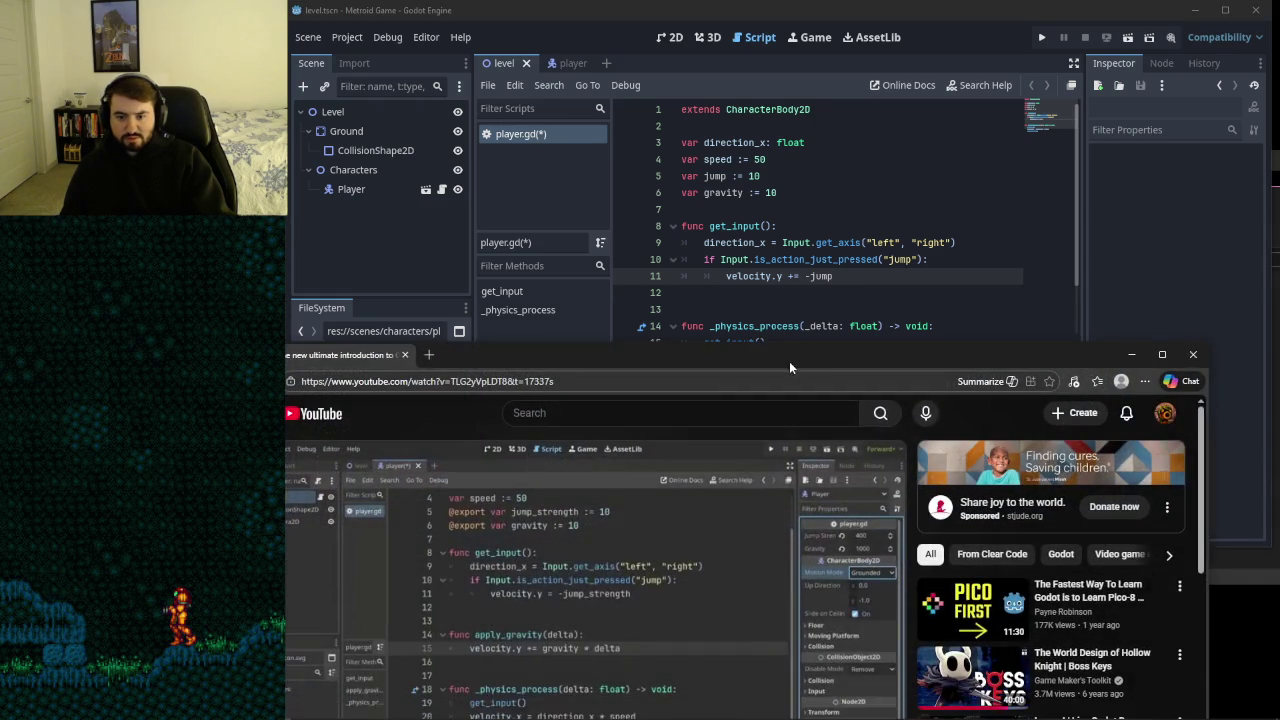
- Check the tutorial, then change line 11 from 'velocity.y += -jump' to 'velocity.y = -jump'
drag(789, 361, 896, 71)
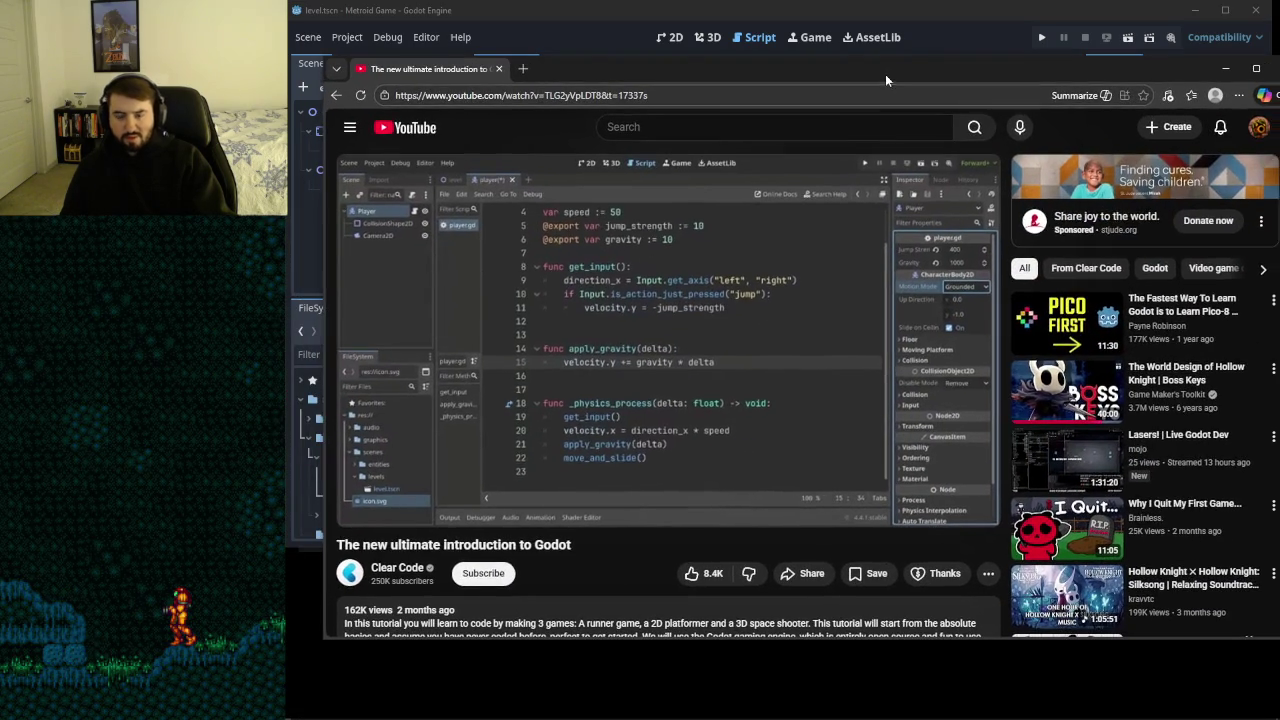
key(alt+Tab)
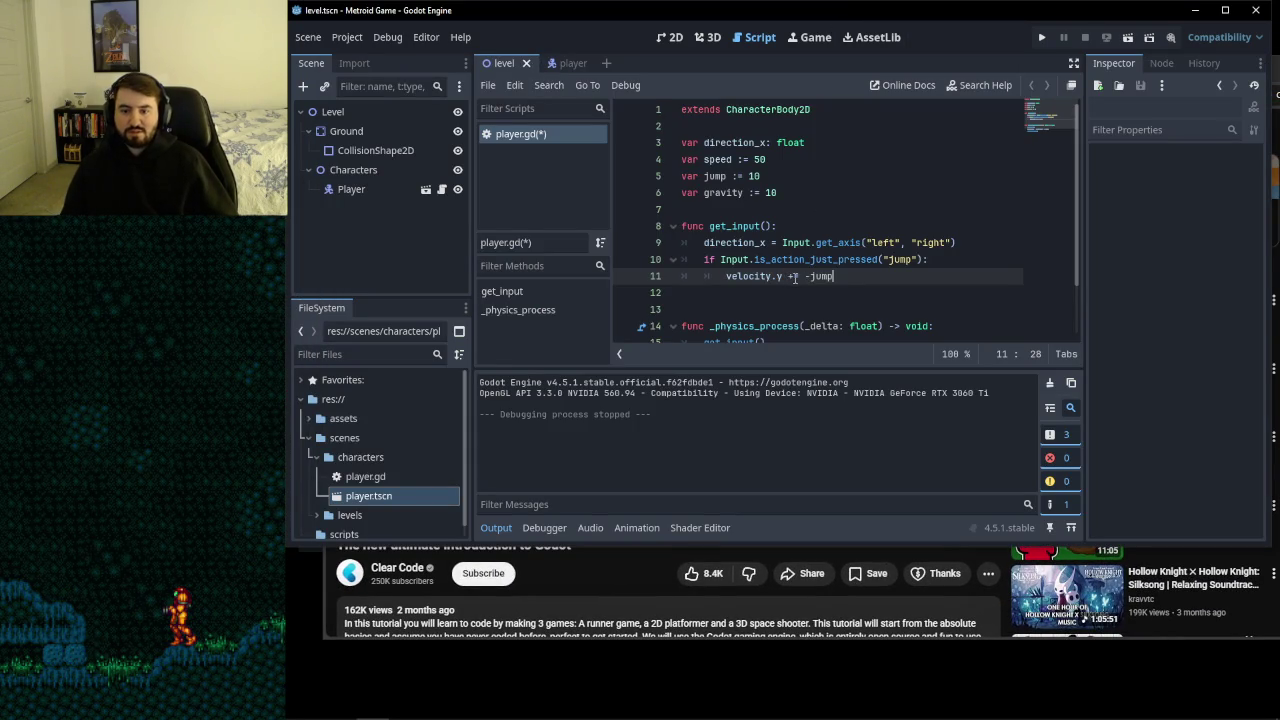
key(BackSpace)
key(End)
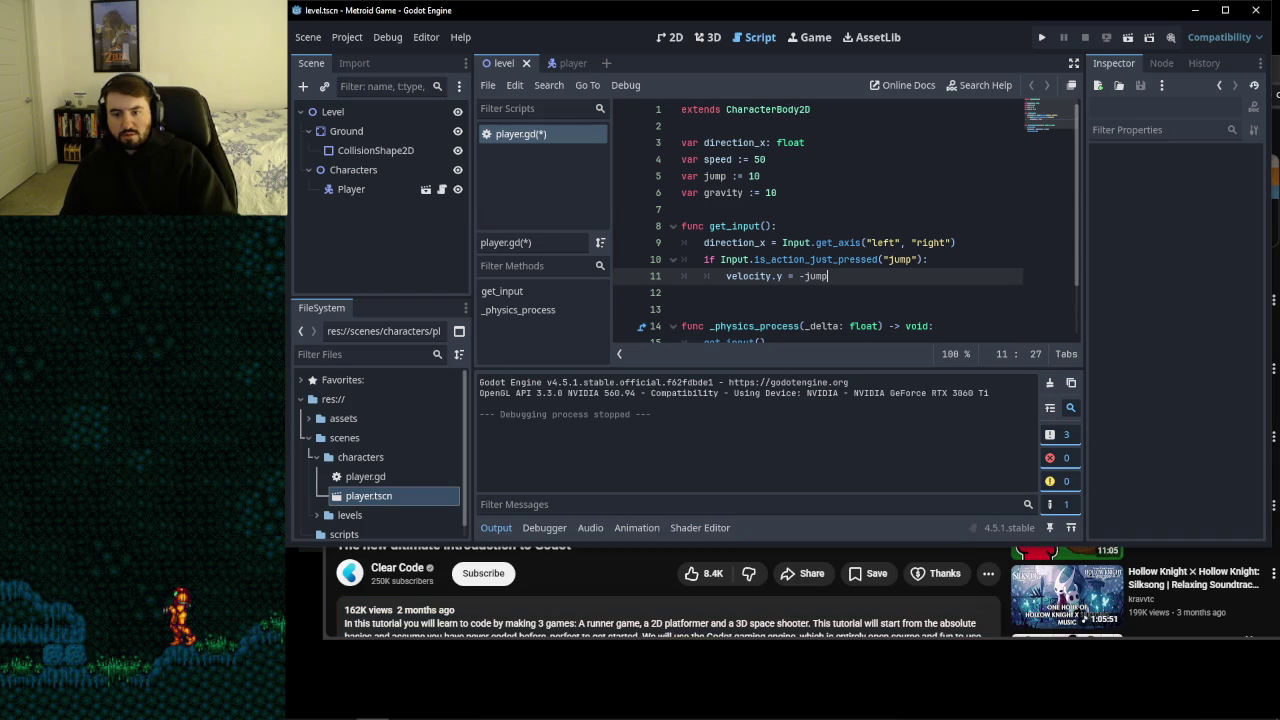
click(604, 574)
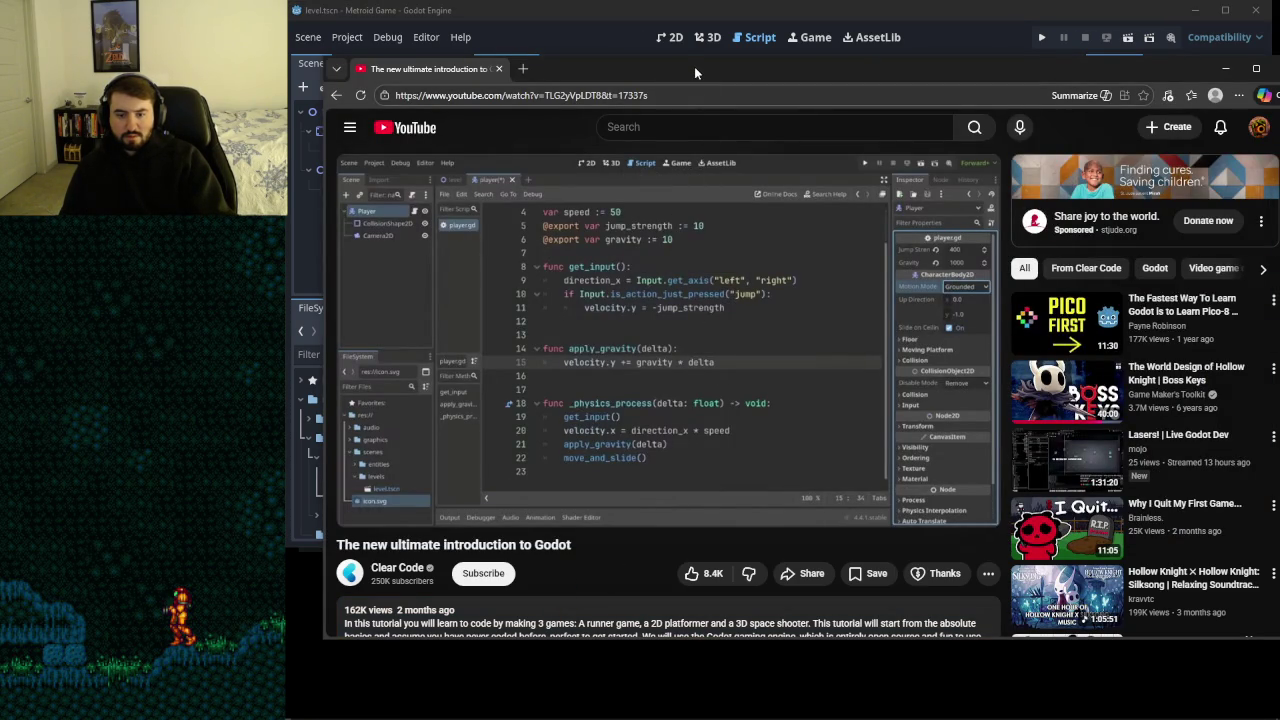
mouse_move(694, 66)
mouse_down()
mouse_move(675, 78)
mouse_move(673, 106)
mouse_up()
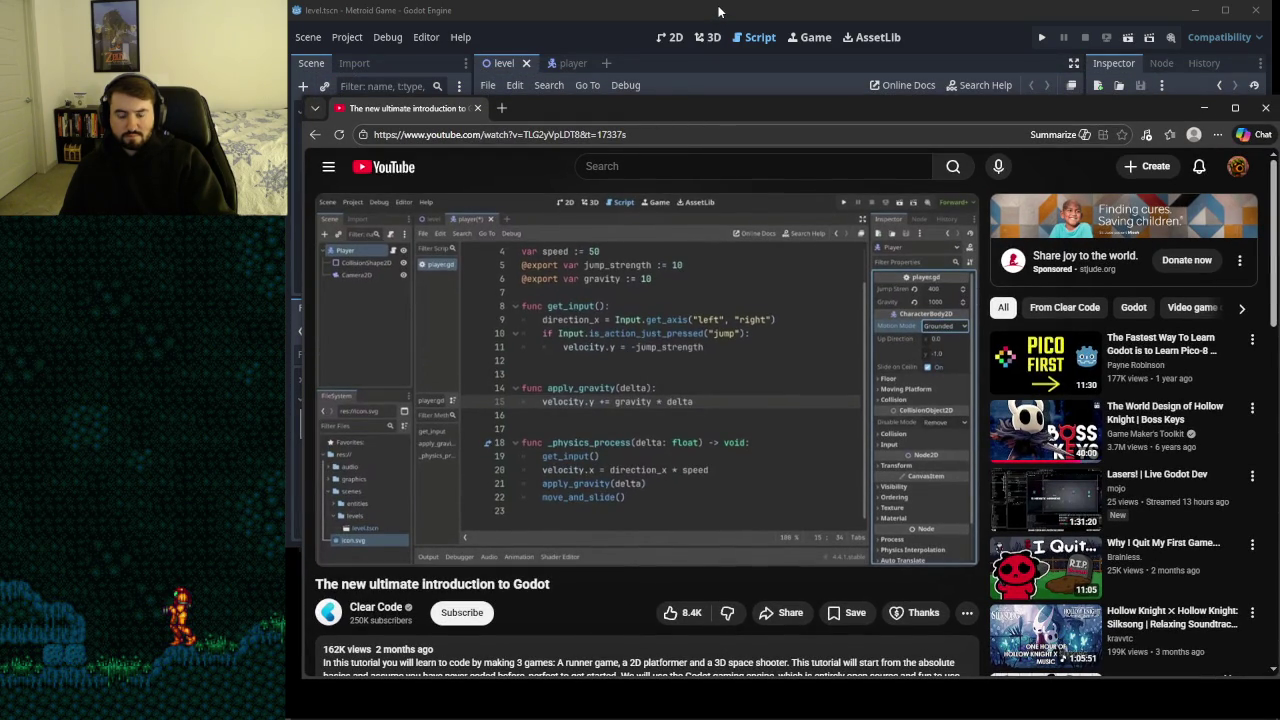
- Lower the tutorial window so the top of player.gd shows above its jump and apply_gravity code
mouse_move(610, 438)
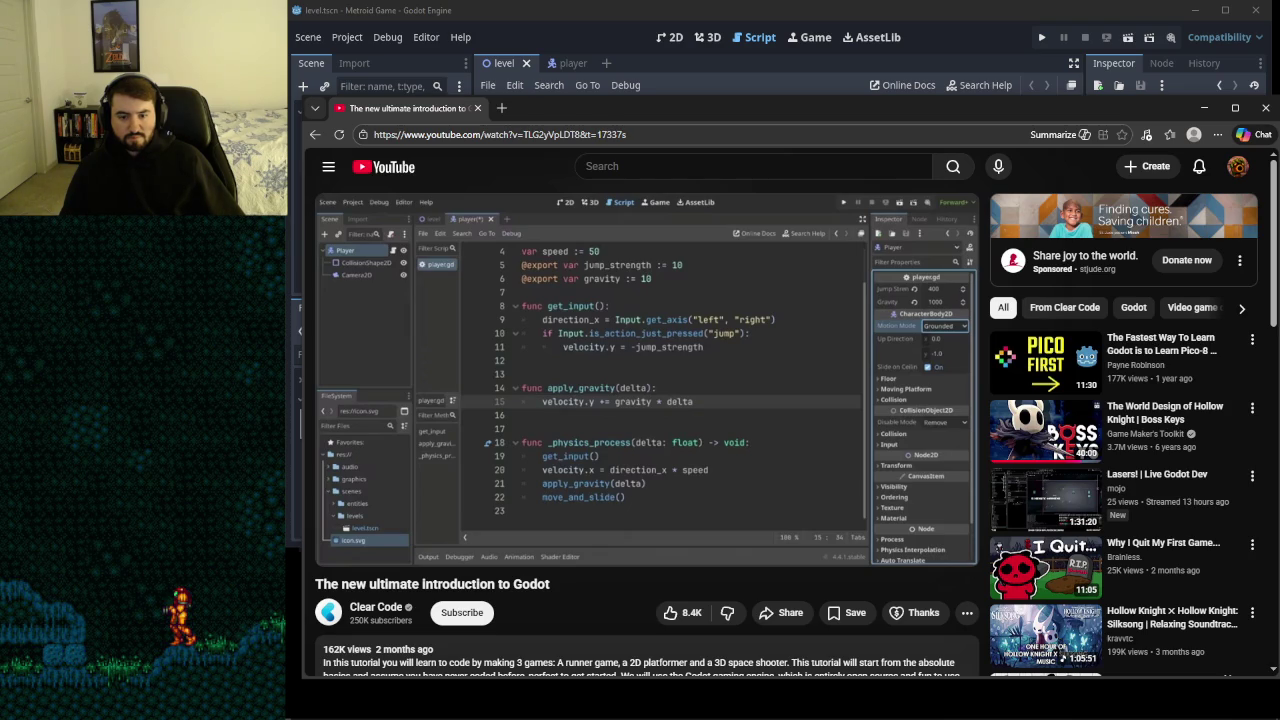
mouse_move(738, 108)
mouse_down()
mouse_move(773, 507)
mouse_move(793, 368)
mouse_move(740, 216)
mouse_move(730, 505)
mouse_move(728, 422)
mouse_move(781, 224)
mouse_move(655, 175)
mouse_move(651, 185)
mouse_move(678, 194)
mouse_up()
scroll(812, 299, down, 2)
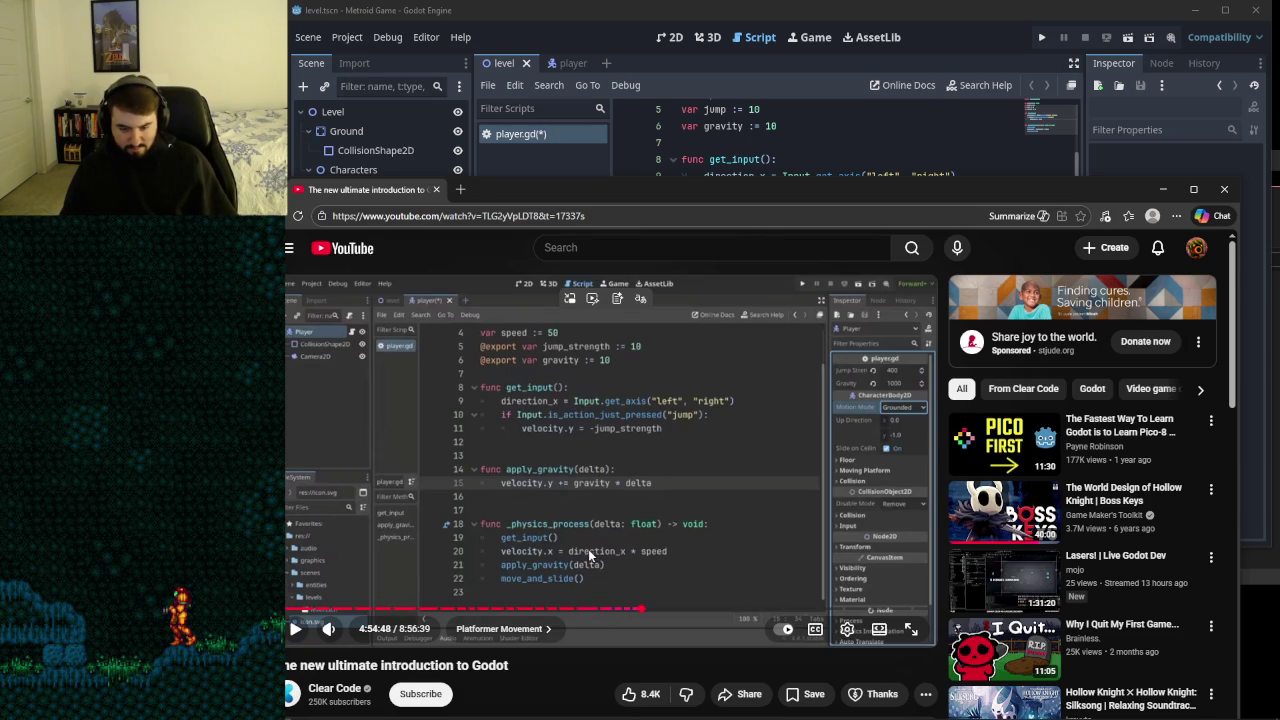
mouse_move(762, 186)
mouse_down()
mouse_move(728, 440)
mouse_move(768, 331)
mouse_up()
- Play the tutorial video alongside player.gd to follow its gravity code
click(935, 260)
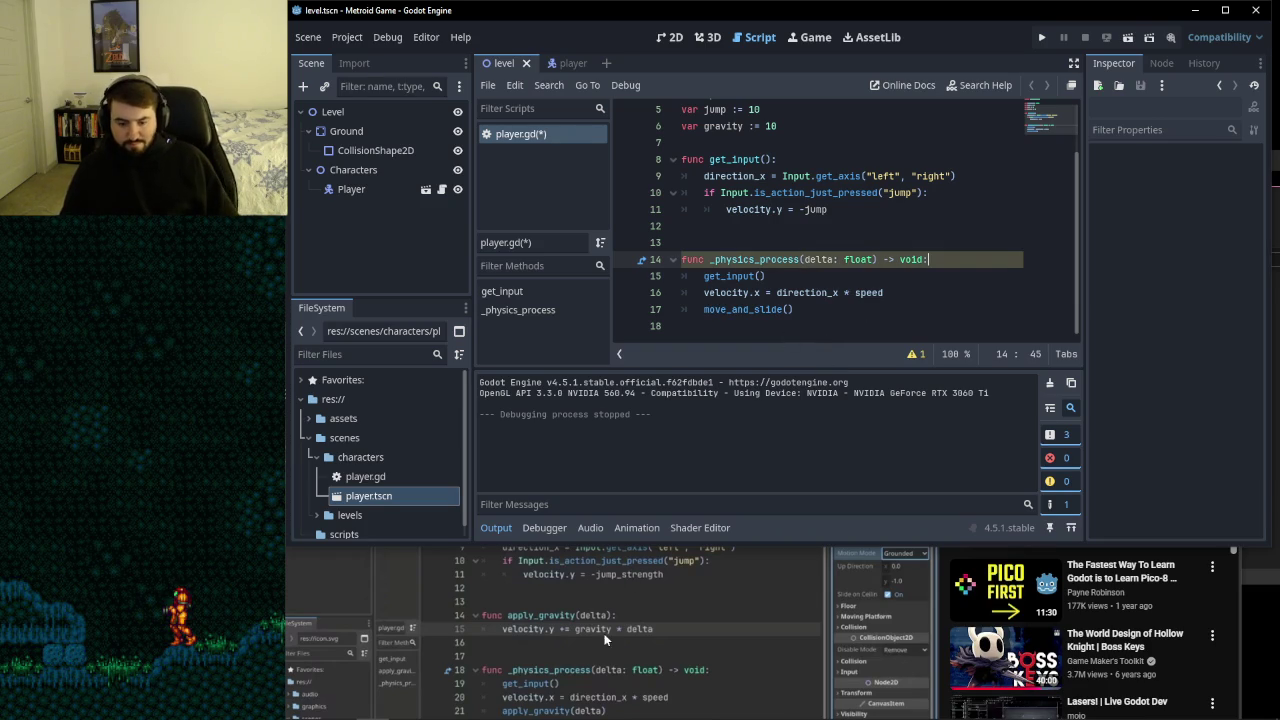
click(810, 280)
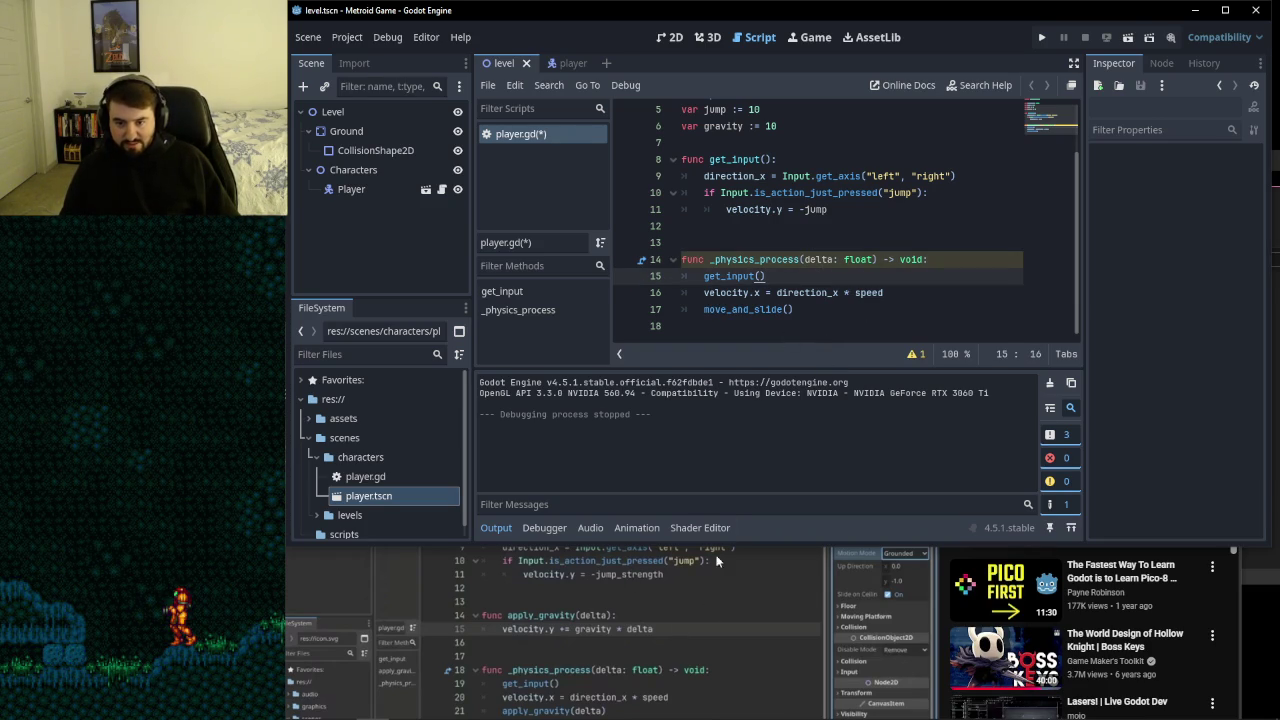
click(696, 614)
mouse_move(701, 340)
mouse_down()
mouse_move(729, 170)
mouse_move(715, 113)
mouse_move(684, 520)
mouse_move(704, 141)
mouse_move(705, 366)
mouse_move(709, 120)
mouse_move(700, 348)
mouse_up()
key(space)
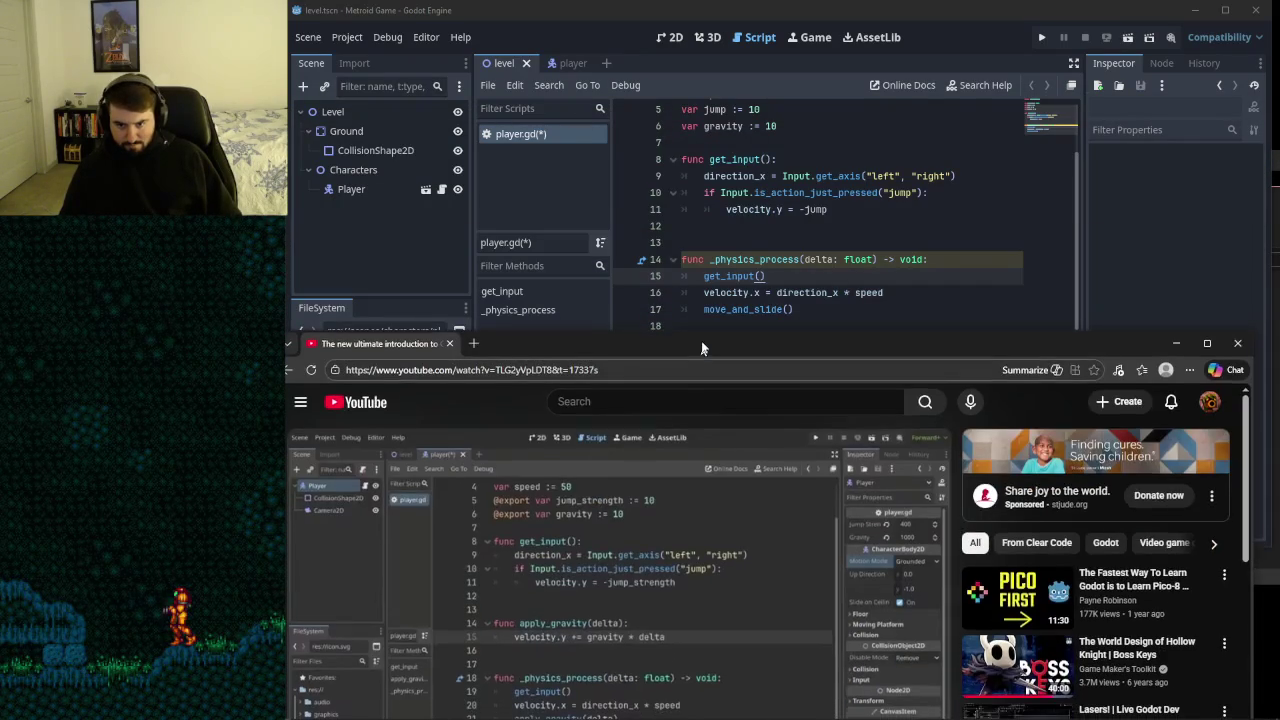
- Add an apply_gravity(delta) function below the jump code whose body is 'velocity.y += gravity * delta'
click(898, 208)
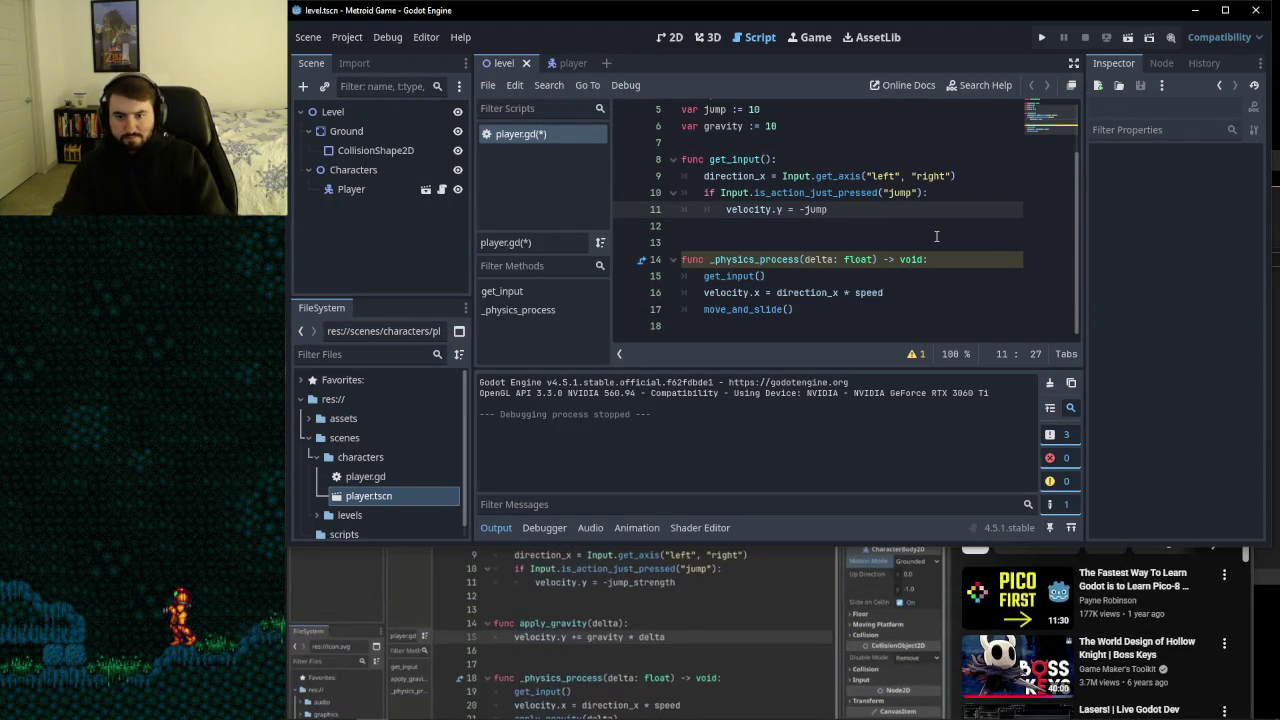
key(Return)
key(Return)
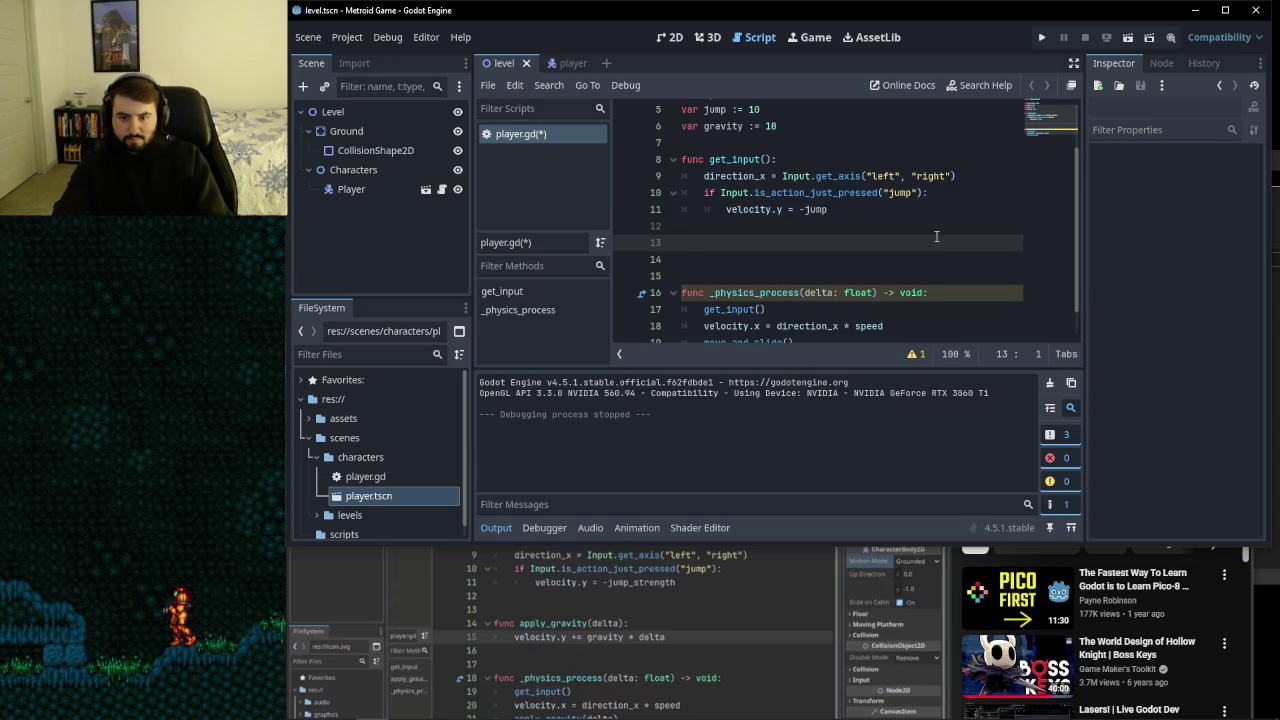
text(func ap)
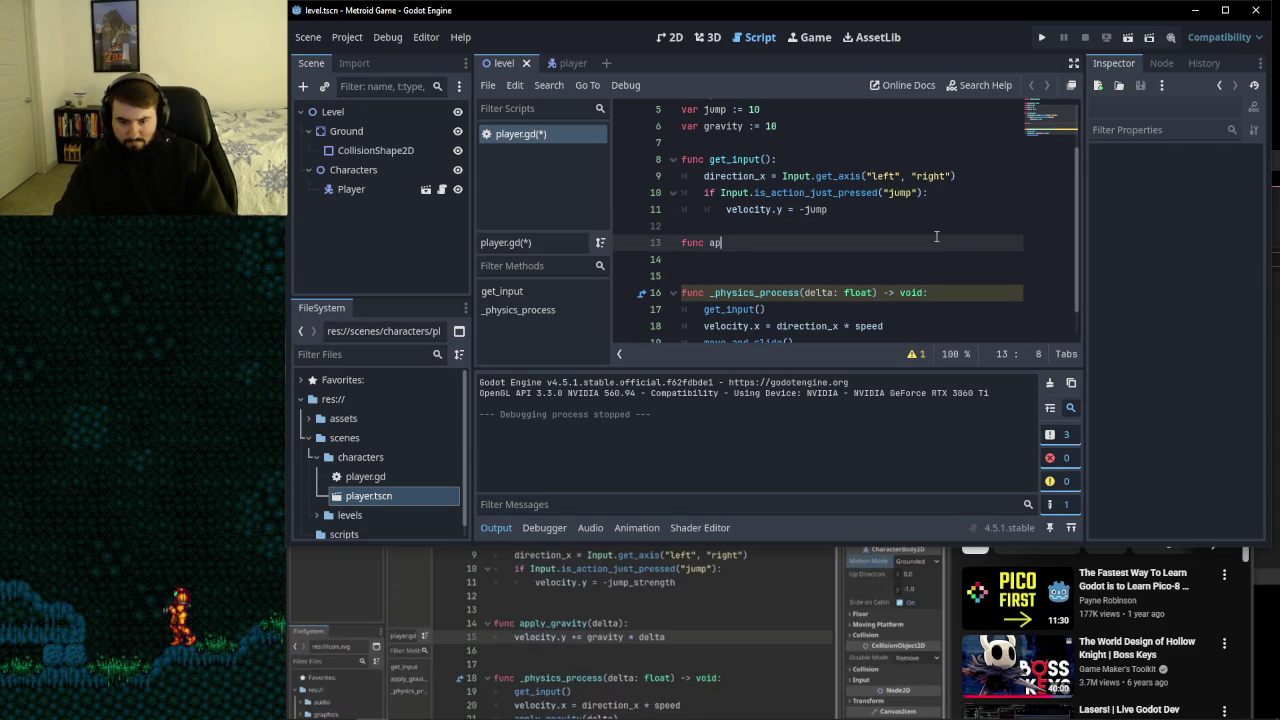
text(ply_gravity)
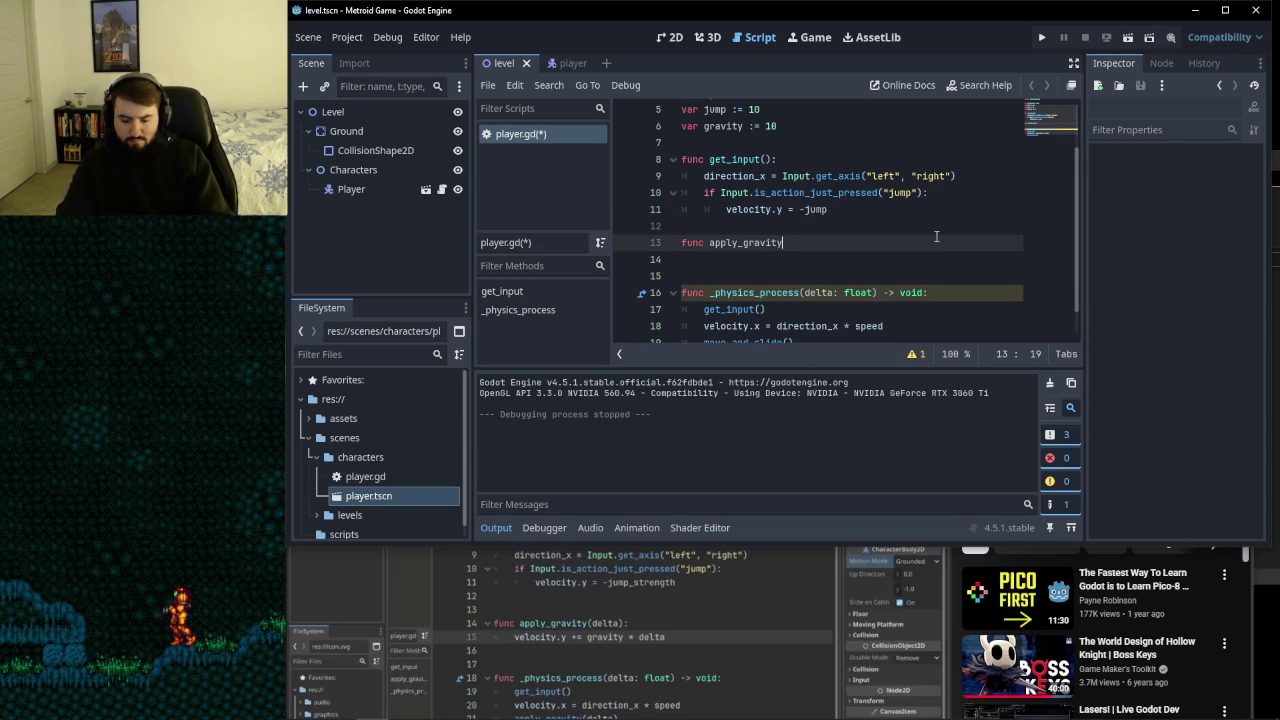
text(delta)
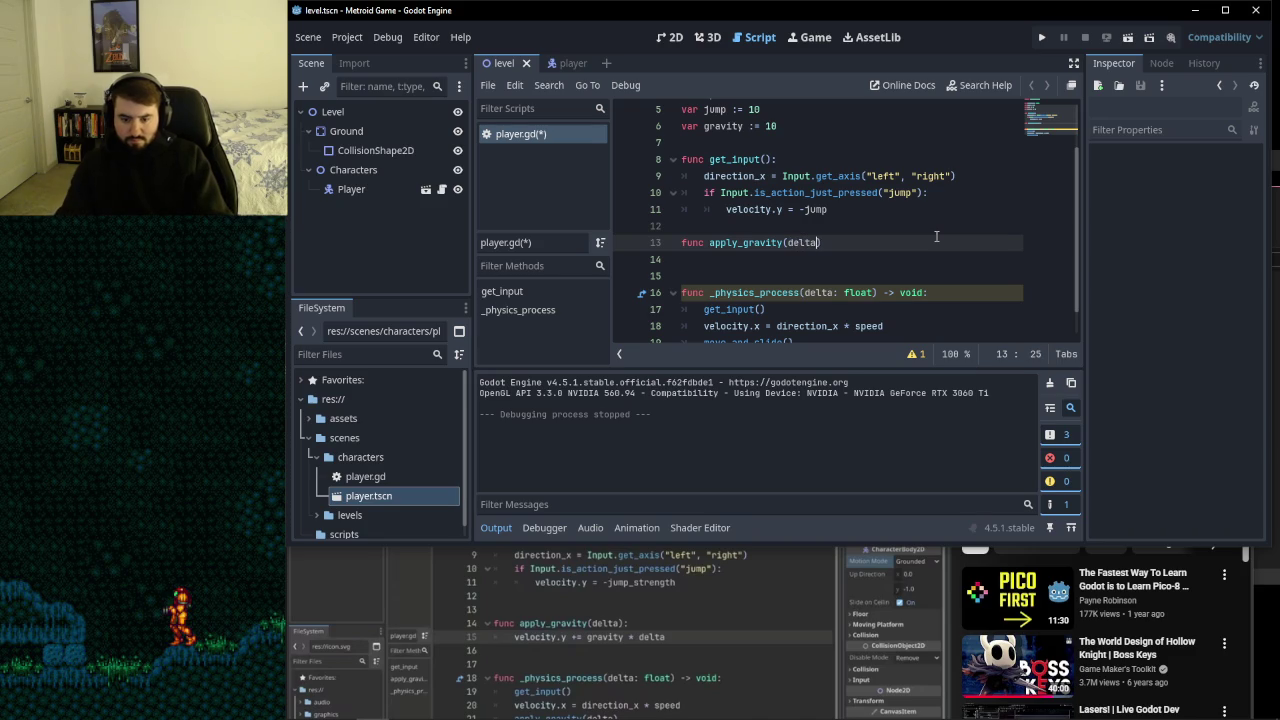
text():)
key(Return)
text(veloc)
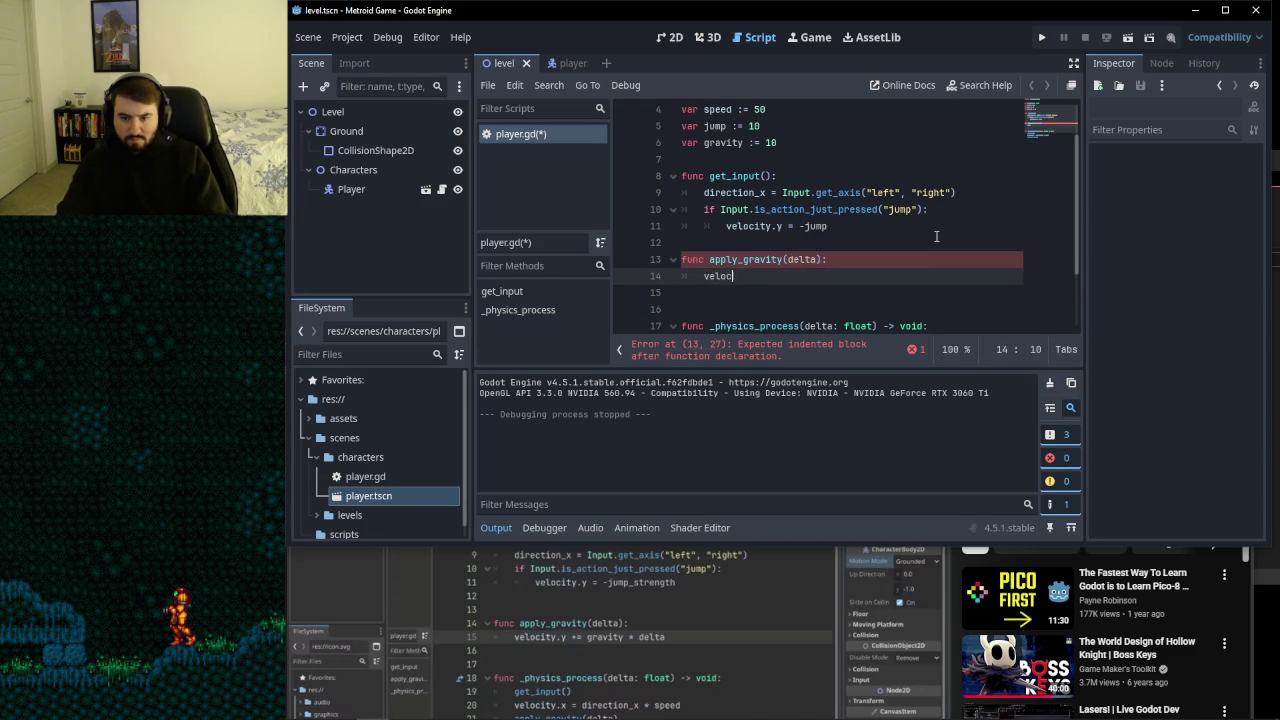
text(ity.y )
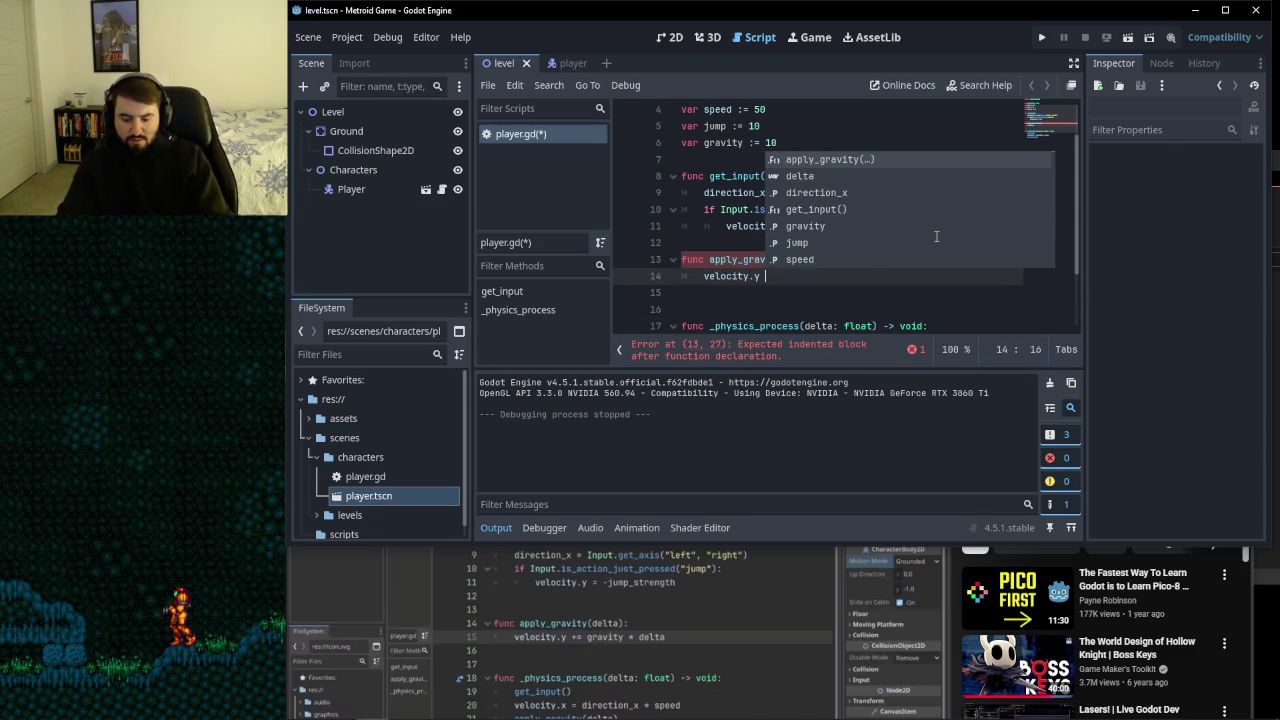
text(+= gravity)
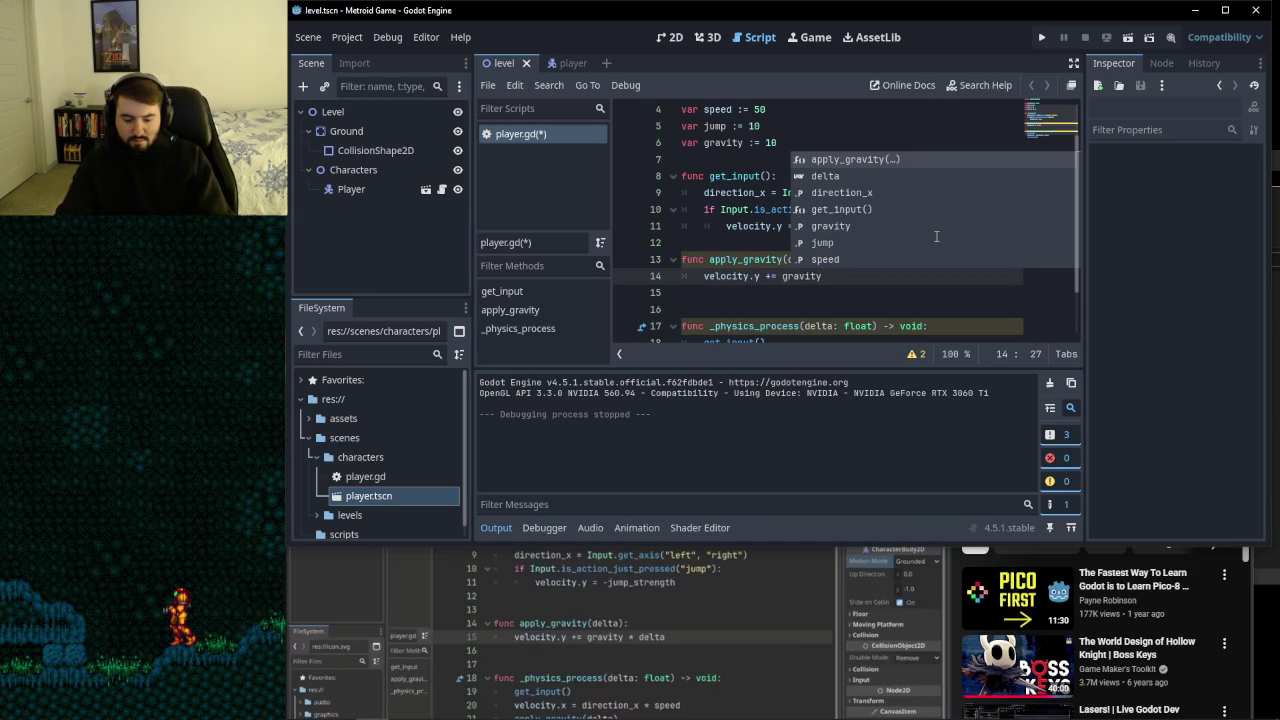
text( * delta)
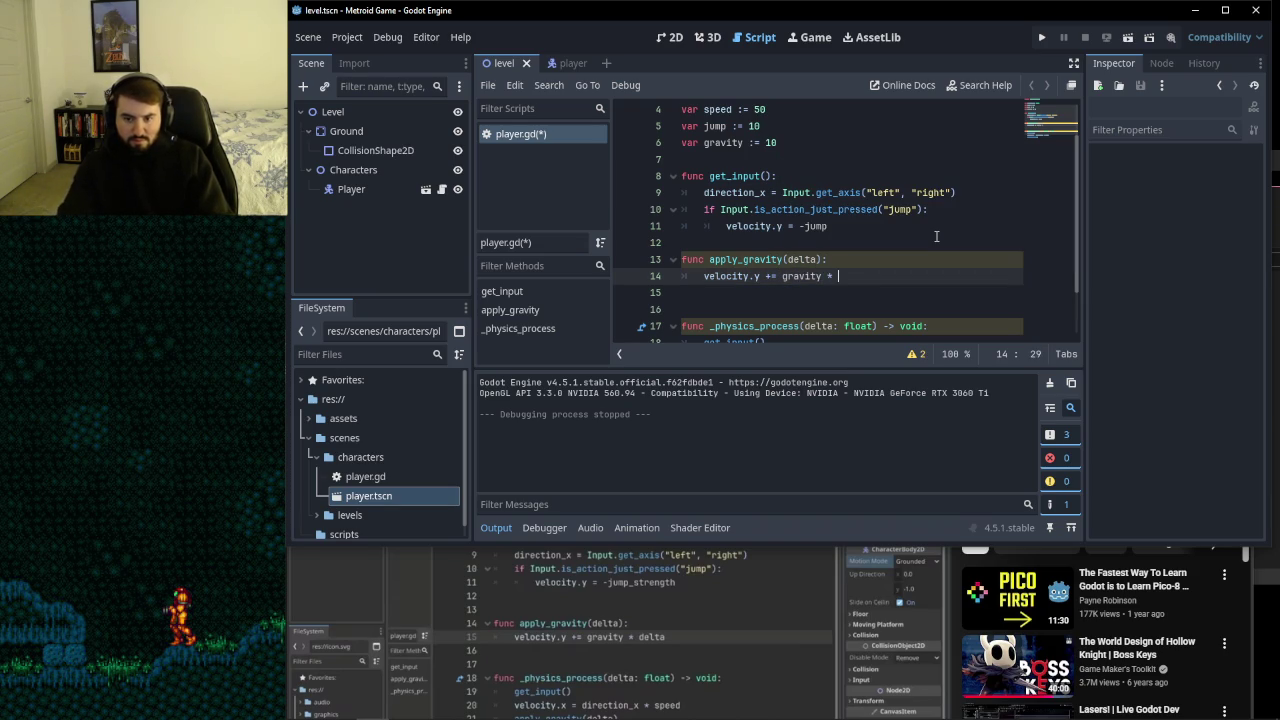
click(904, 307)
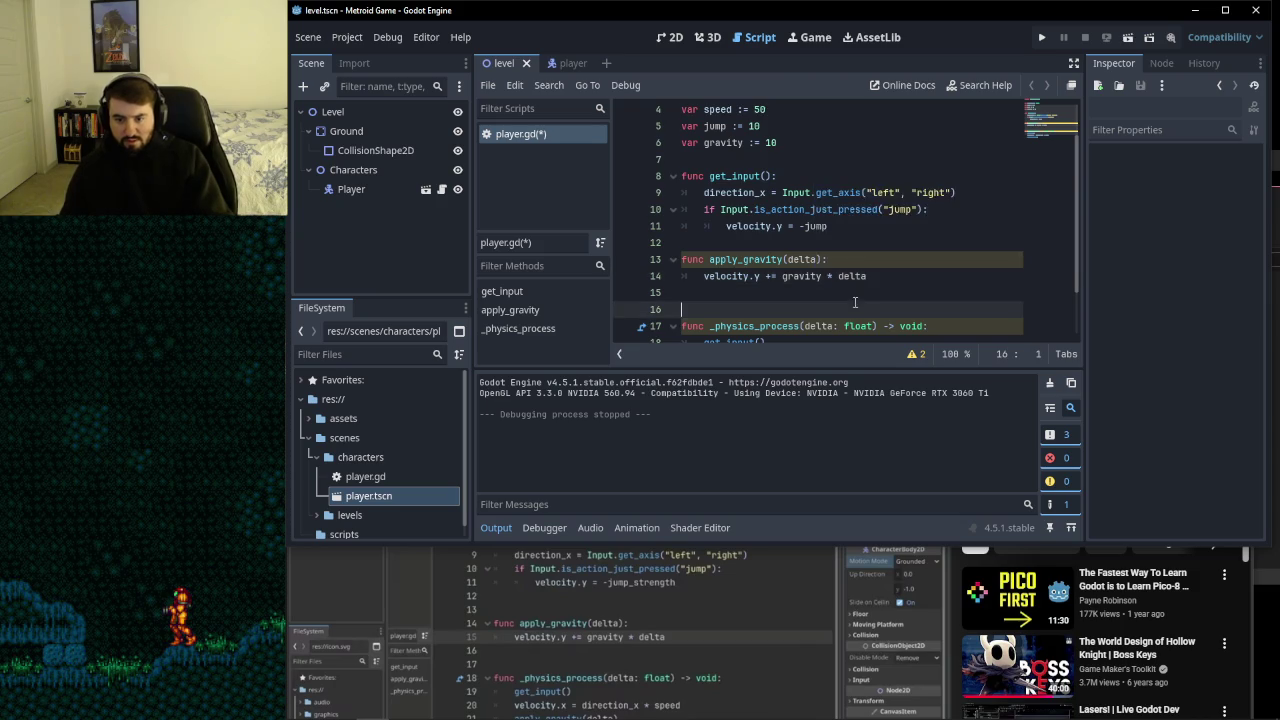
- Insert an apply_gravity(delta) call after the velocity.x line, before move_and_slide()
scroll(900, 300, down, 2)
click(832, 279)
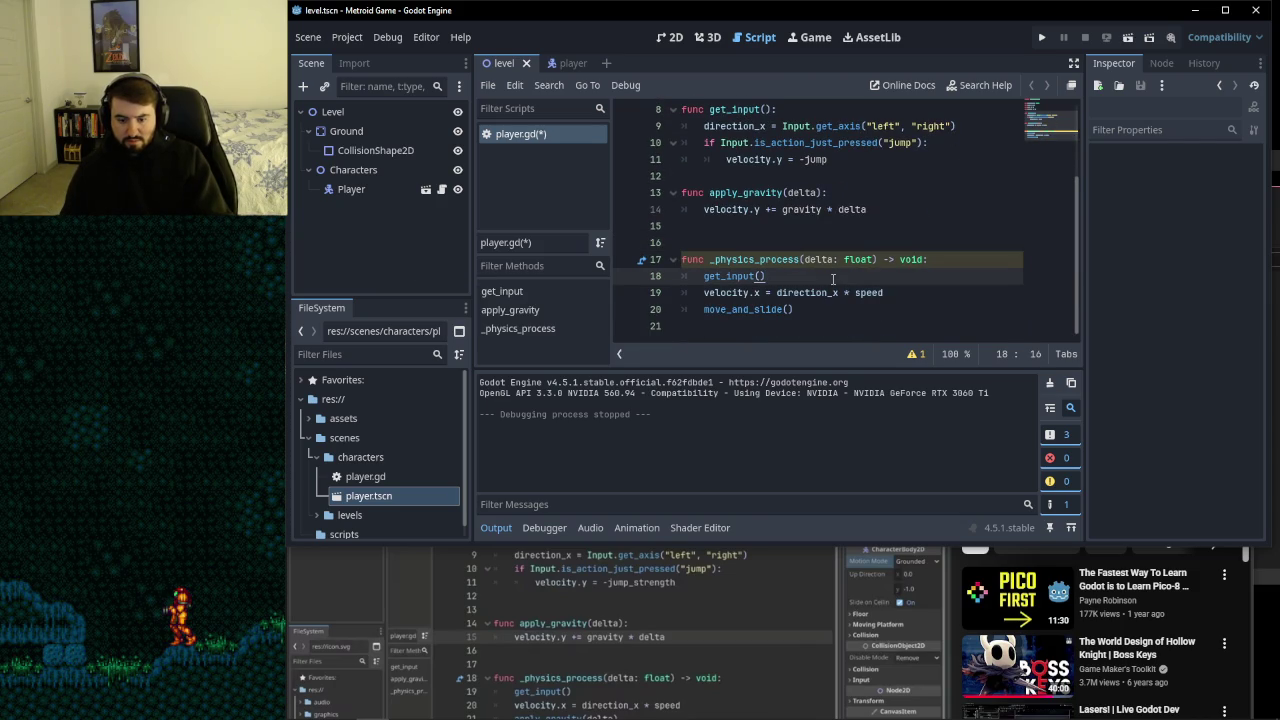
click(649, 600)
mouse_move(801, 343)
mouse_down()
mouse_move(798, 231)
mouse_move(778, 337)
mouse_up()
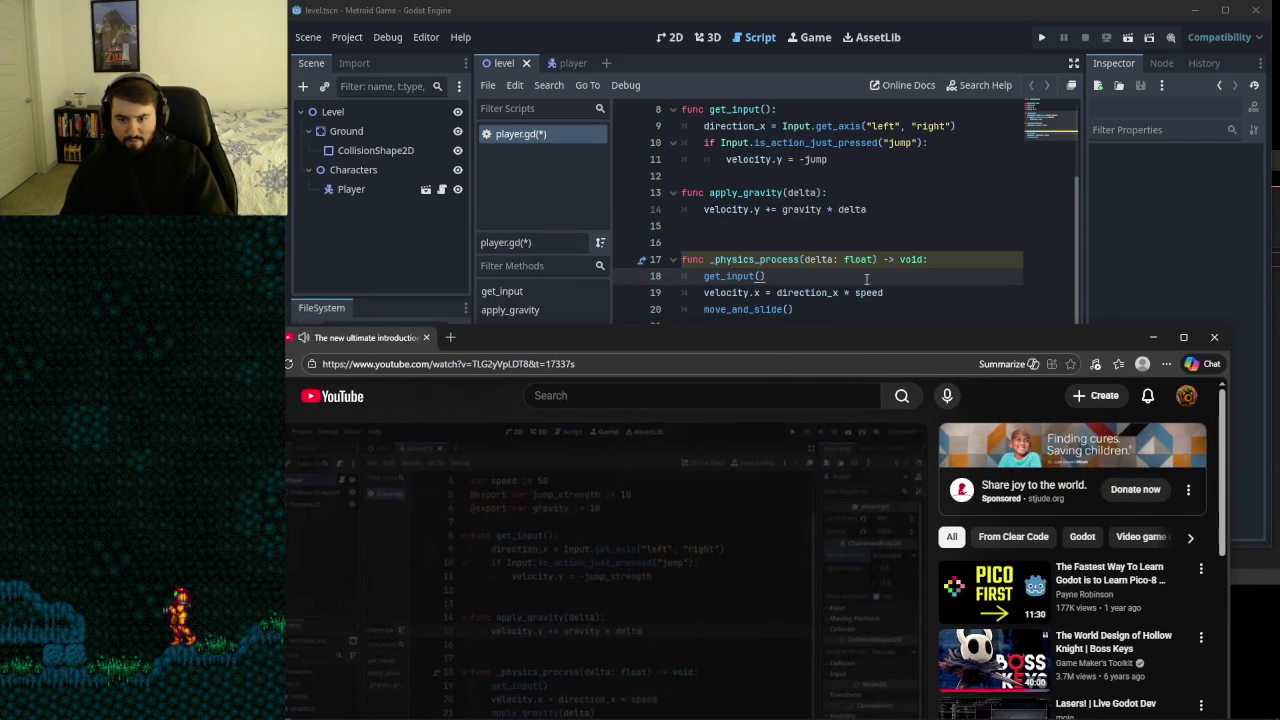
click(910, 292)
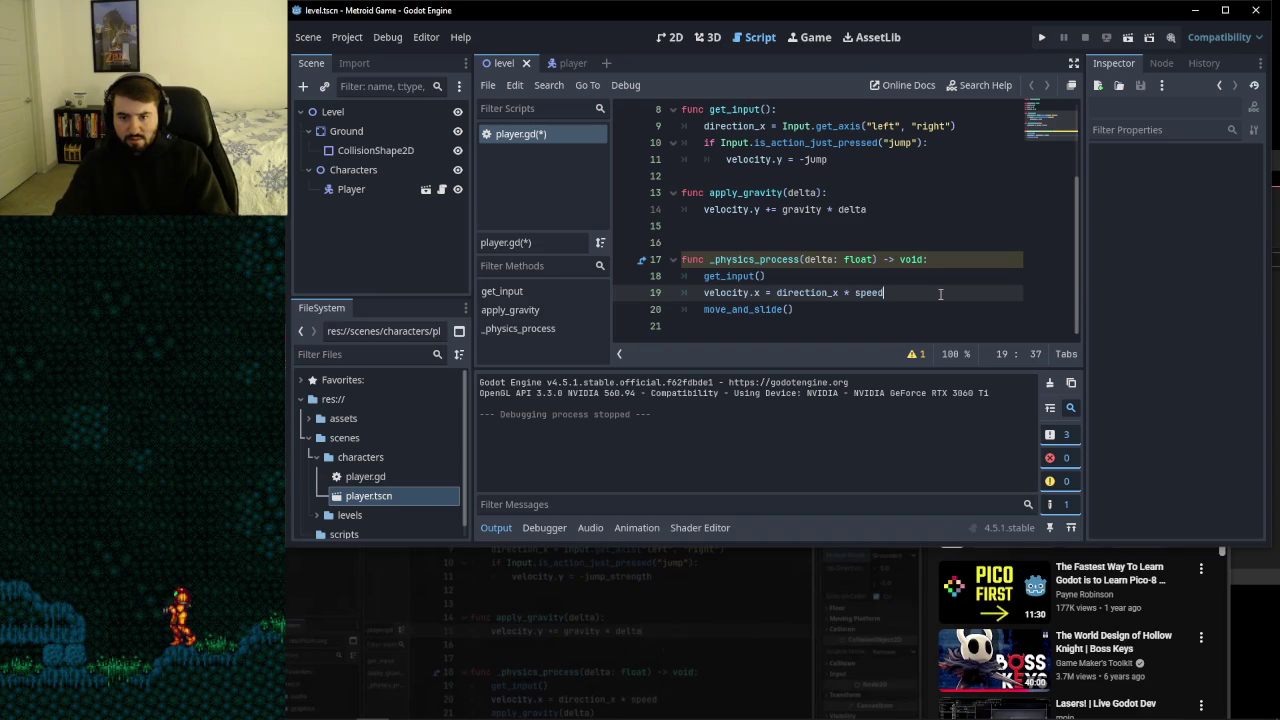
key(Return)
text(apply)
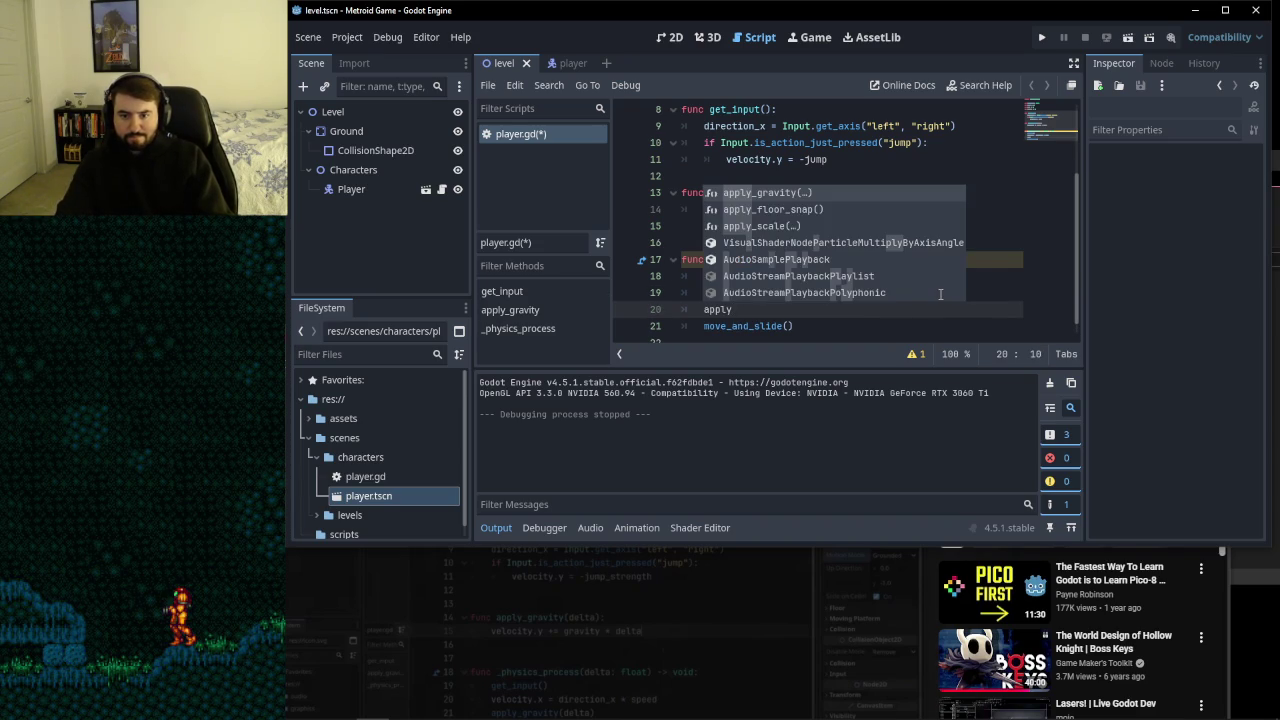
key(Return)
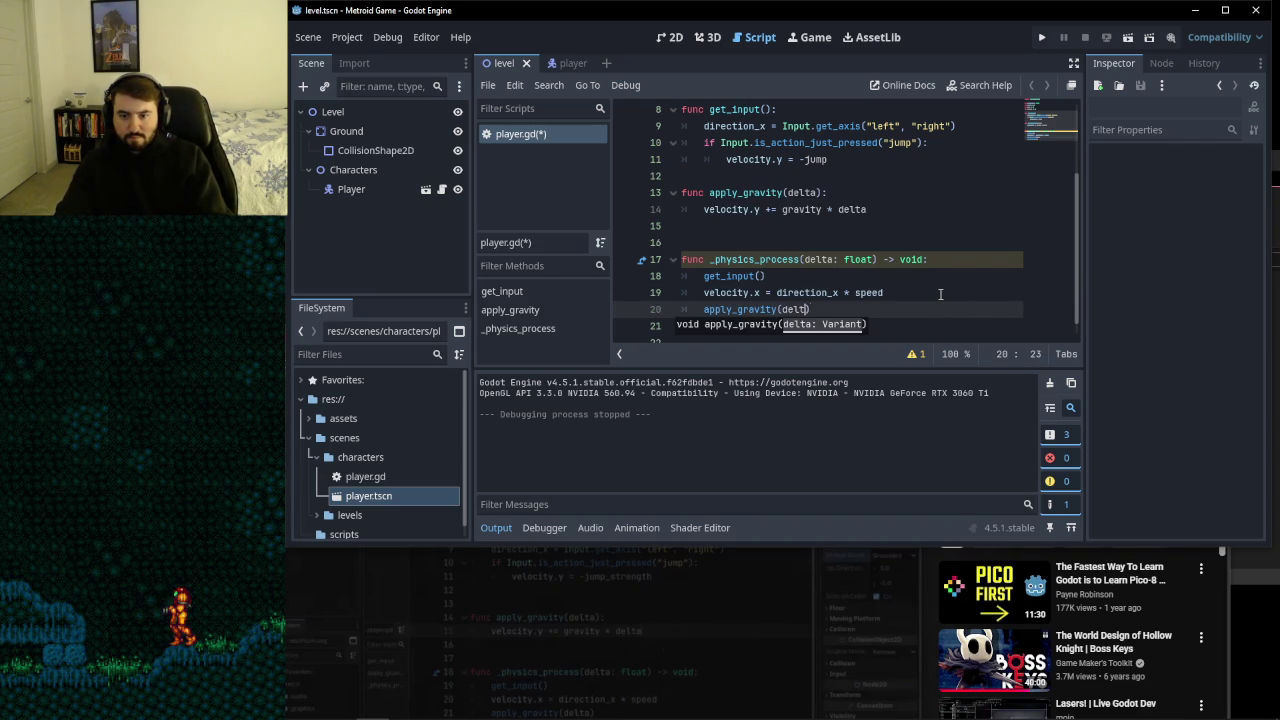
text(a)
key(ctrl+End)
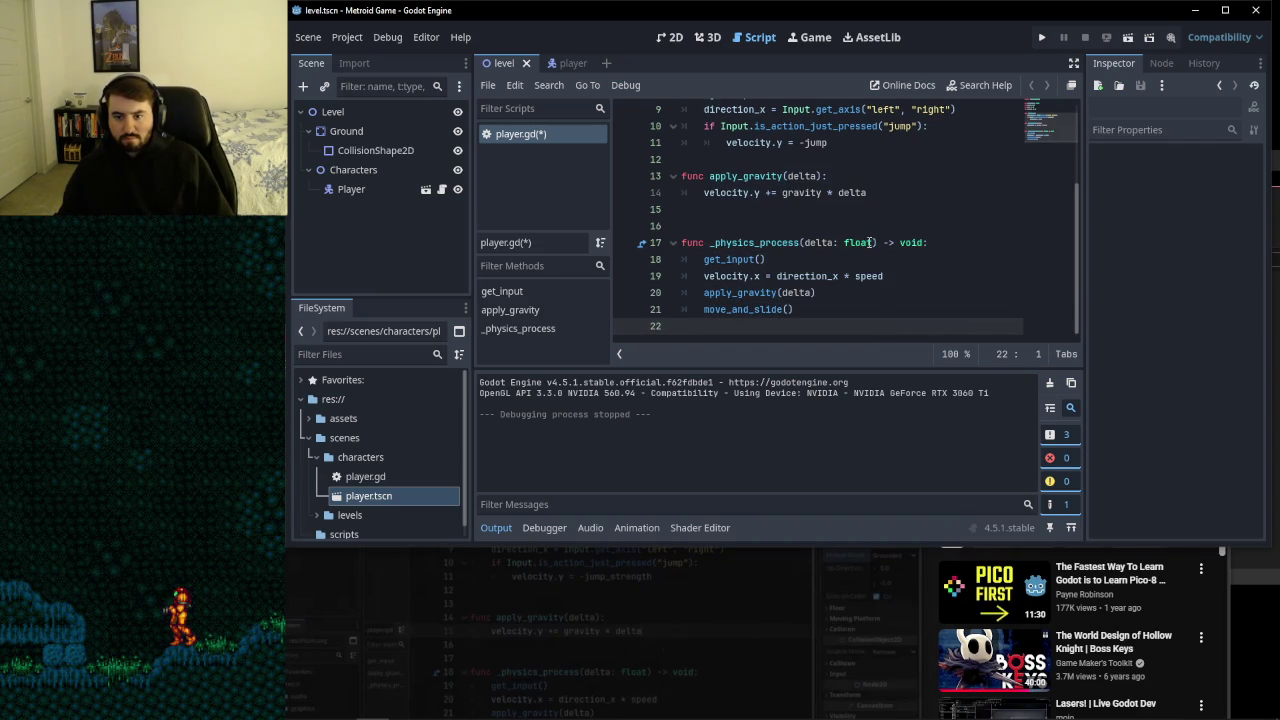
- Save player.gd and run the project to test the gravity
key(ctrl+s)
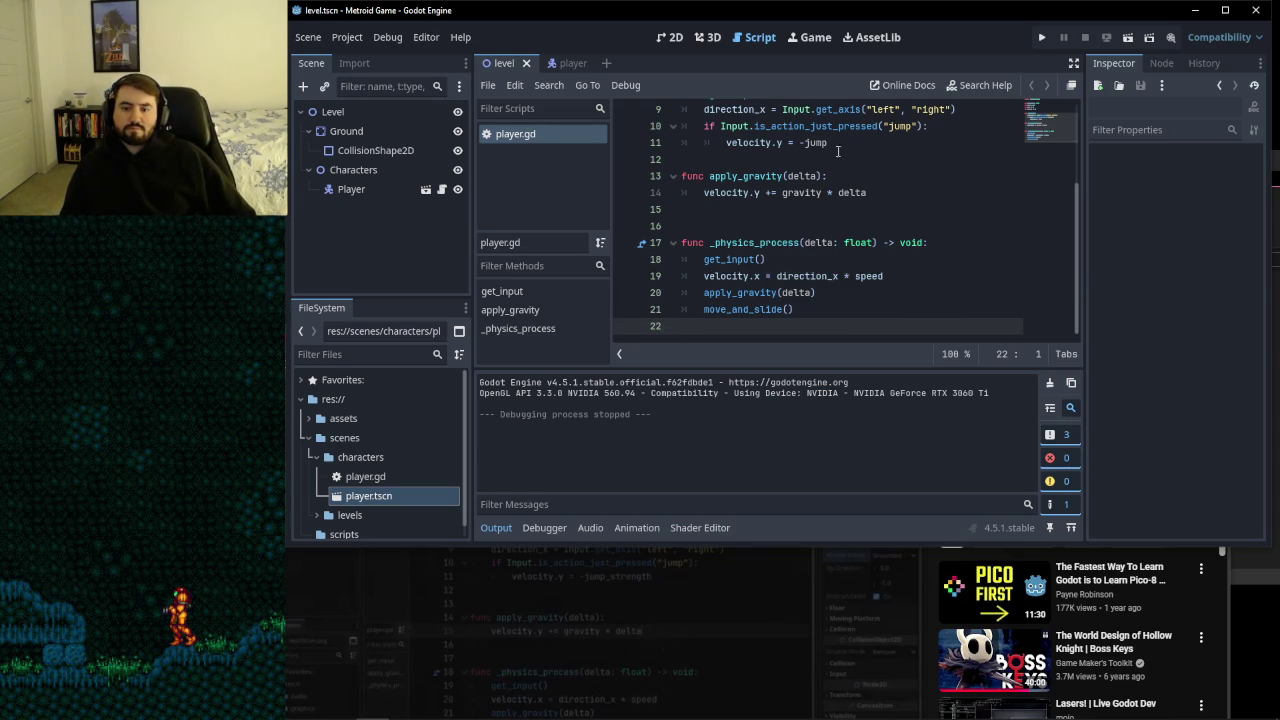
scroll(795, 205, up, 2)
scroll(850, 210, down, 2)
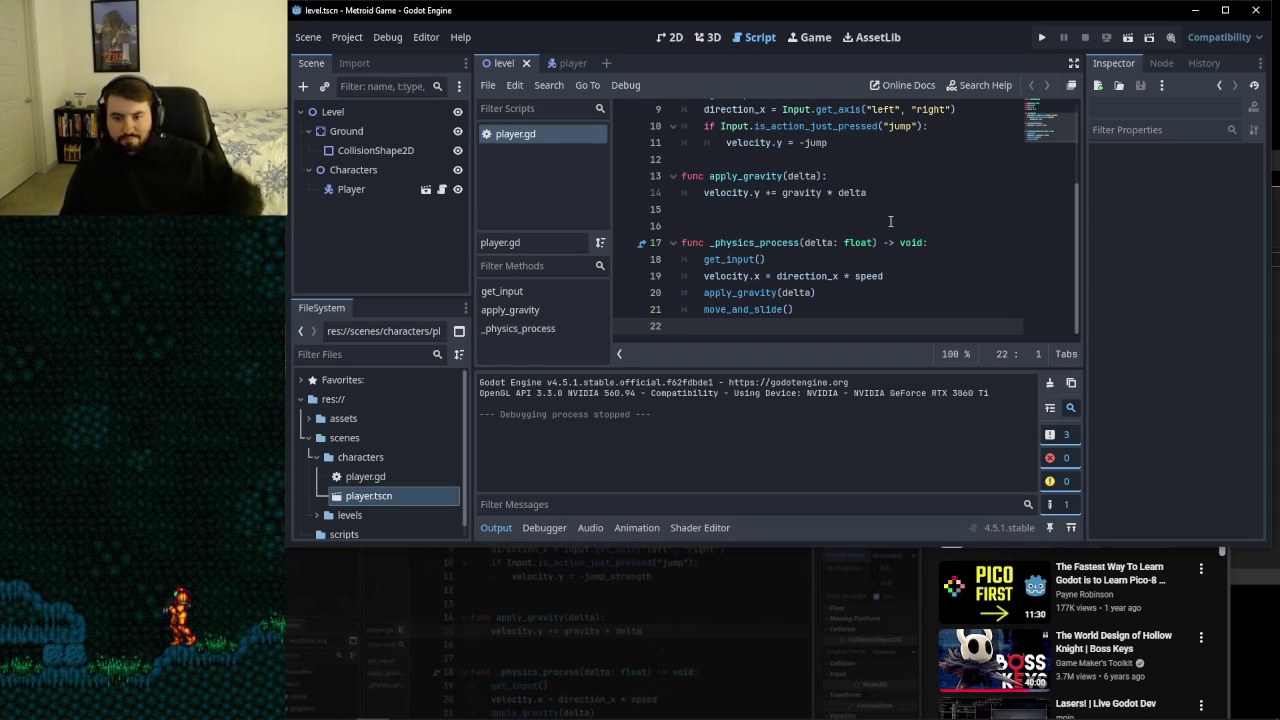
scroll(821, 292, up, 2)
scroll(821, 292, down, 2)
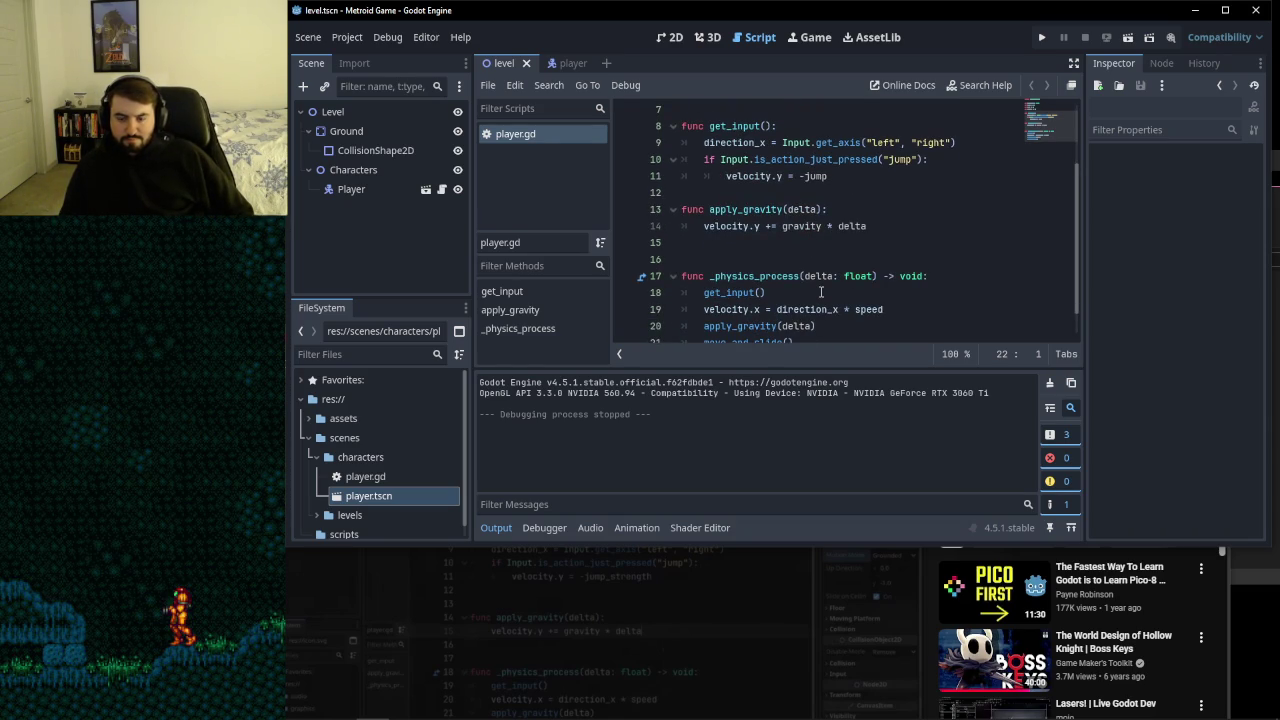
scroll(821, 292, down, 1)
scroll(821, 292, up, 3)
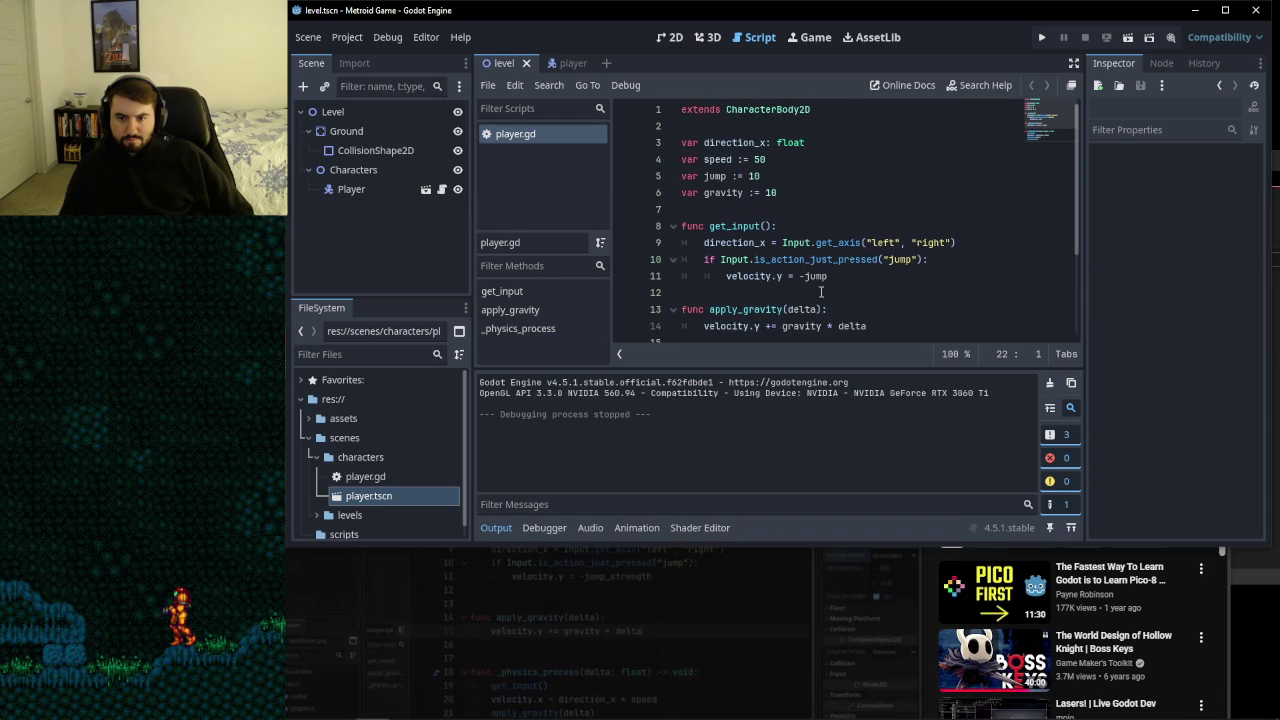
click(1041, 37)
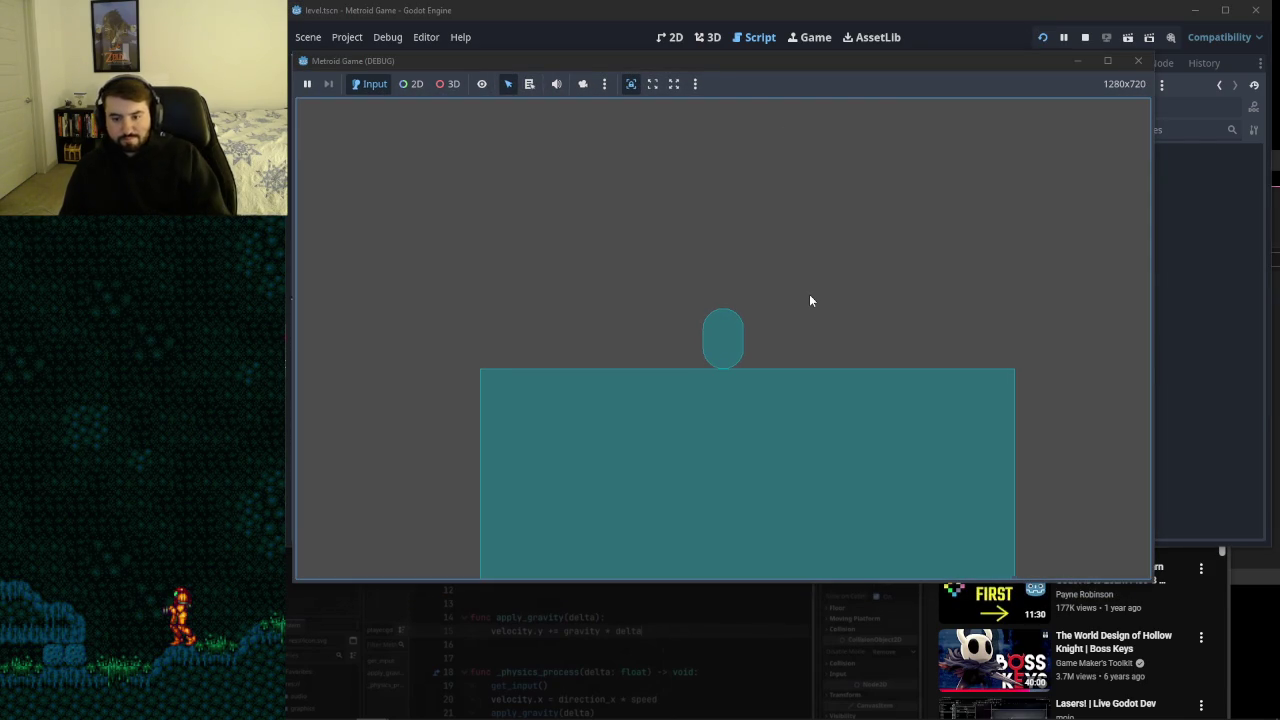
- Play-test moving the player right and left, then stop the game
key(Right)
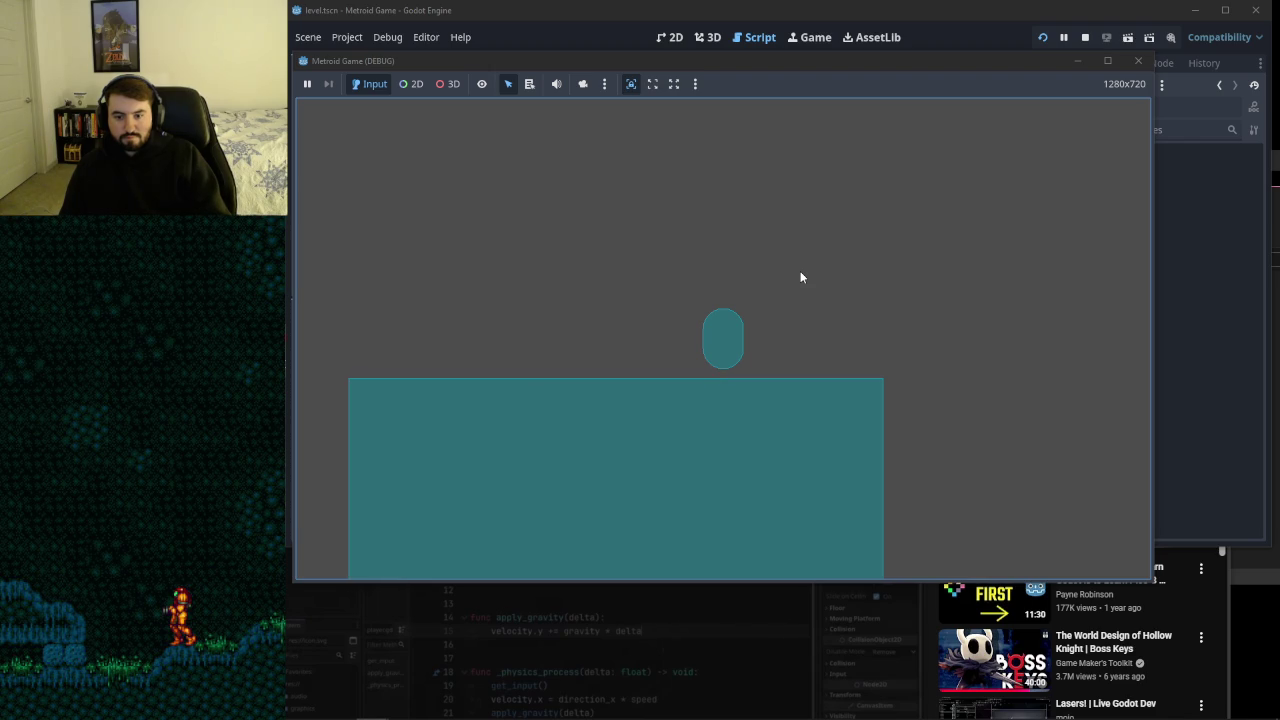
key(Left)
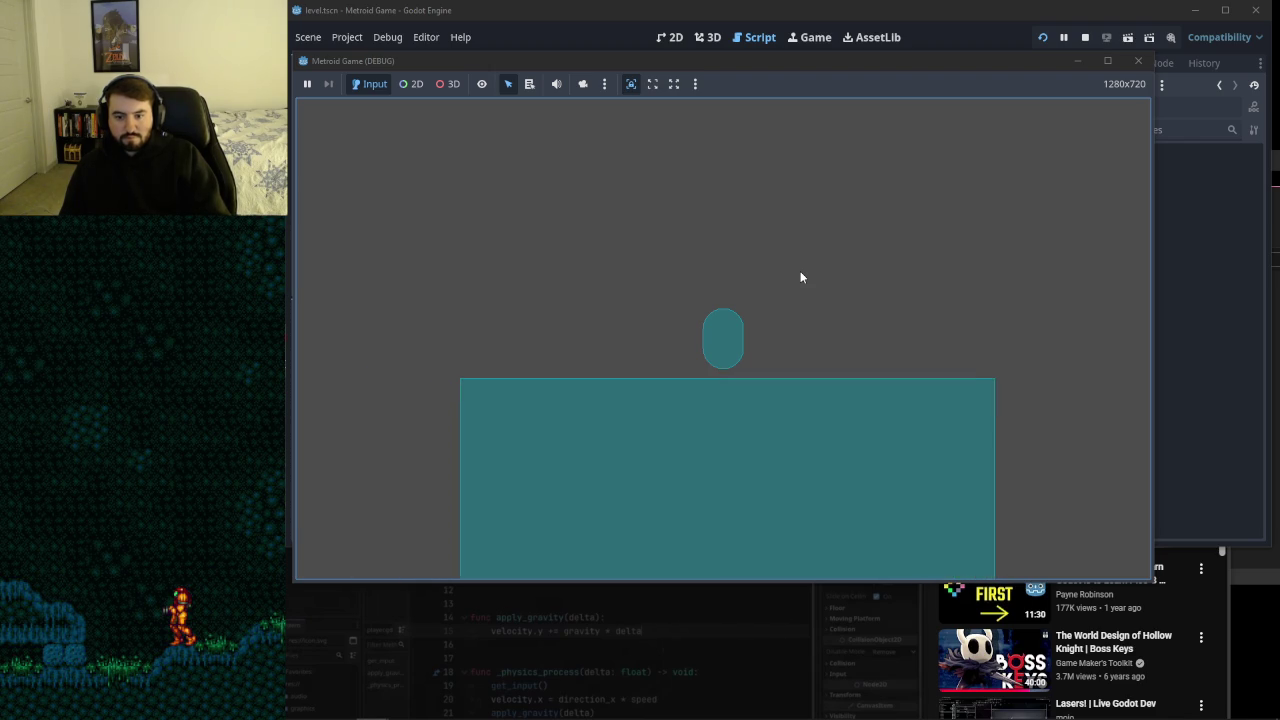
click(1138, 61)
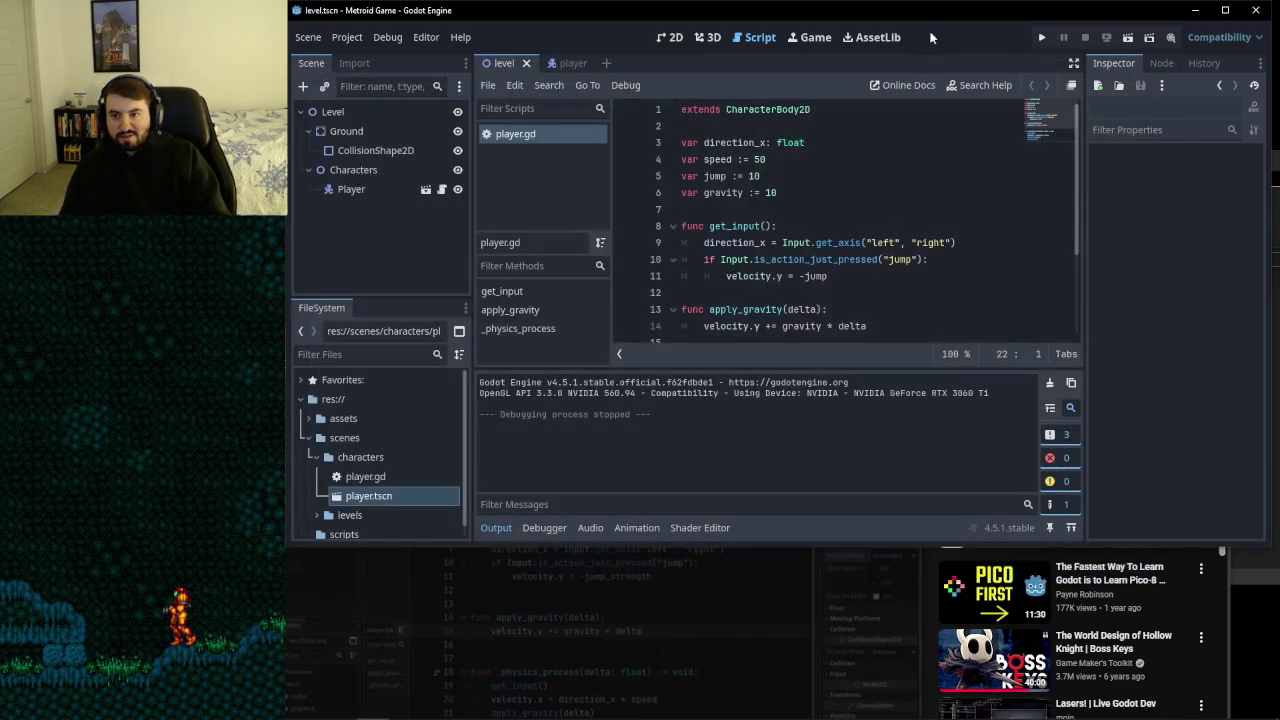
- Raise the jump value in player.gd from 10 to 100
mouse_move(938, 18)
mouse_down()
mouse_move(877, 15)
mouse_move(864, 28)
mouse_up()
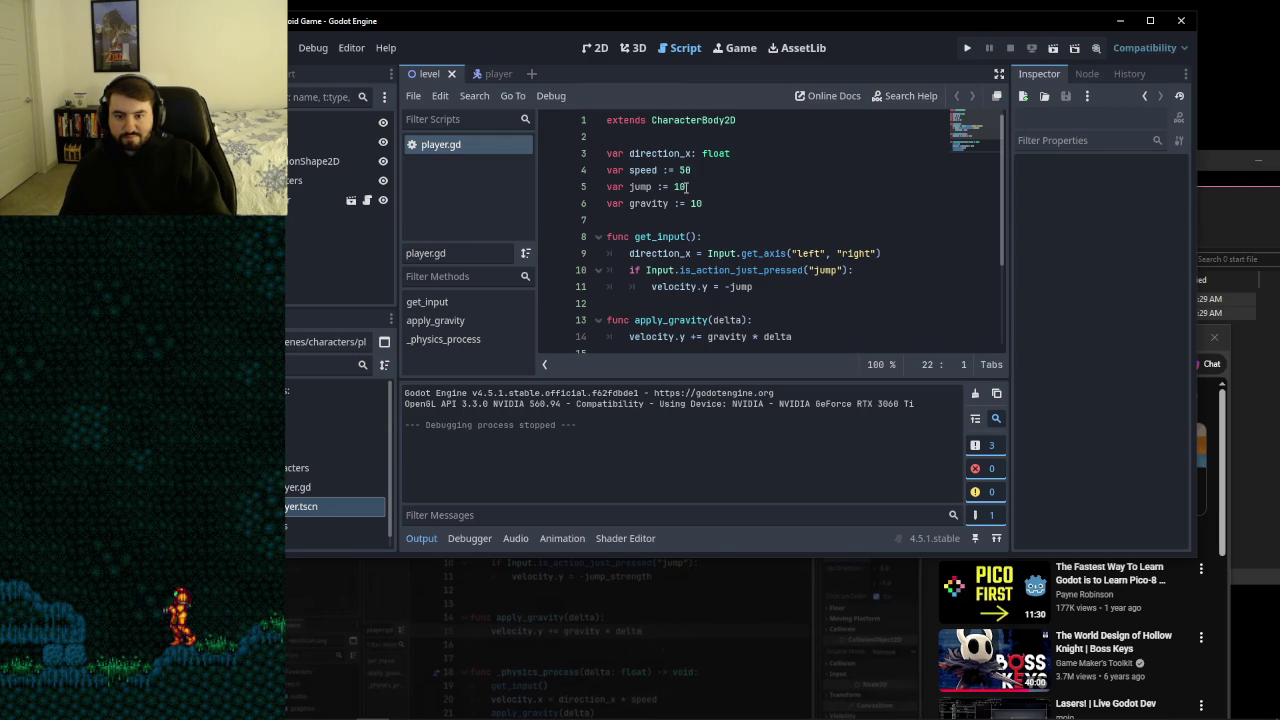
click(686, 187)
text(0)
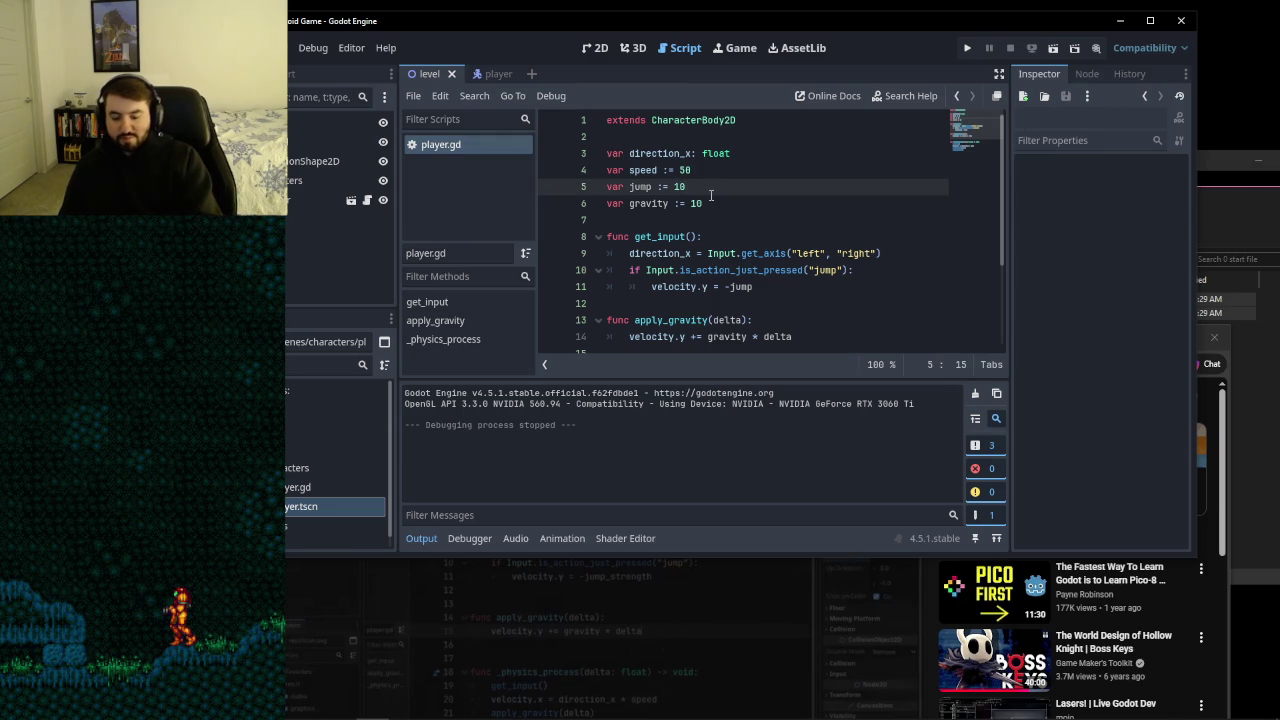
click(733, 202)
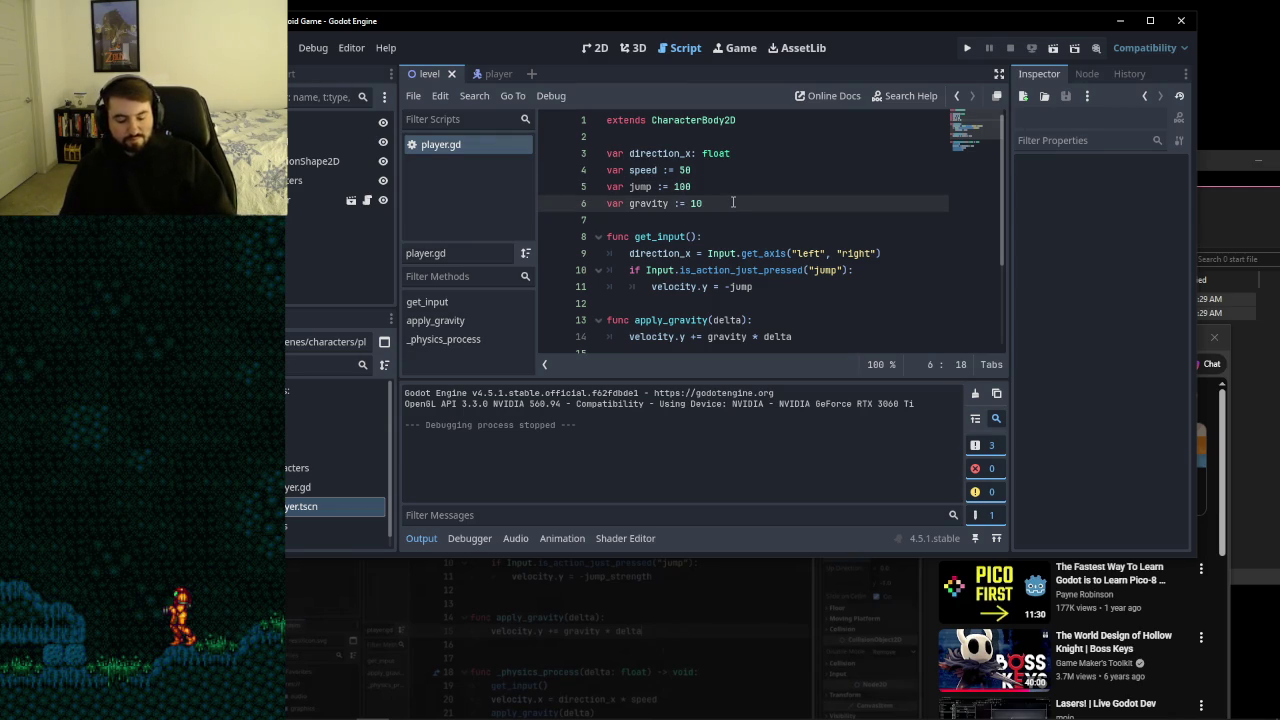
- Run the game again and make the player jump to confirm it now rises
click(967, 48)
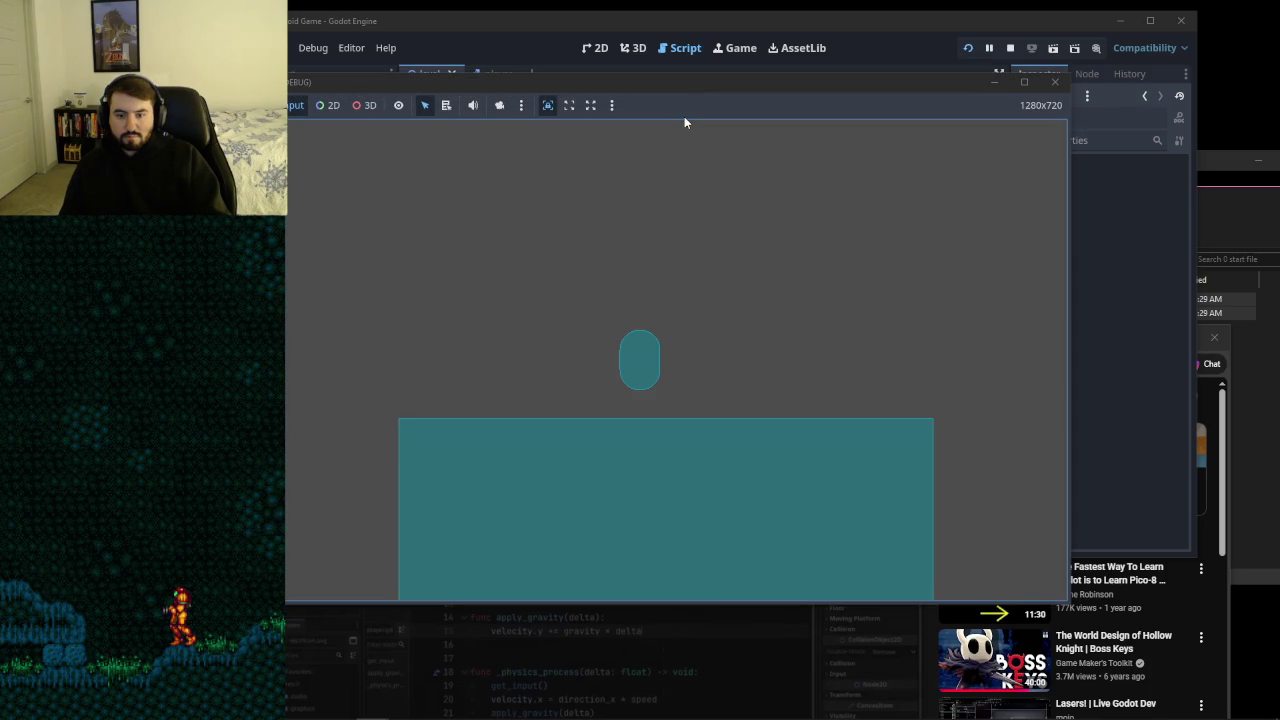
key(space)
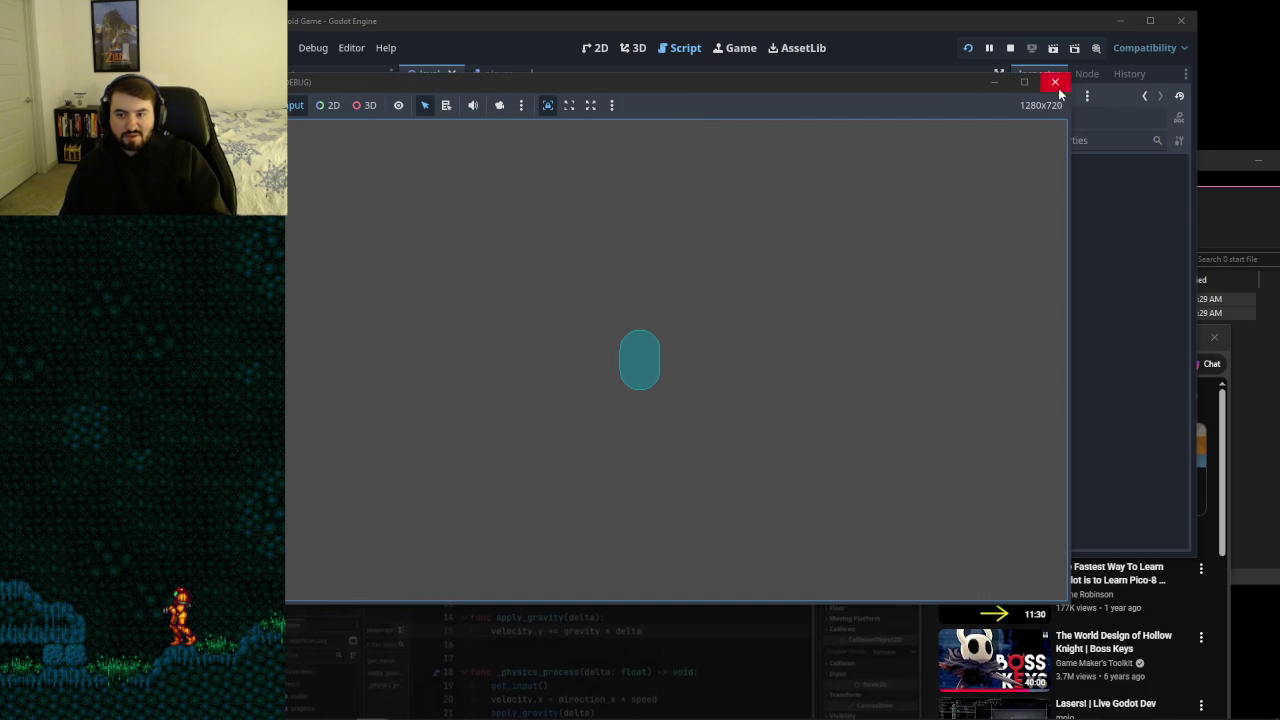
click(1054, 82)
key(alt+Tab)
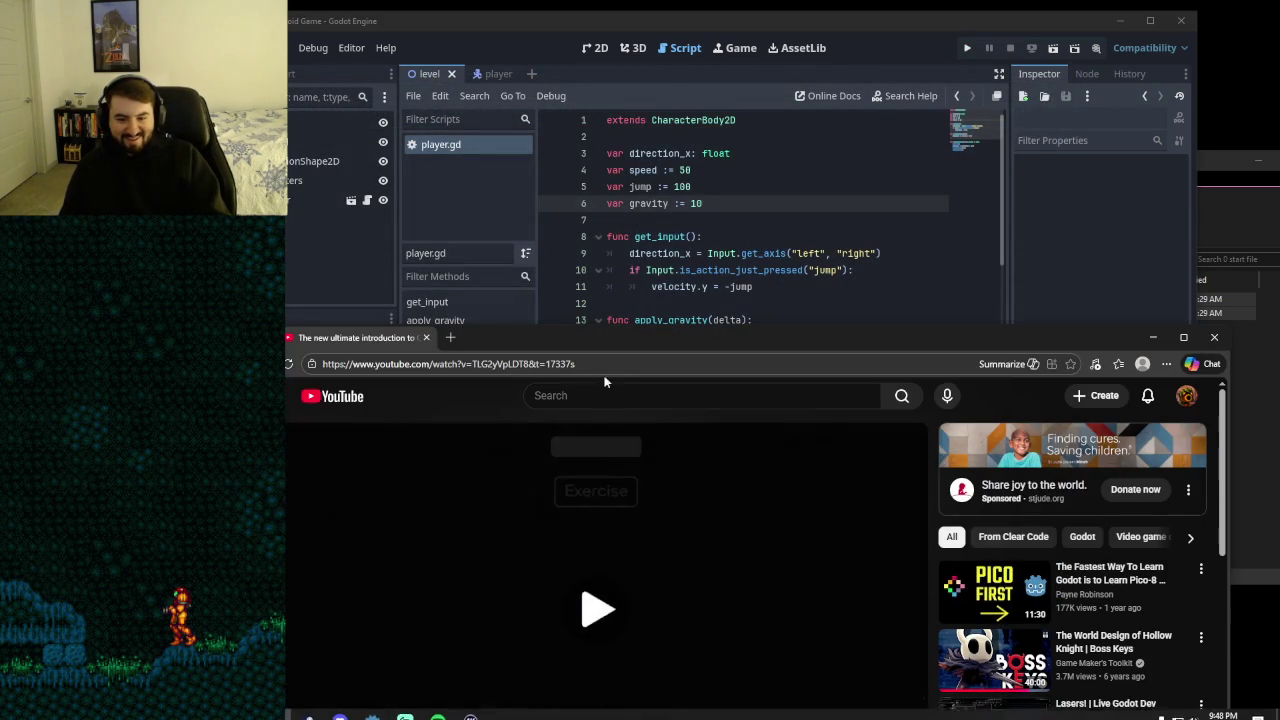
- Rewind and pause the tutorial on its jump and gravity code
key(Left)
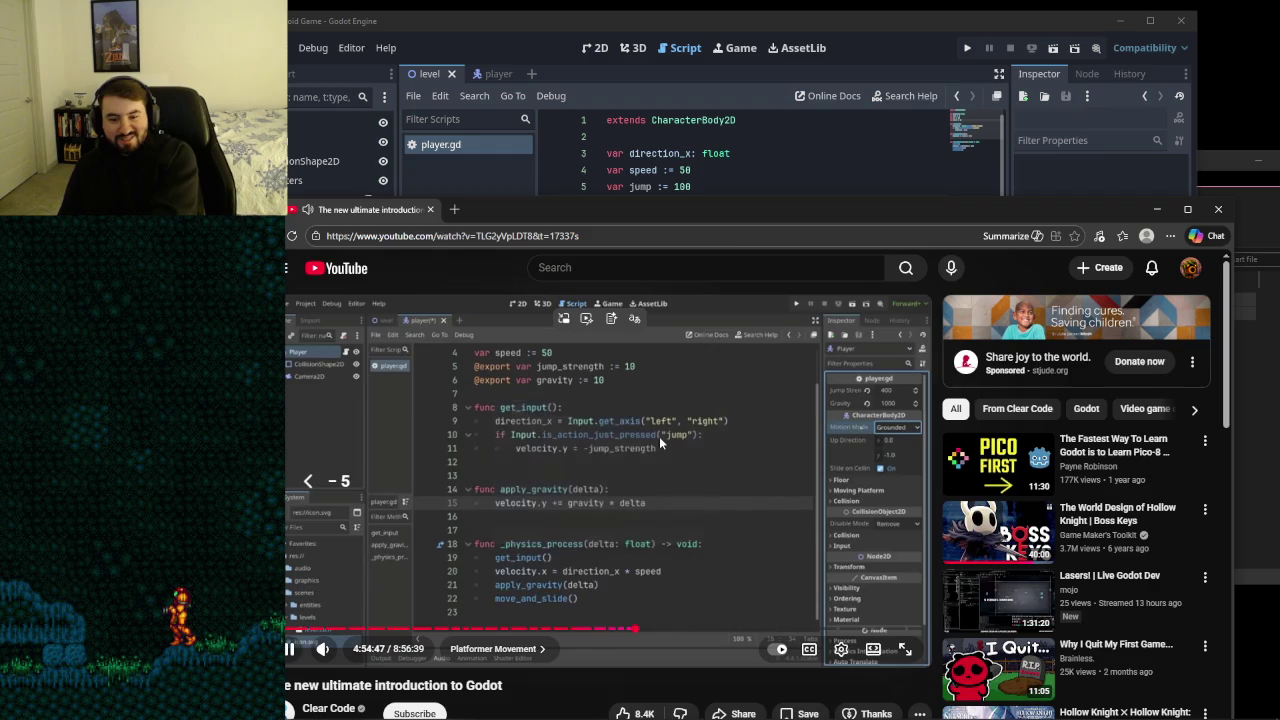
click(658, 440)
click(676, 473)
click(670, 487)
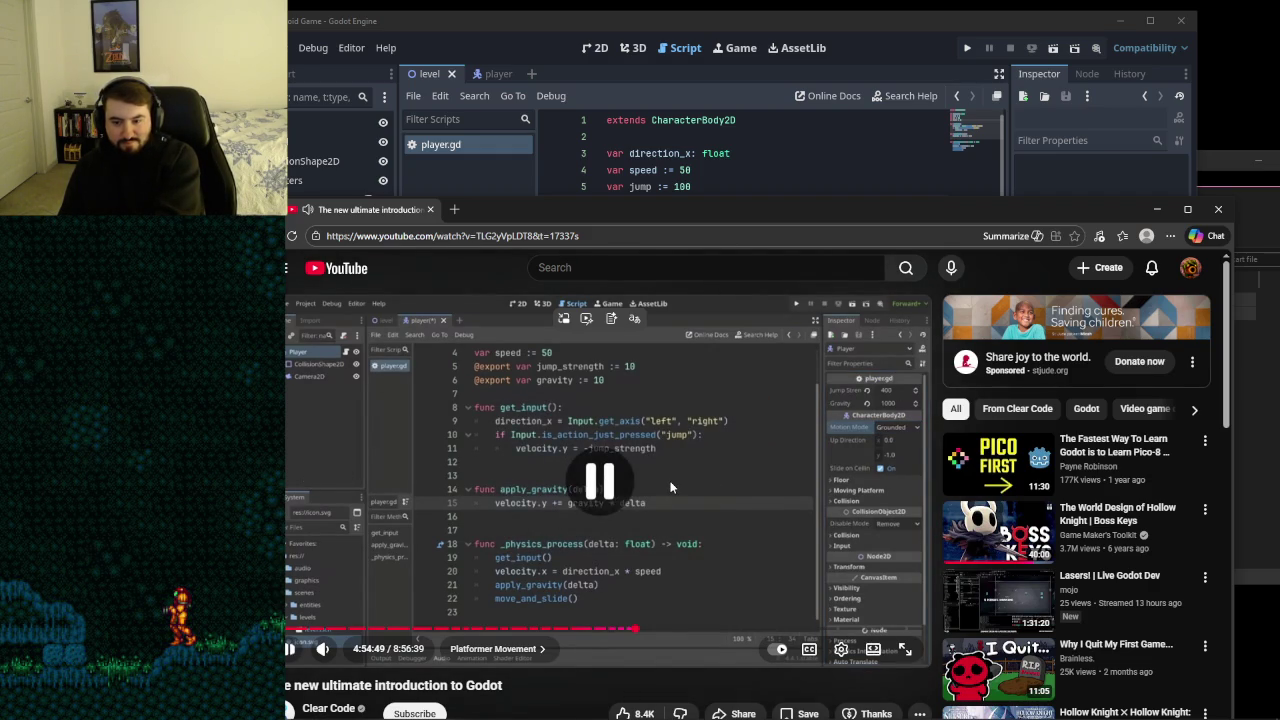
- Set jump to 400 and gravity to 1000, then run the game to test
click(712, 197)
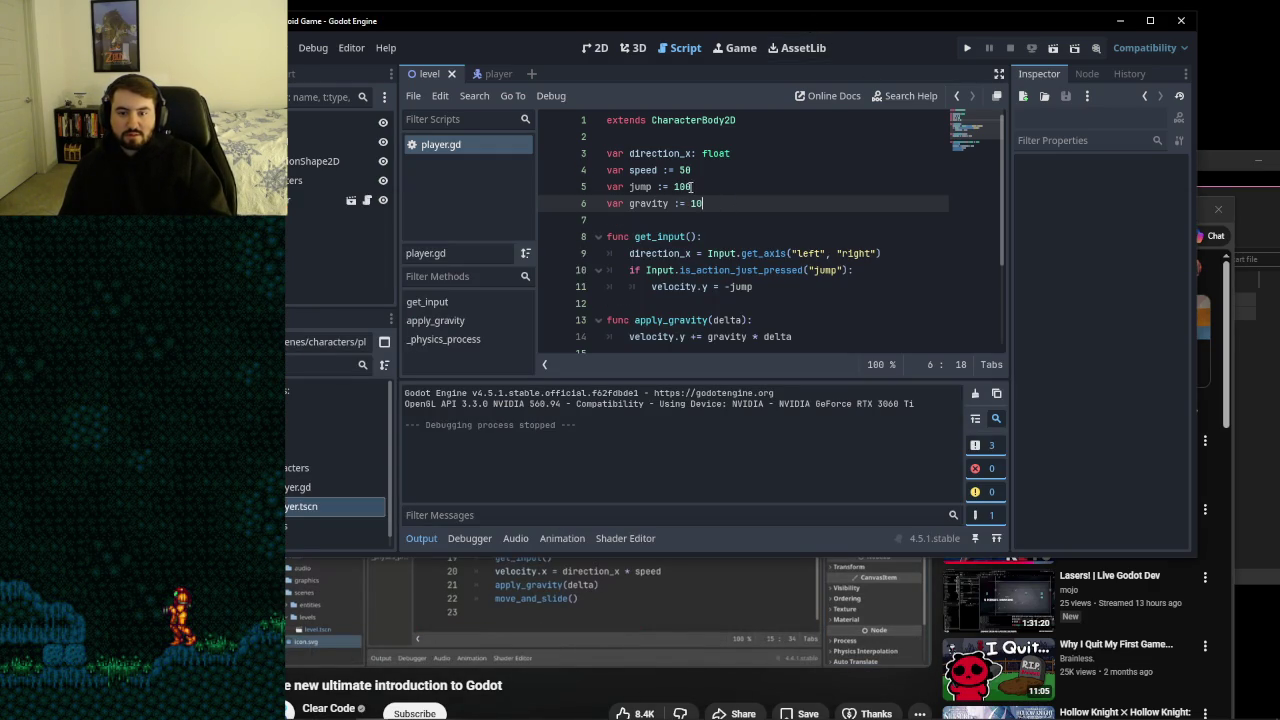
drag(692, 187, 678, 187)
text(400)
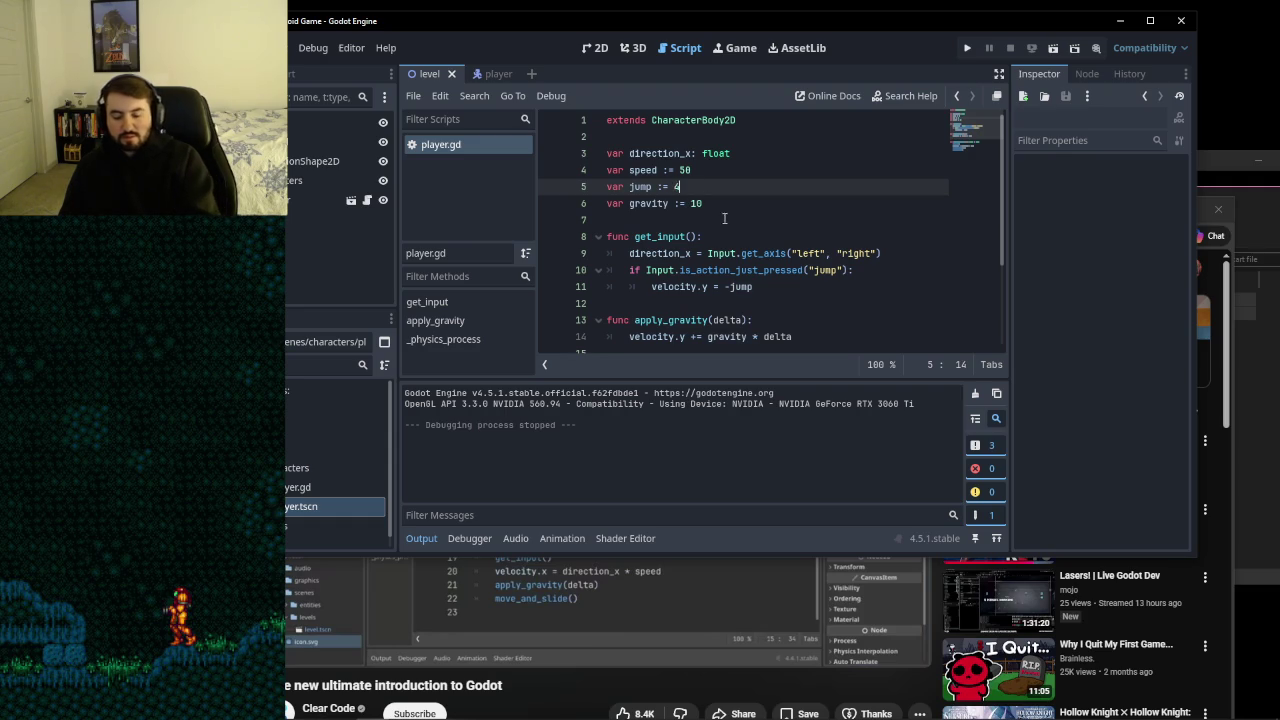
click(720, 198)
text(00)
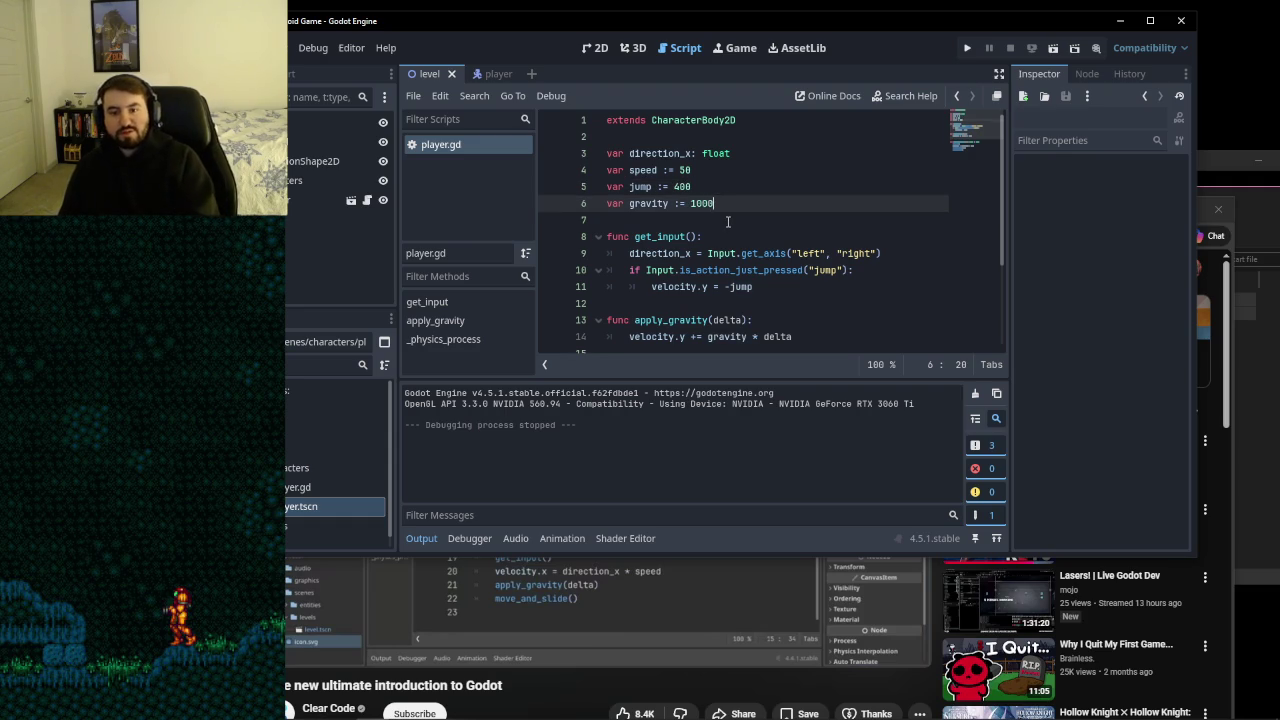
click(728, 218)
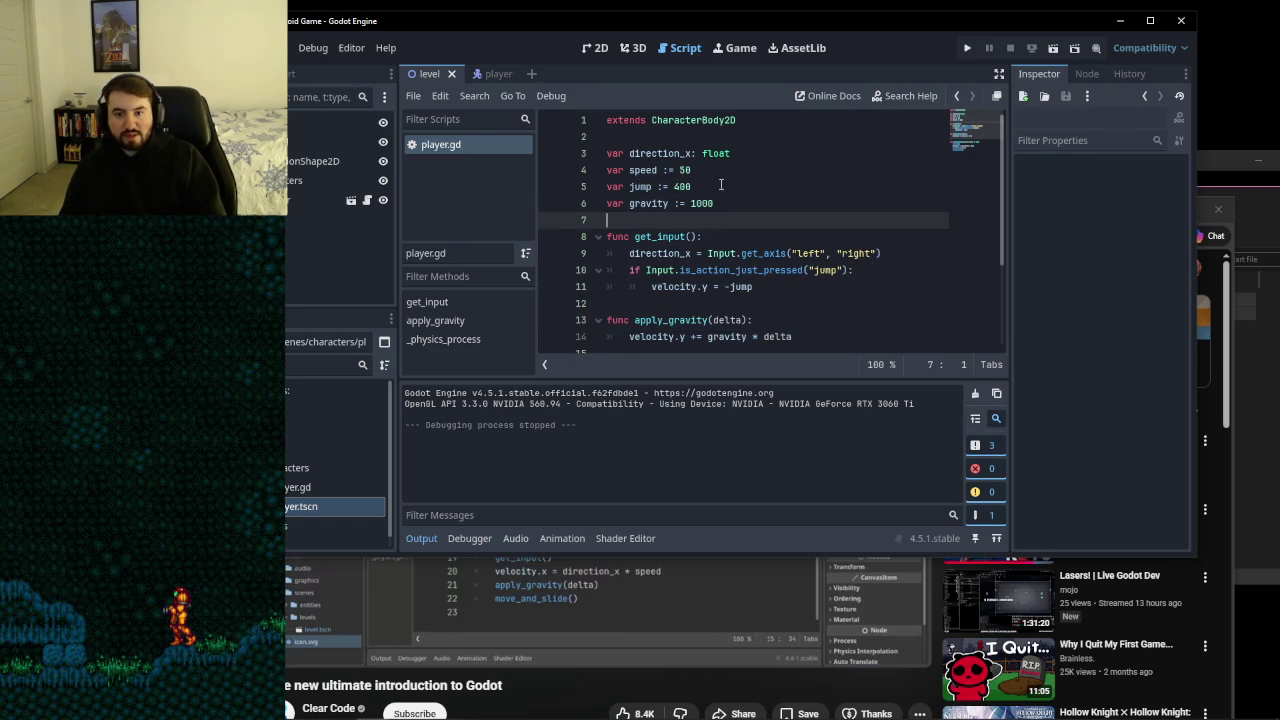
click(966, 46)
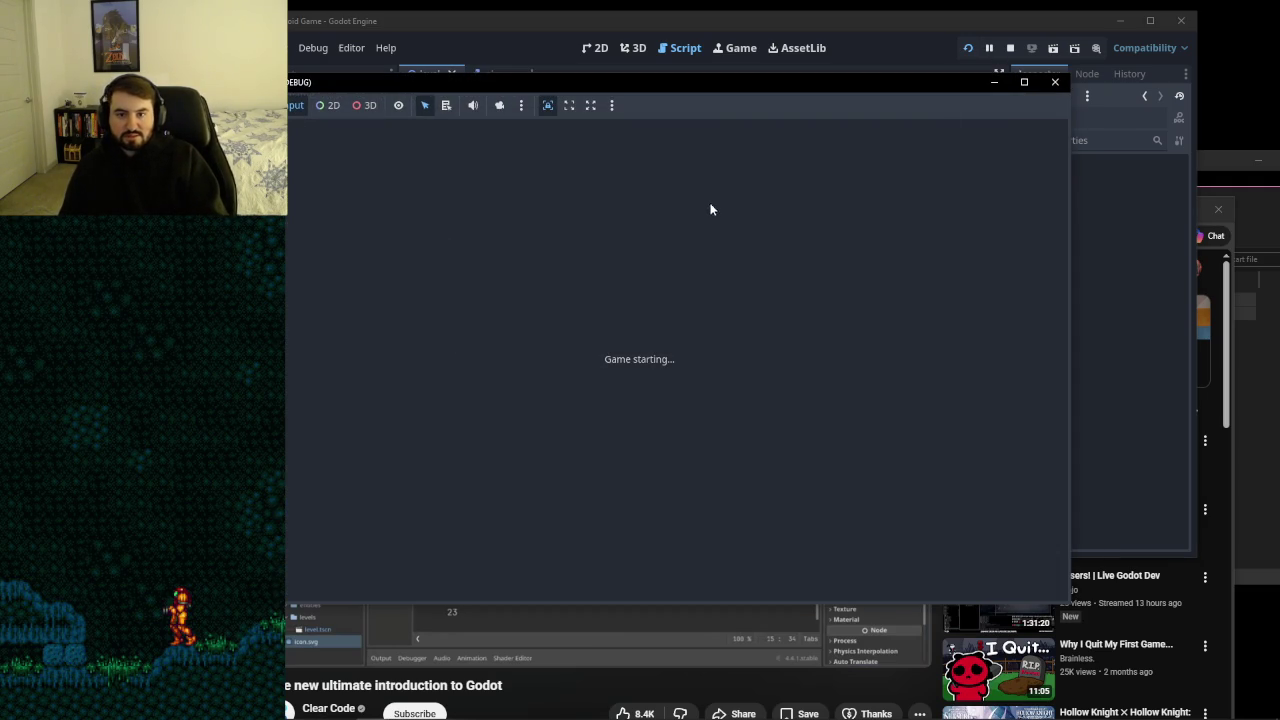
- Play-test jumping while moving right and left, then close the game
key(space)
key(Right)
key(space)
key(Left)
key(space)
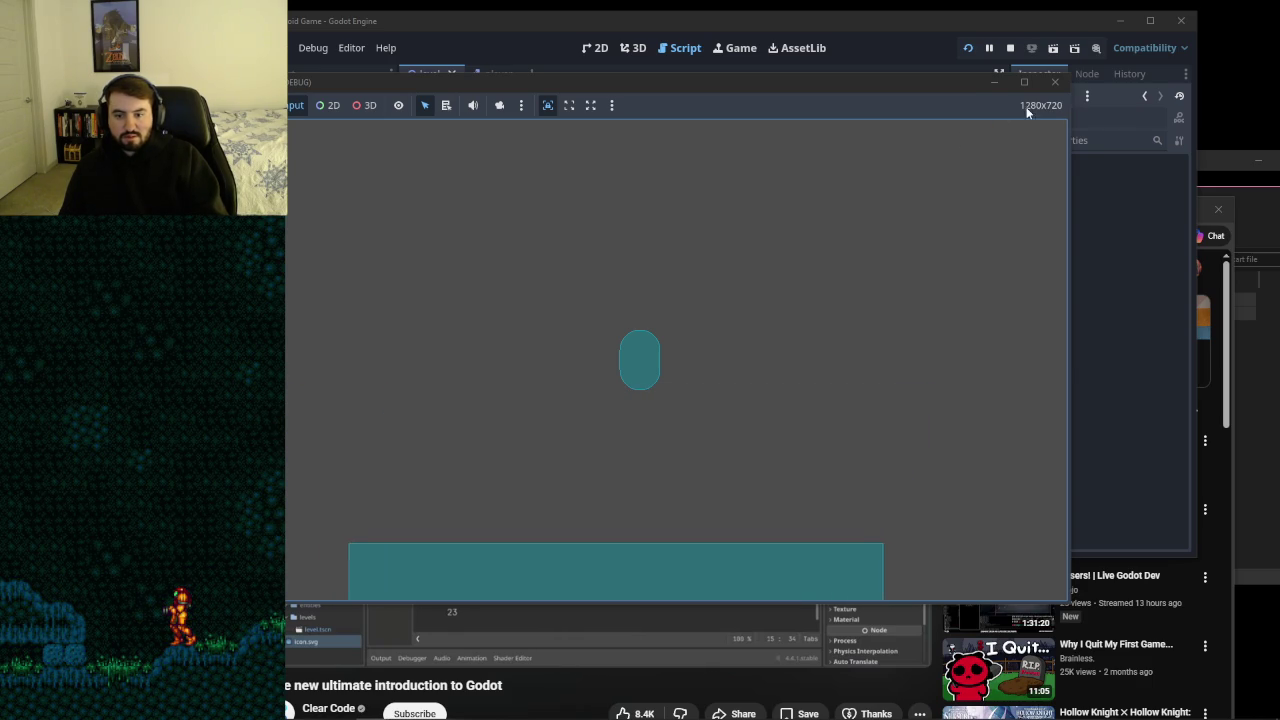
click(1055, 82)
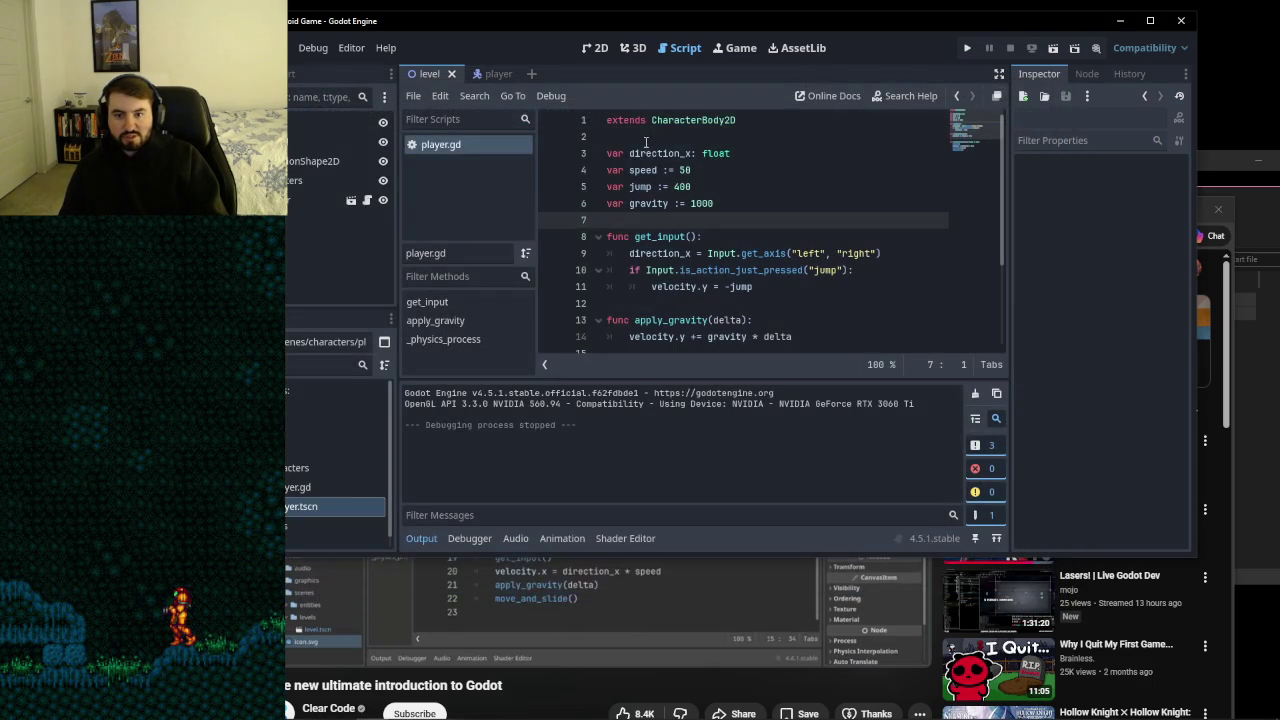
- Raise the speed value on line 4 from 50 to 100
click(697, 170)
key(BackSpace)
text(100)
click(732, 199)
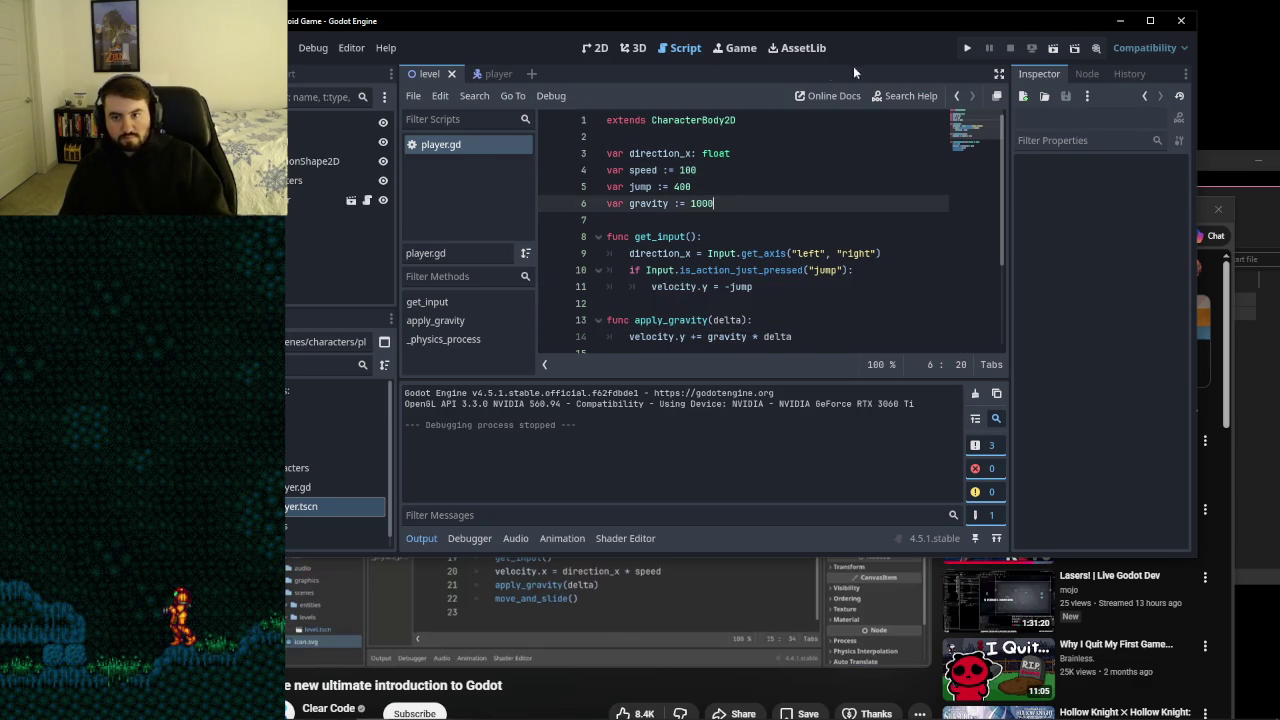
- Run the game again, jumping and moving both ways at speed 100, then close it
click(965, 48)
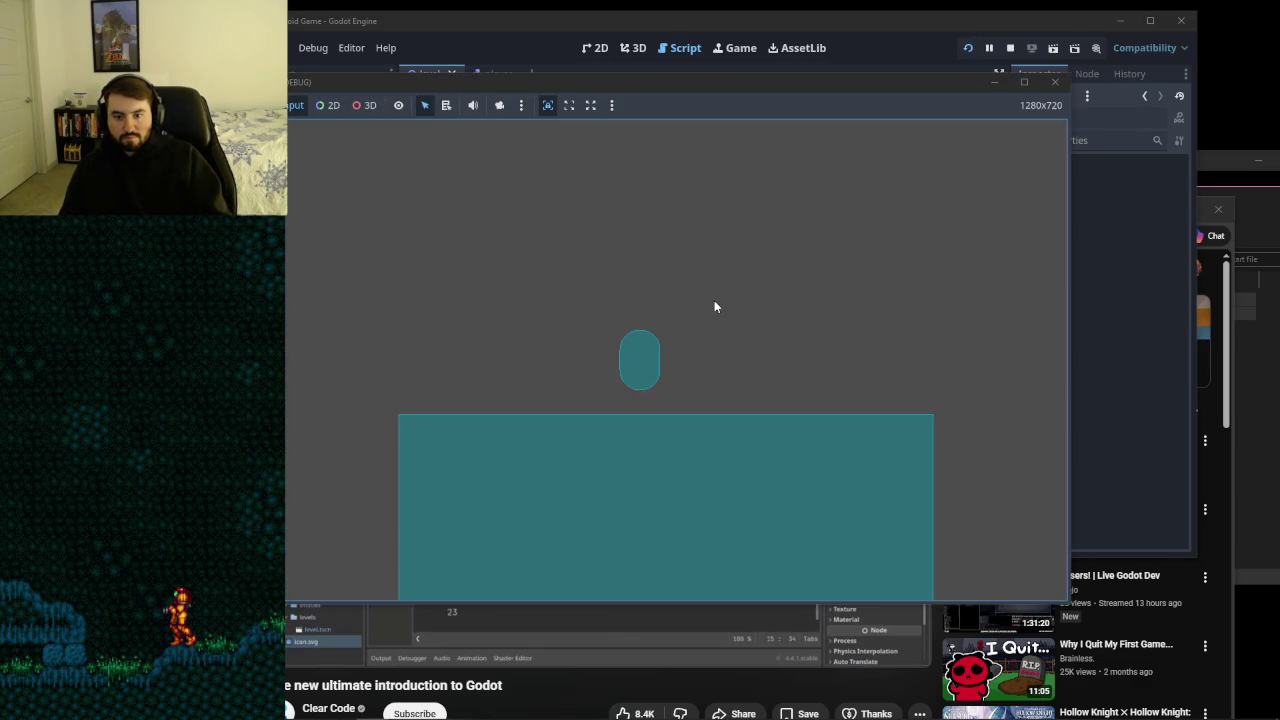
key(space)
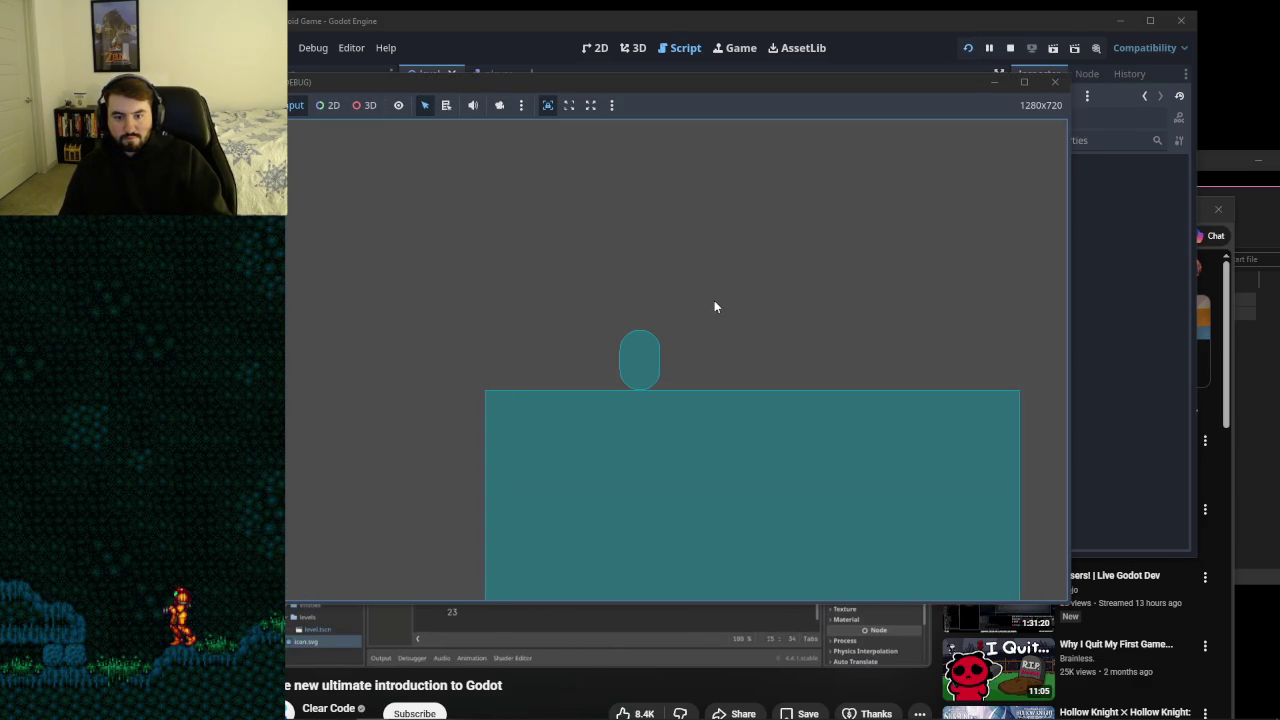
key(space)
key(Right)
key(space)
key(Left)
key(Right)
key(space)
key(space)
key(Left)
click(1054, 81)
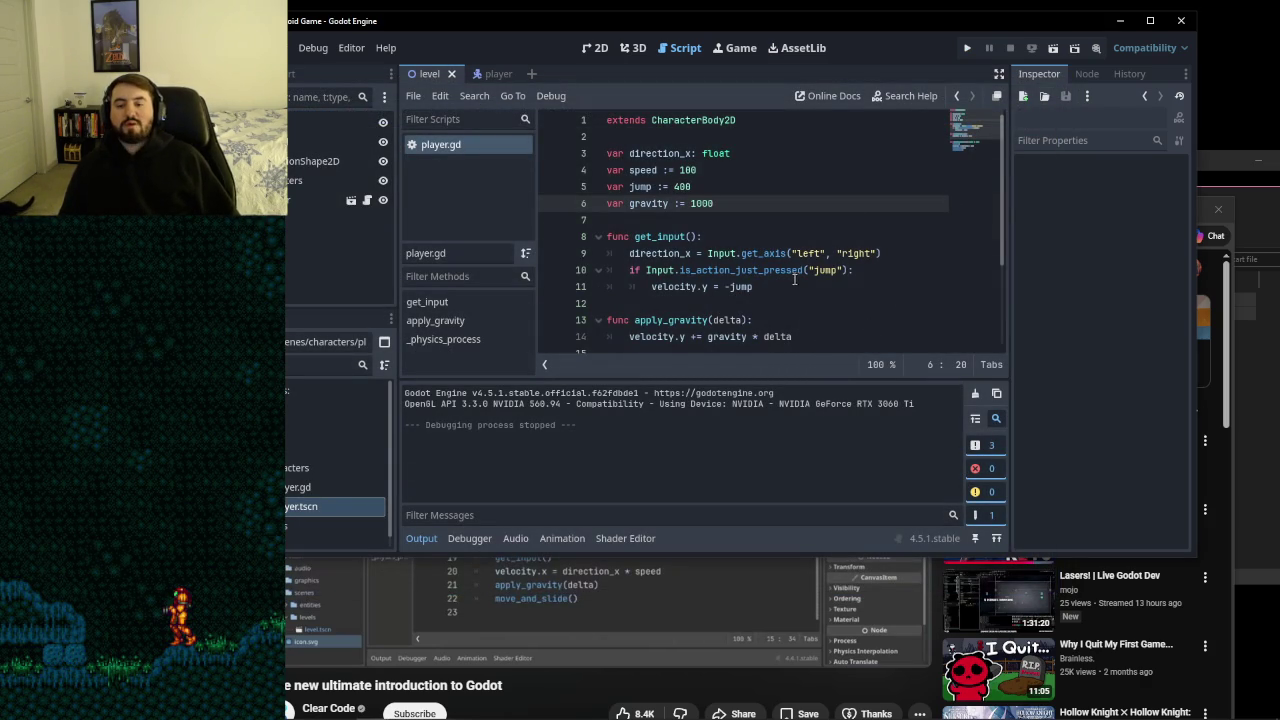
drag(900, 28, 962, 24)
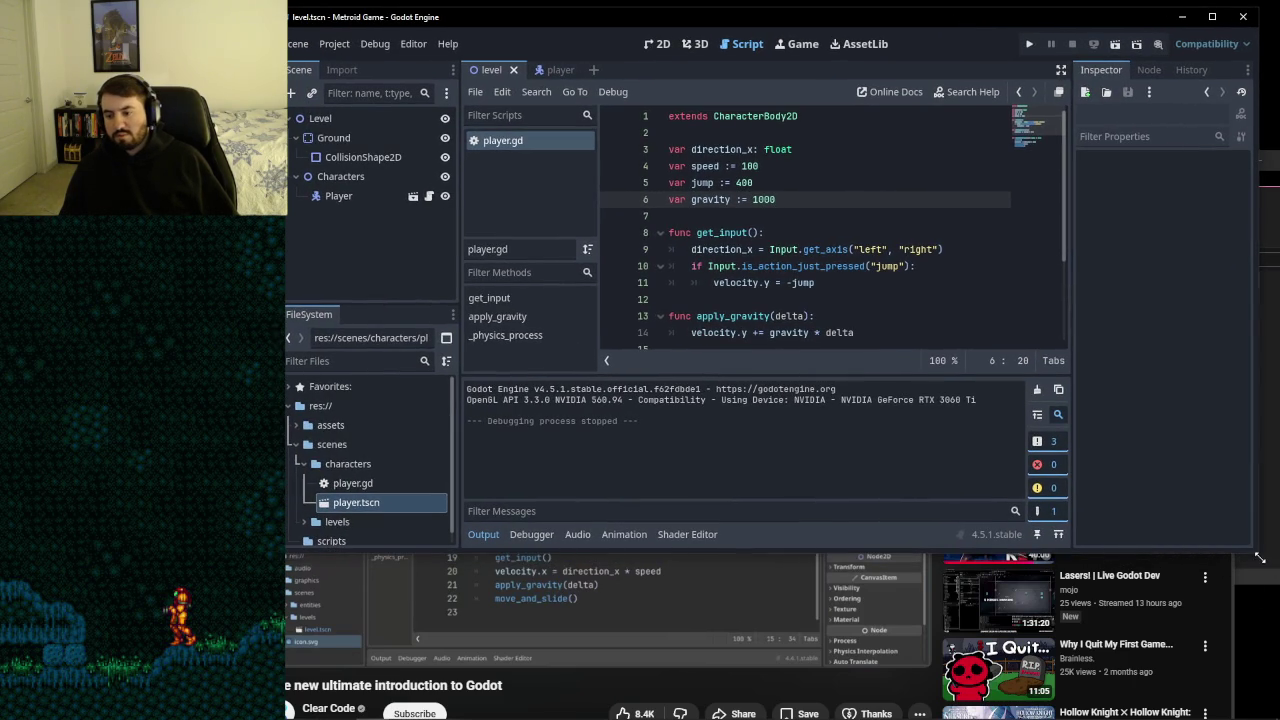
- Maximise the Godot editor to full screen and look over the player.gd lines
double_click(993, 20)
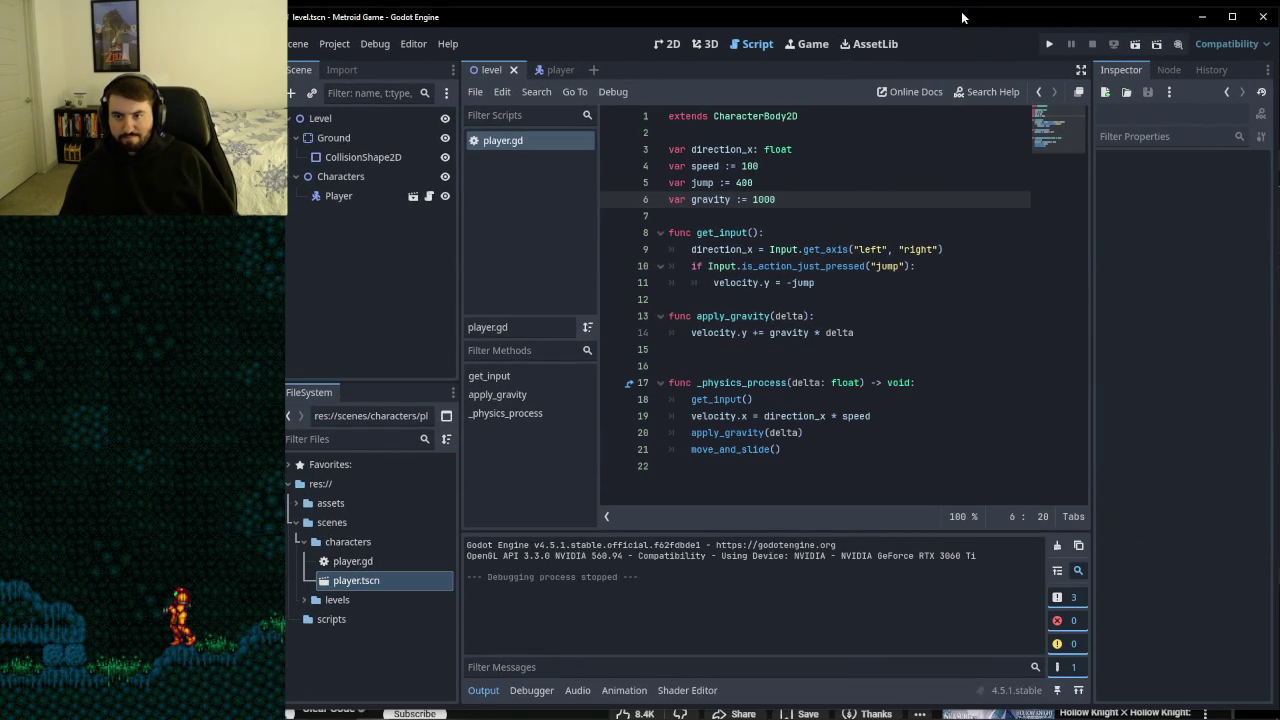
drag(962, 10, 961, 4)
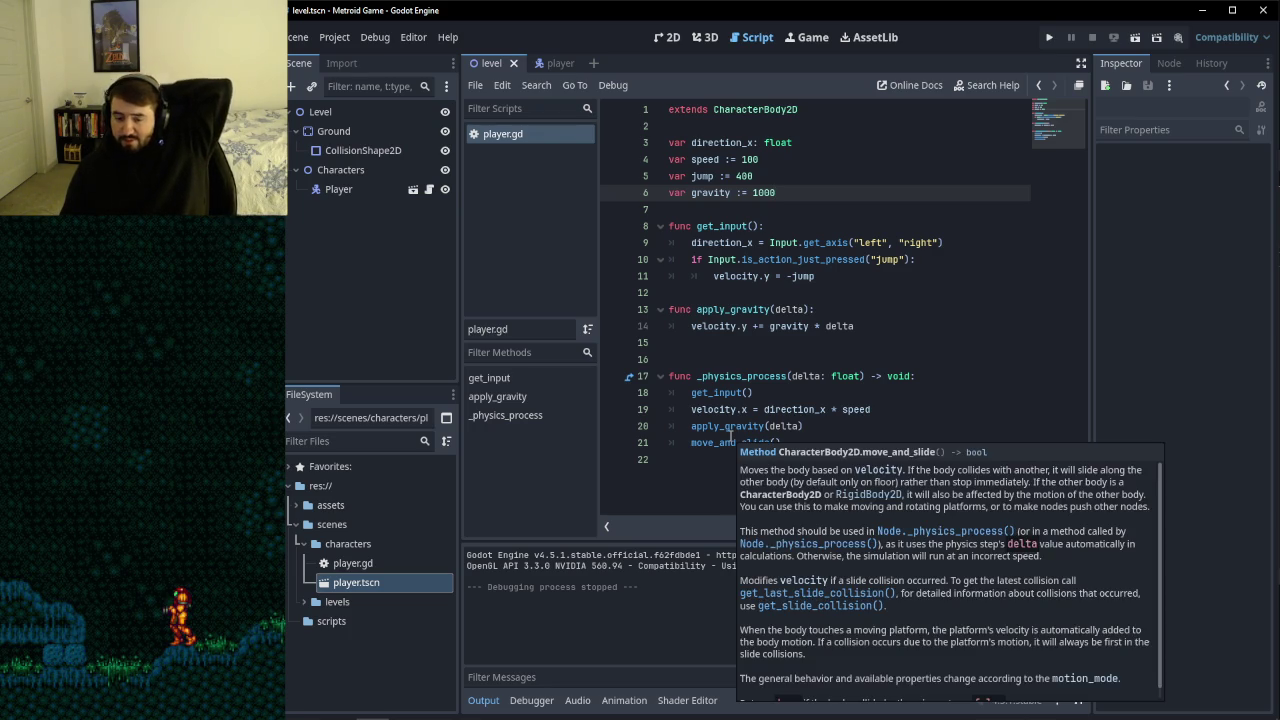
click(731, 459)
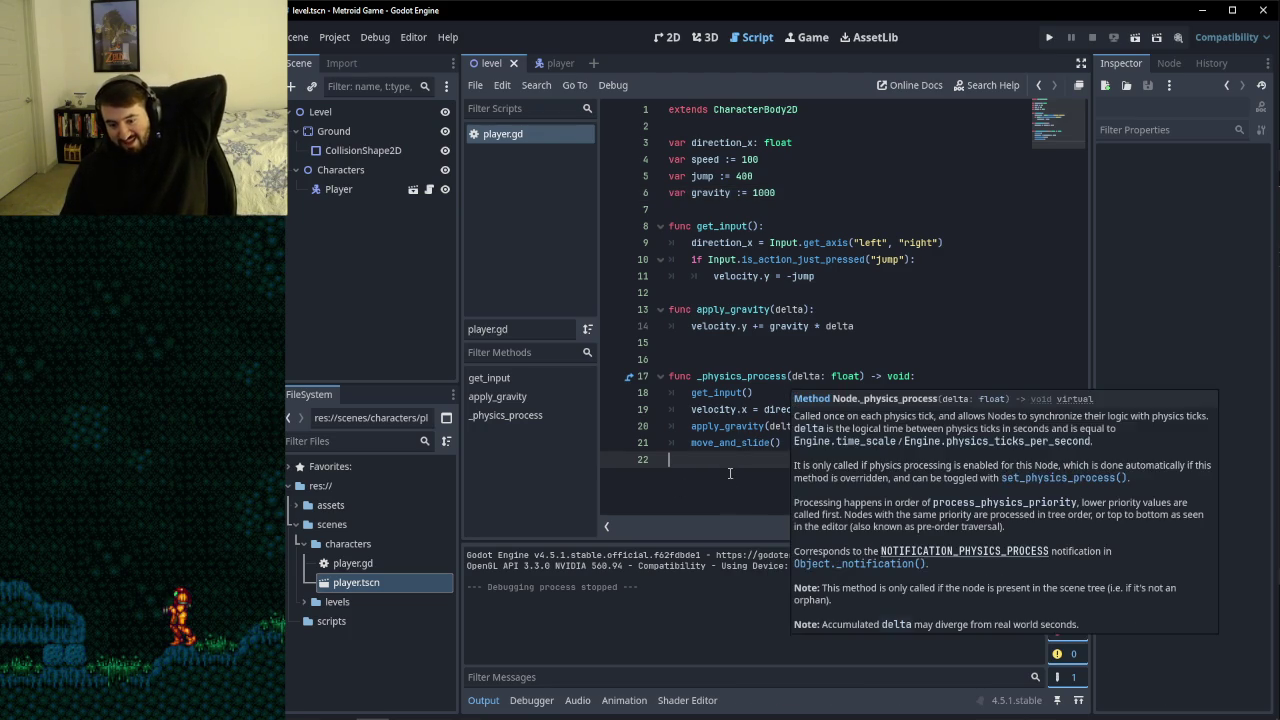
click(880, 410)
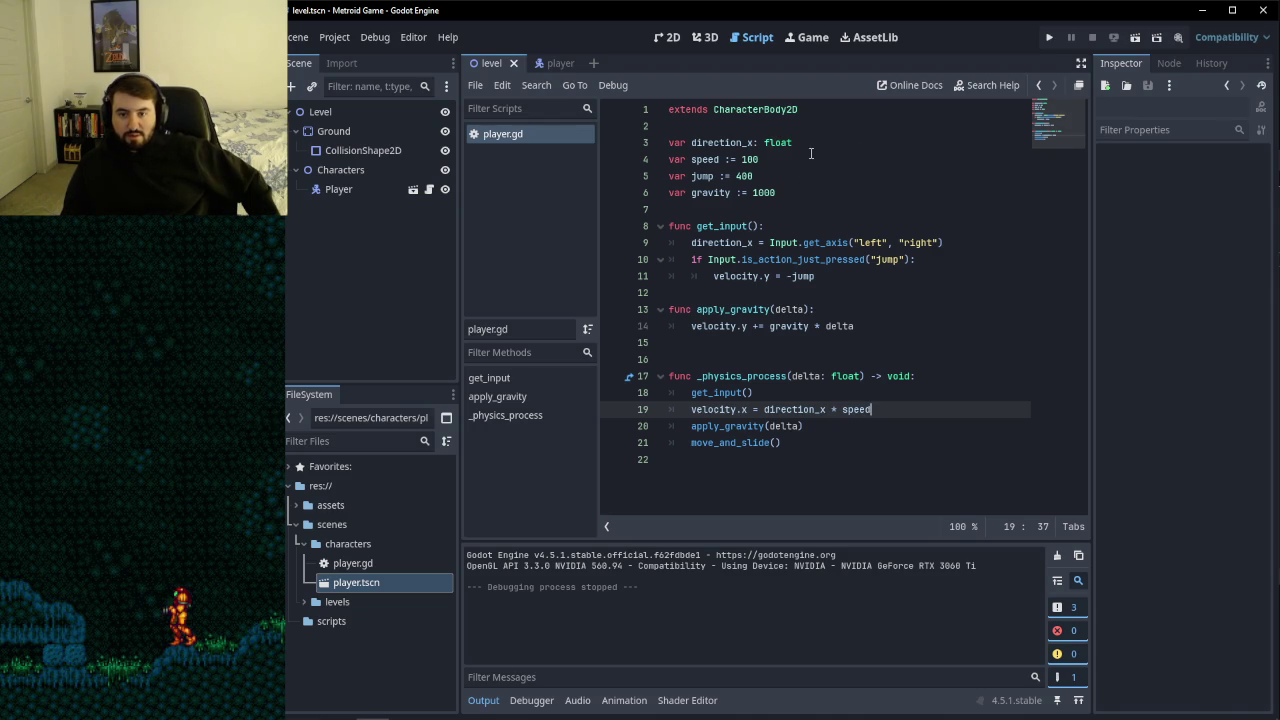
click(816, 145)
click(906, 174)
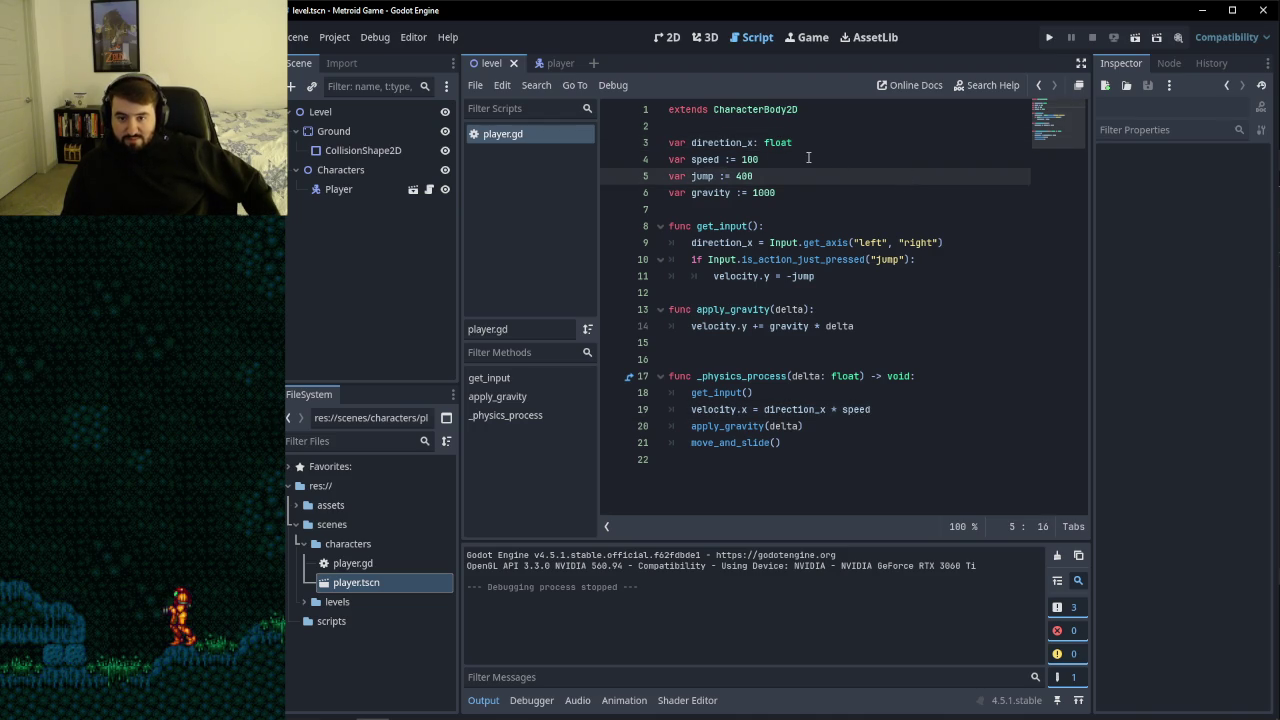
click(808, 157)
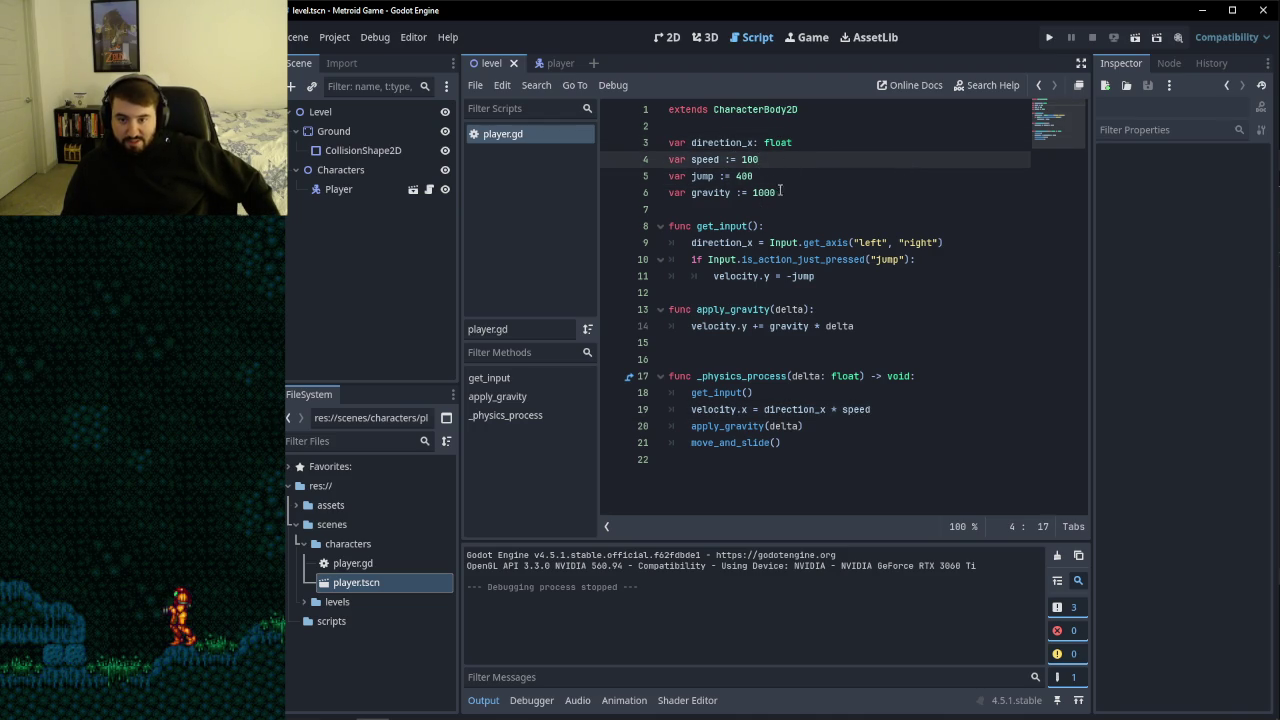
click(725, 159)
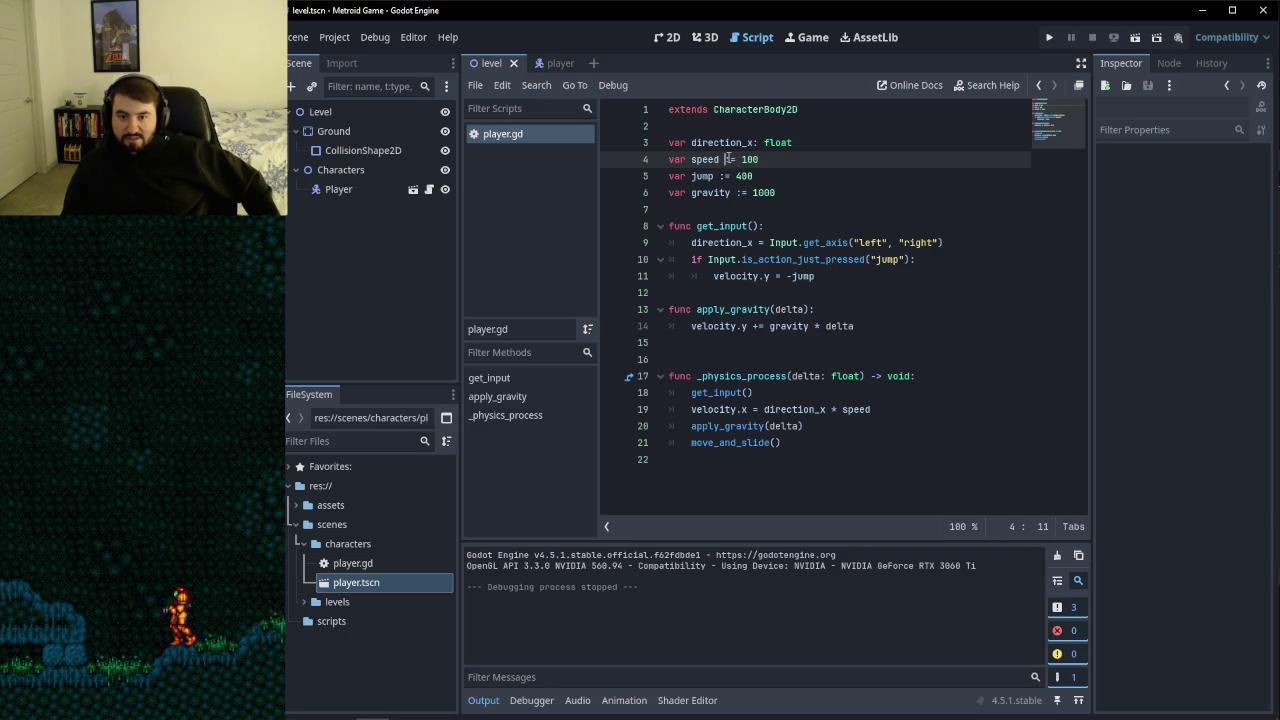
click(737, 159)
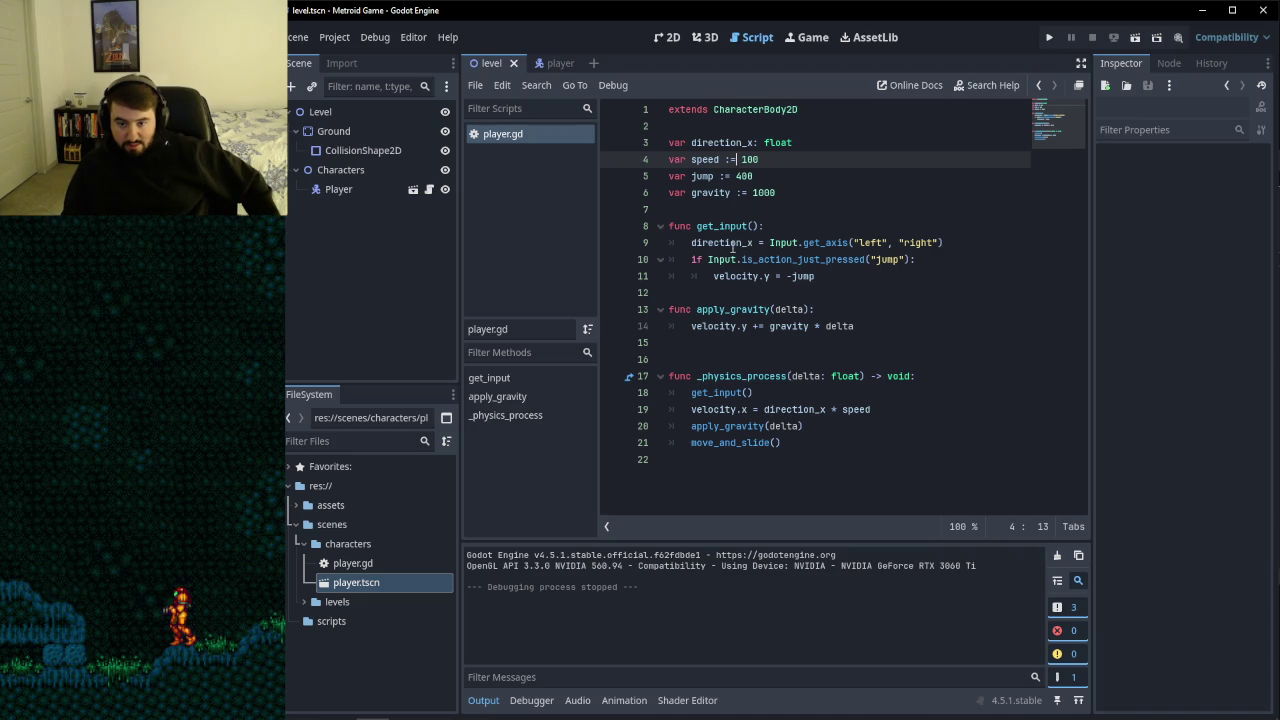
mouse_move(751, 246)
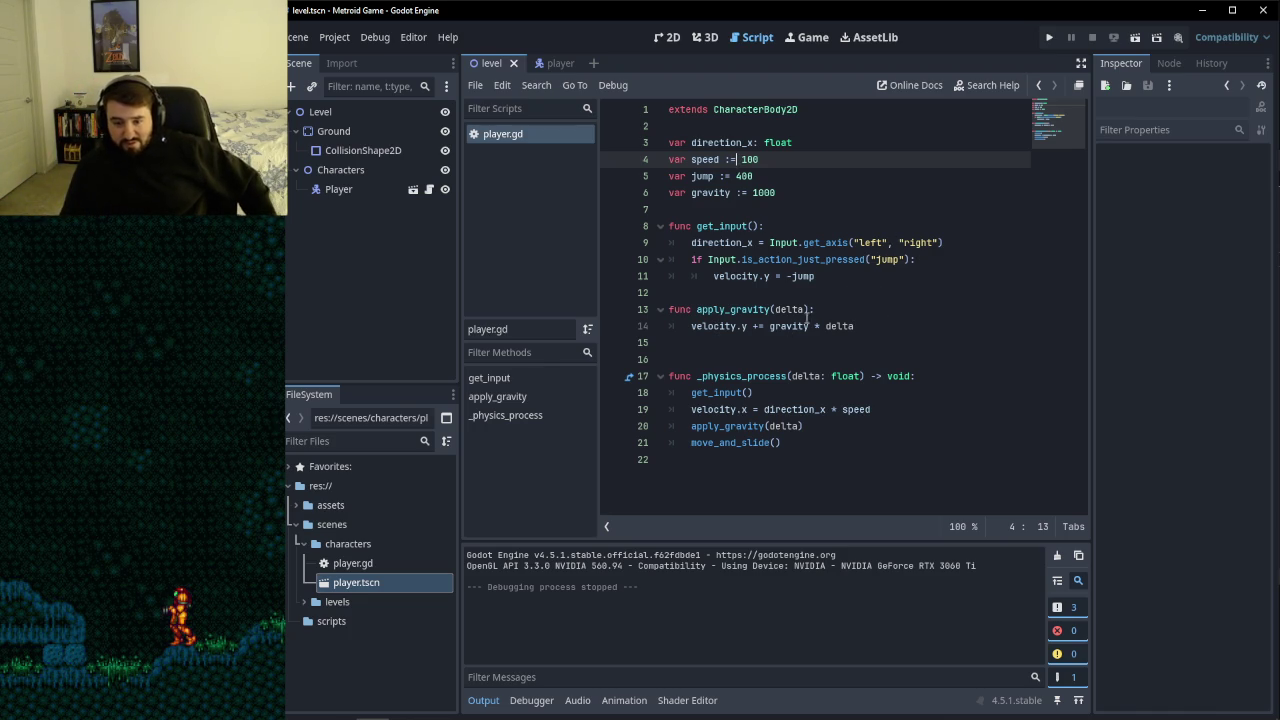
click(796, 196)
click(814, 177)
click(815, 194)
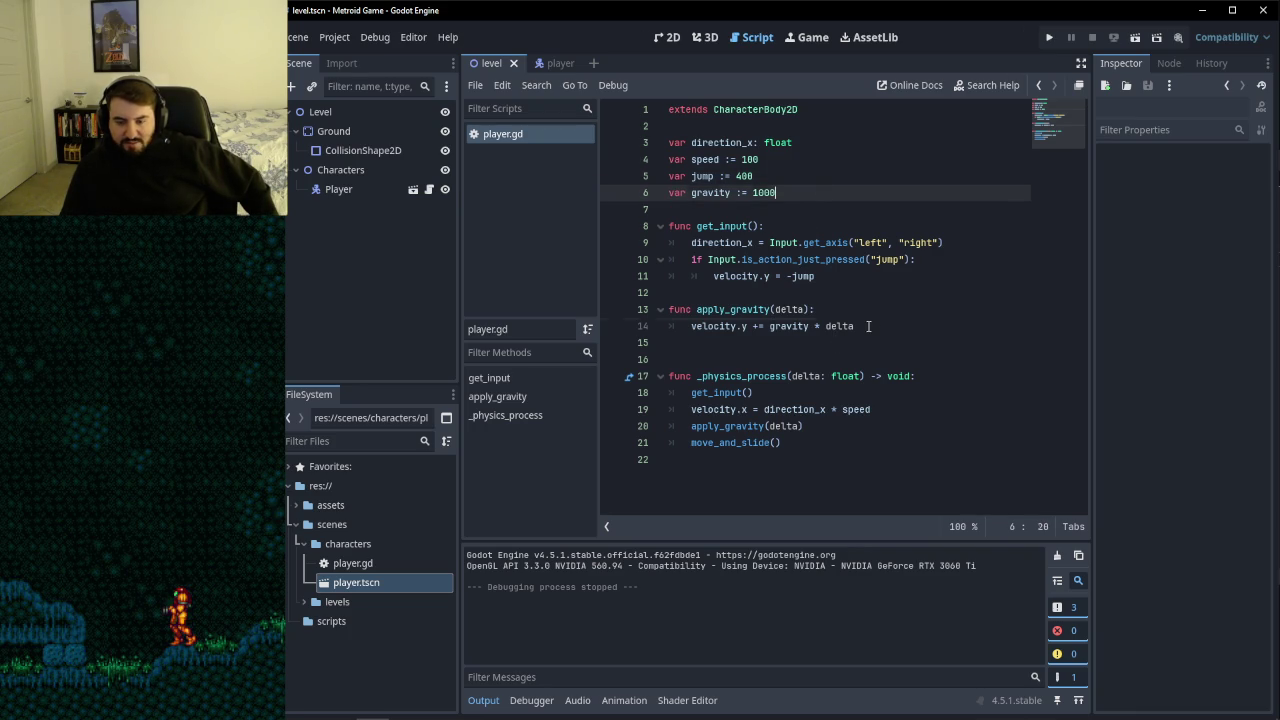
click(868, 326)
click(867, 329)
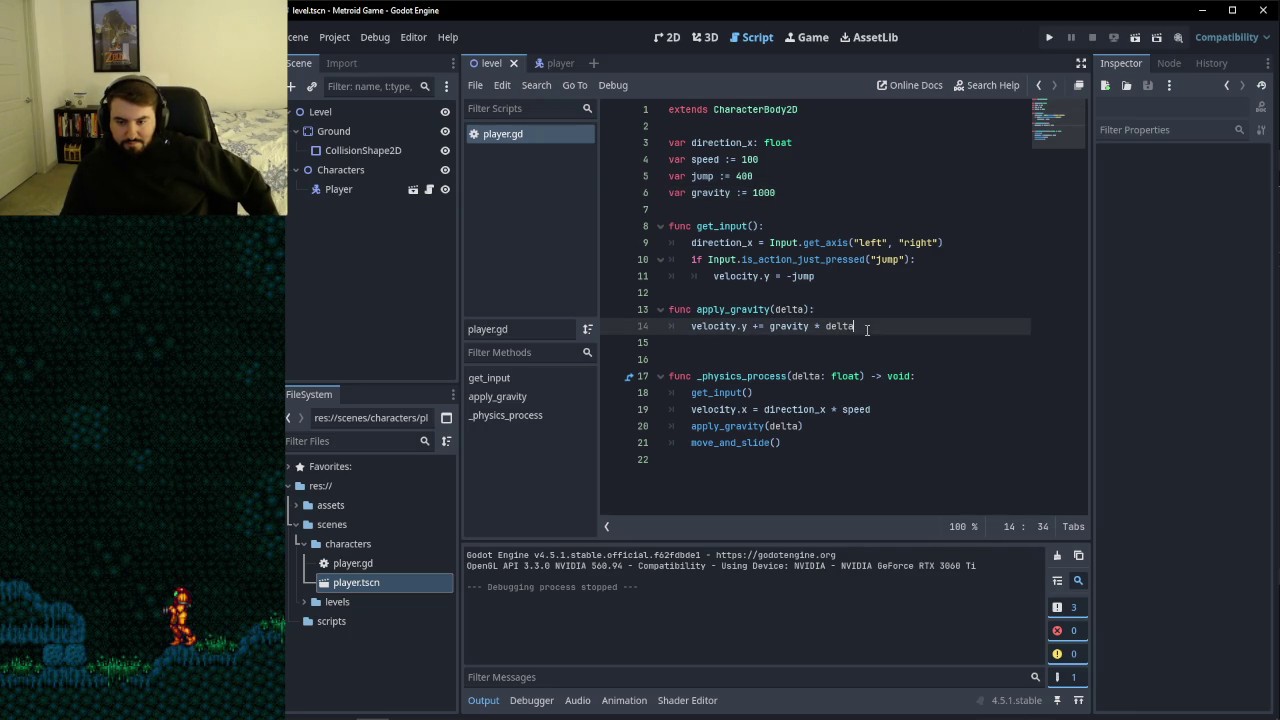
click(871, 313)
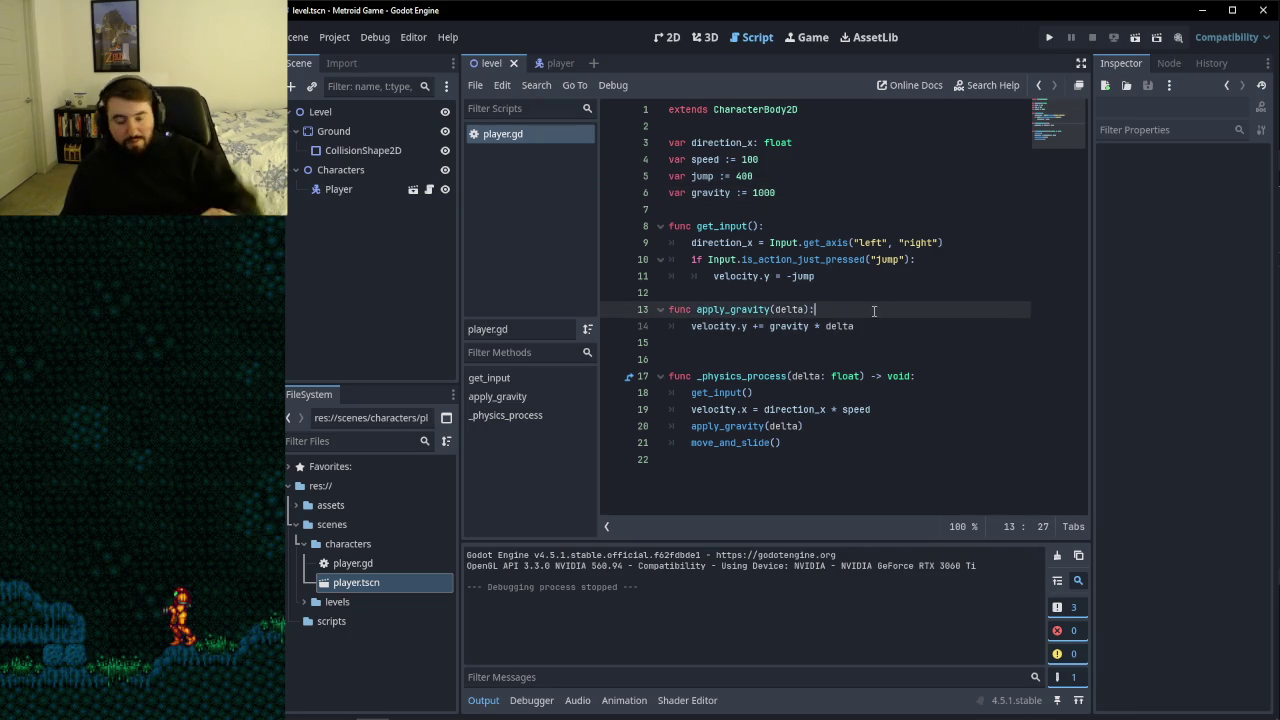
- Pause the tutorial on its shooting exercise with 0.5 s reload, then return to player.gd
click(676, 38)
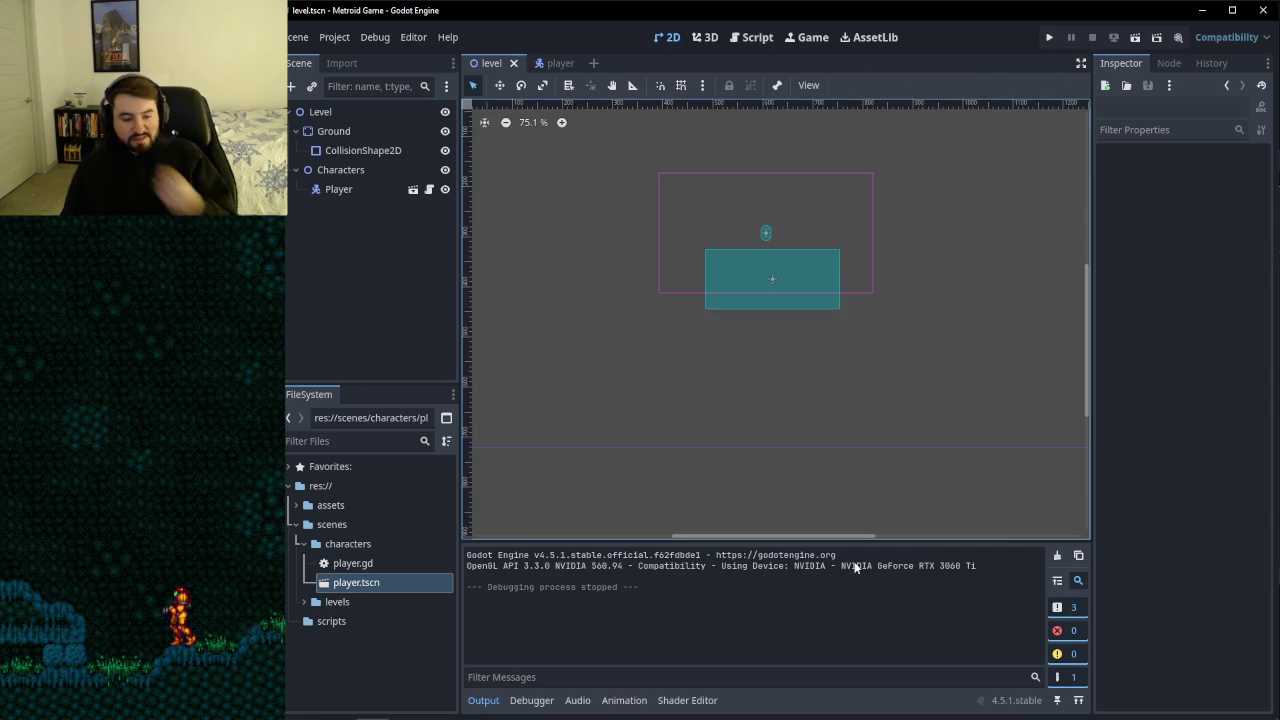
click(340, 706)
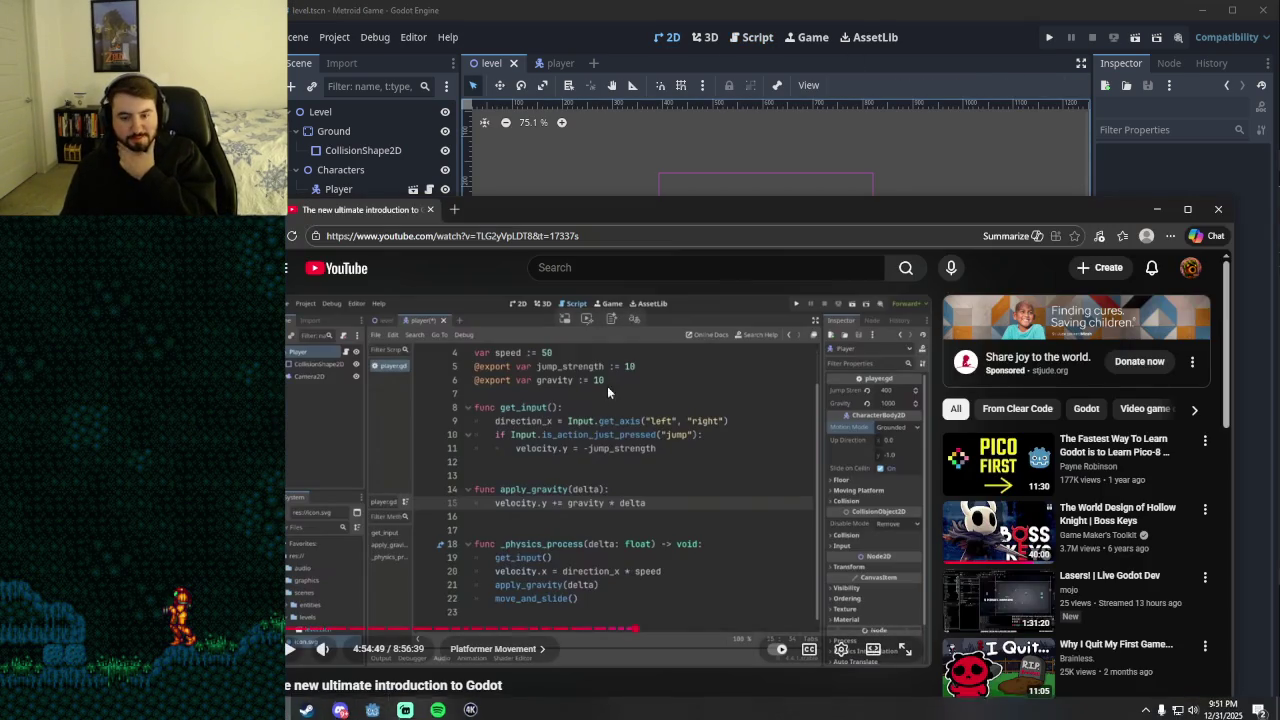
drag(657, 214, 674, 144)
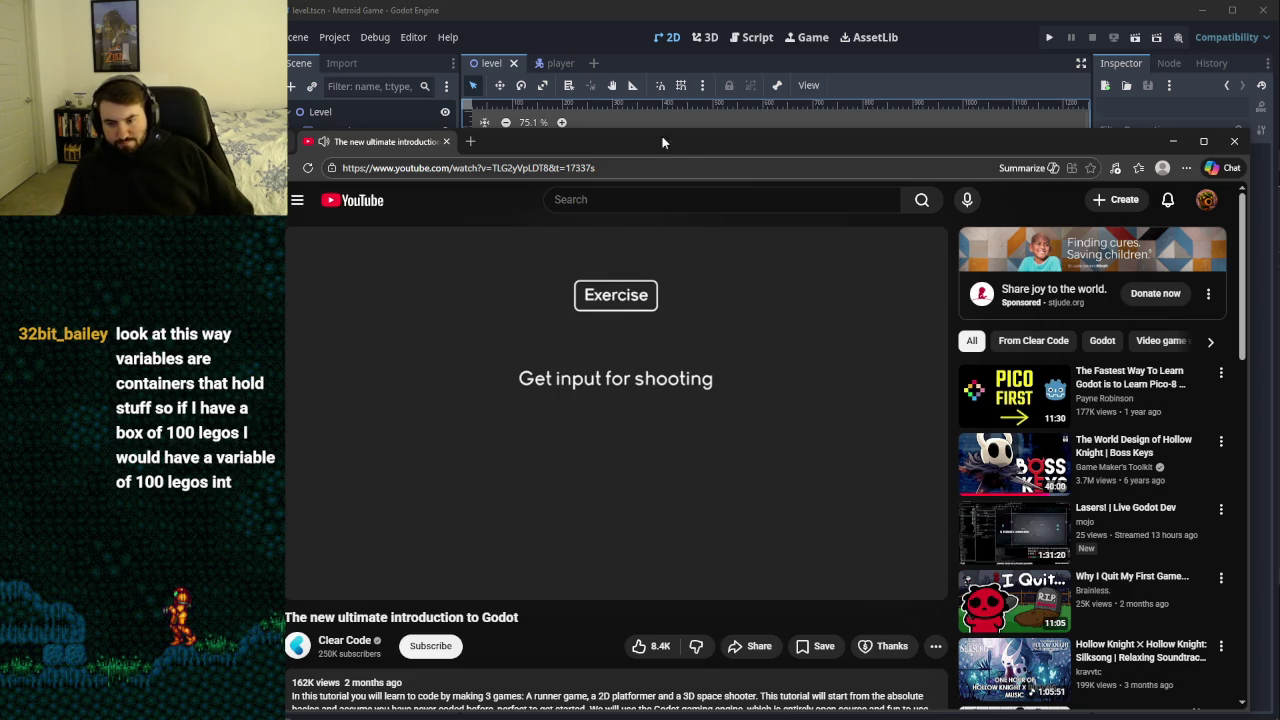
mouse_move(706, 424)
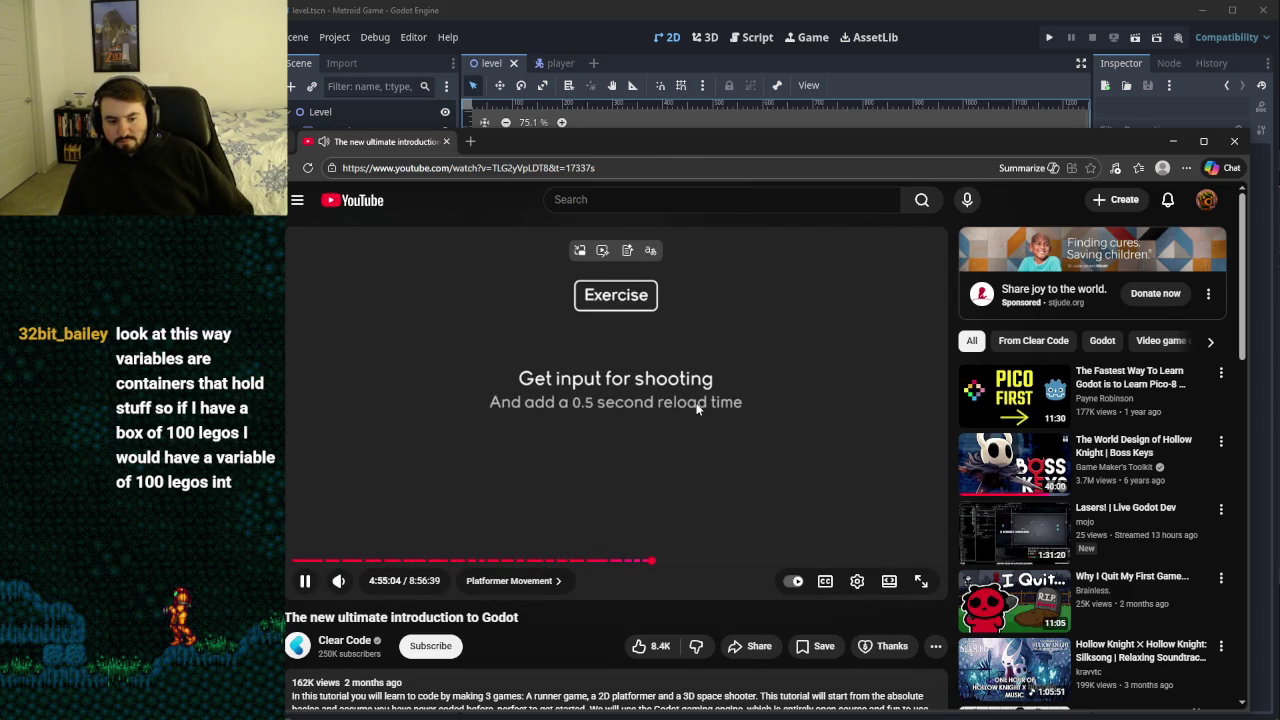
click(697, 407)
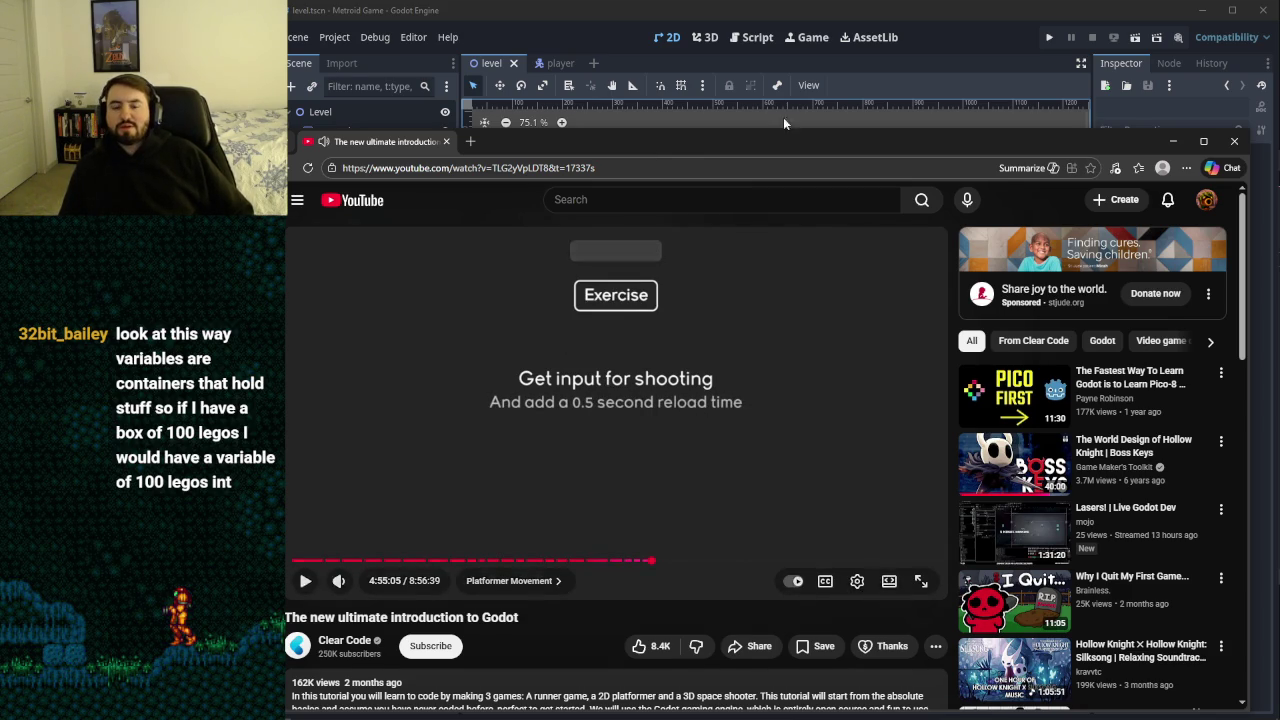
click(751, 39)
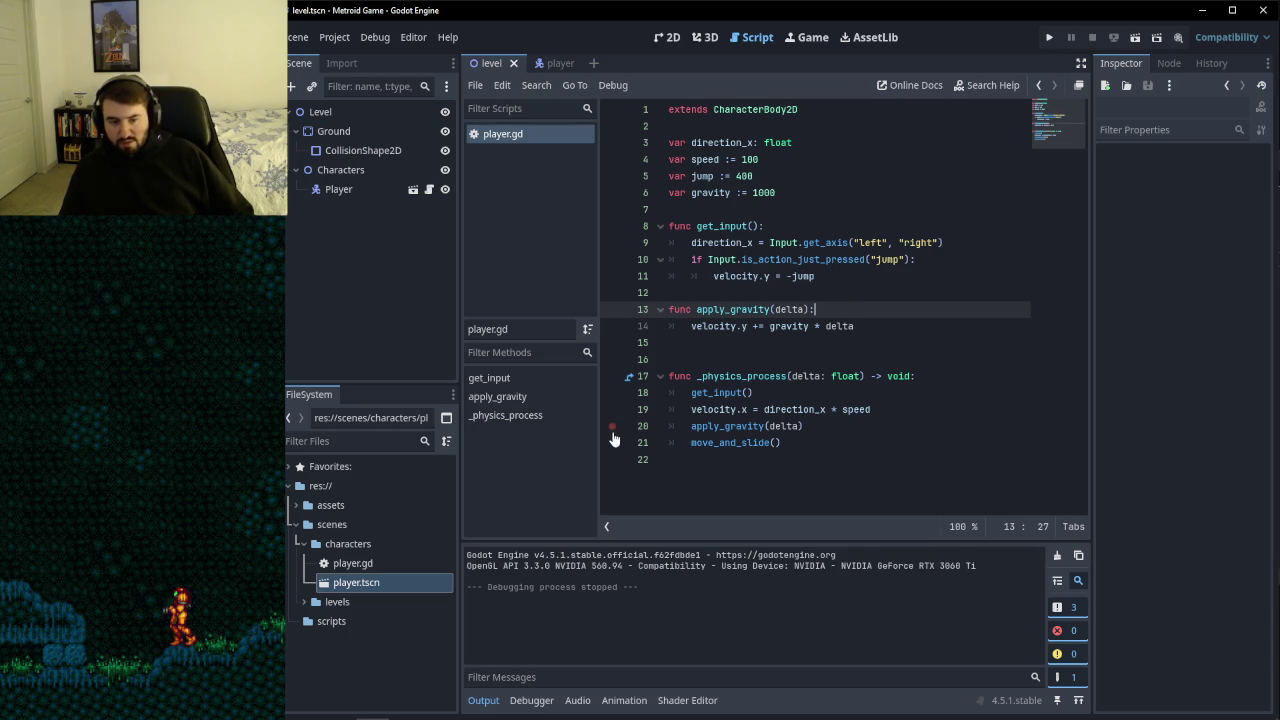
- Start the tutorial video playing, then switch back to the Godot editor
click(460, 706)
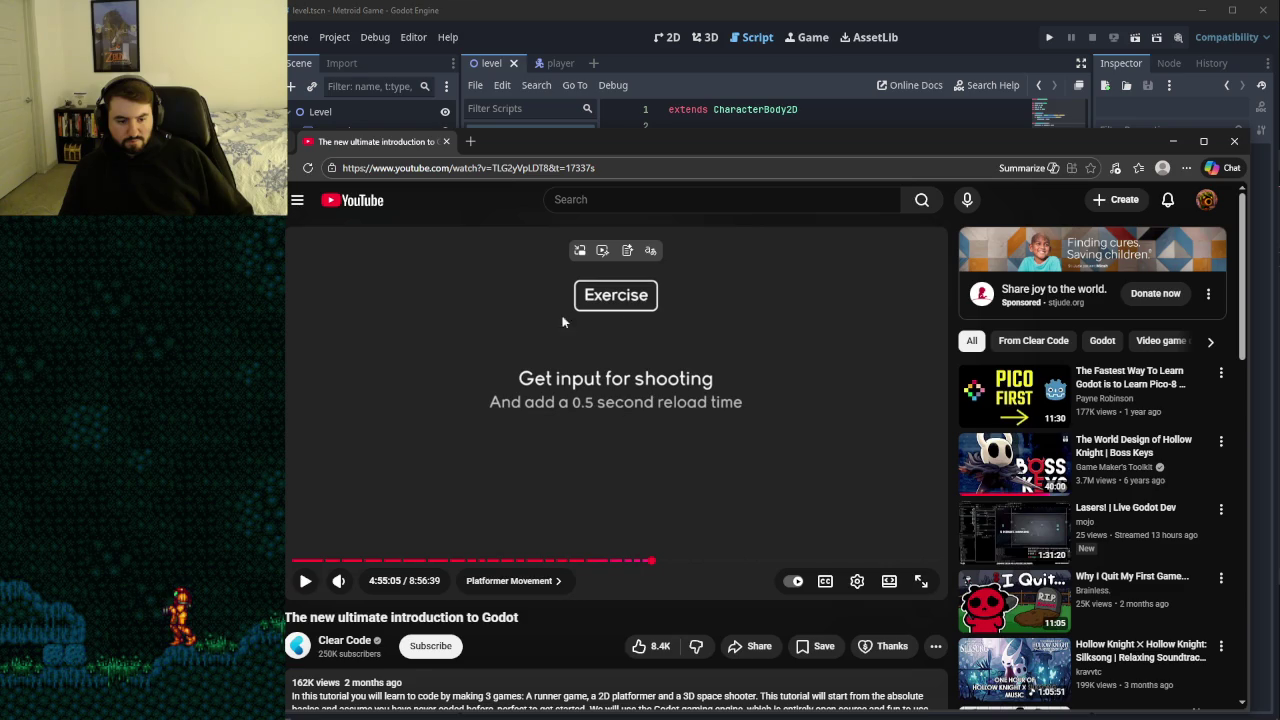
click(771, 20)
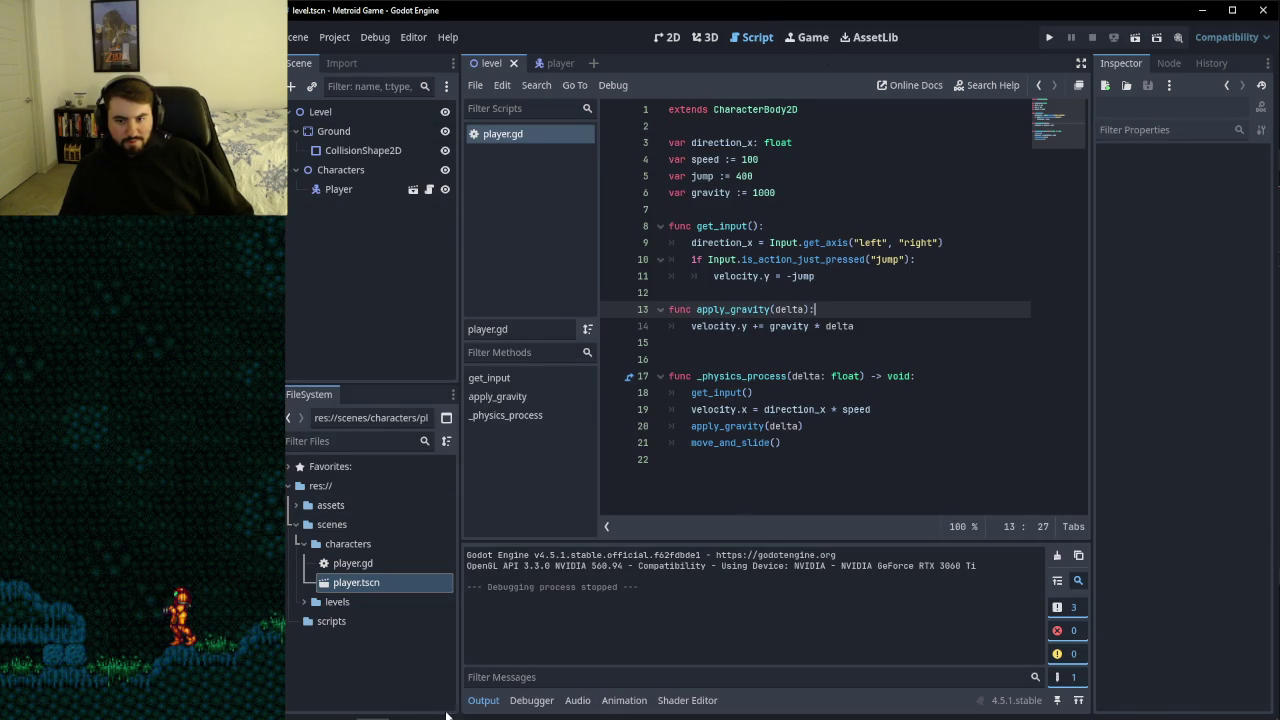
mouse_move(440, 716)
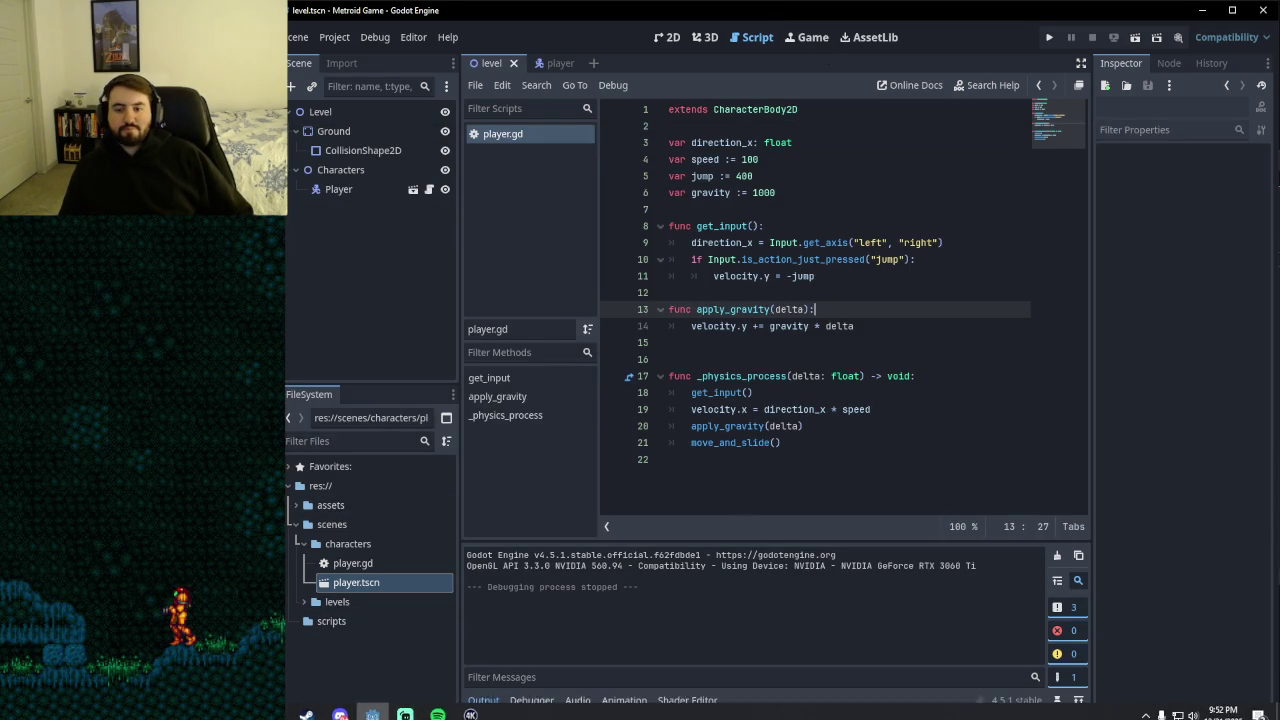
click(340, 706)
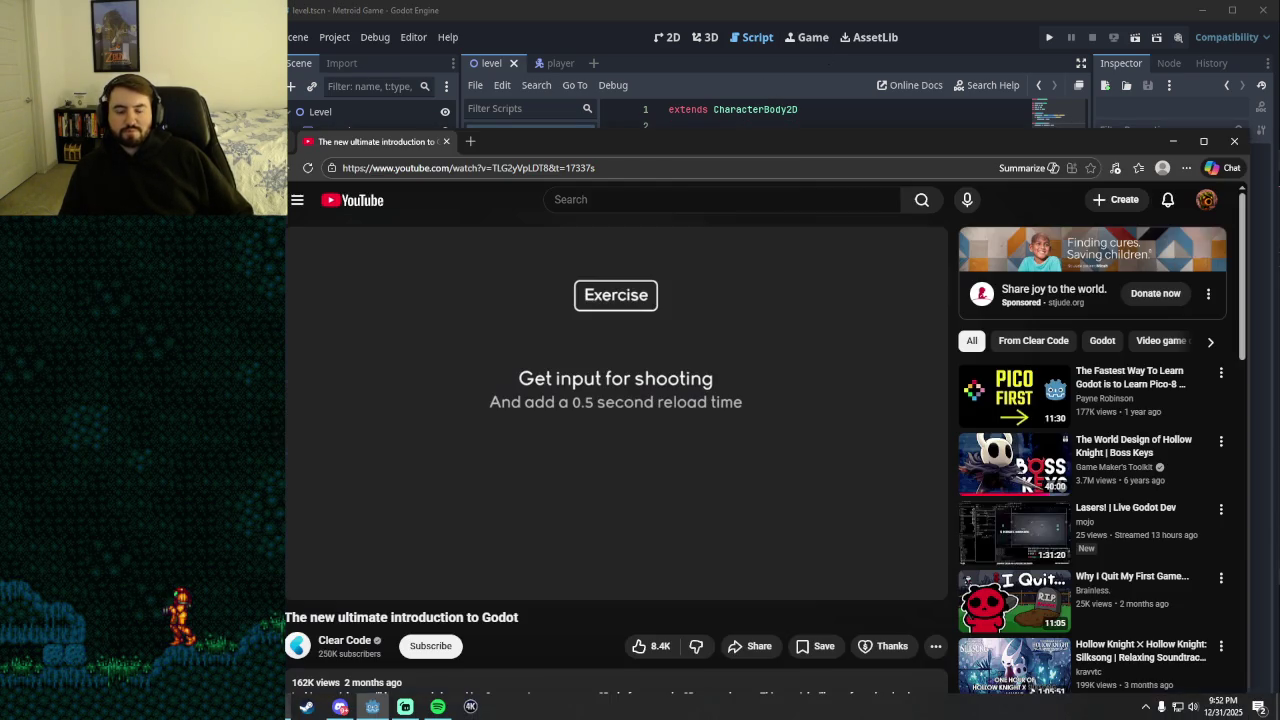
click(577, 417)
key(alt+Tab)
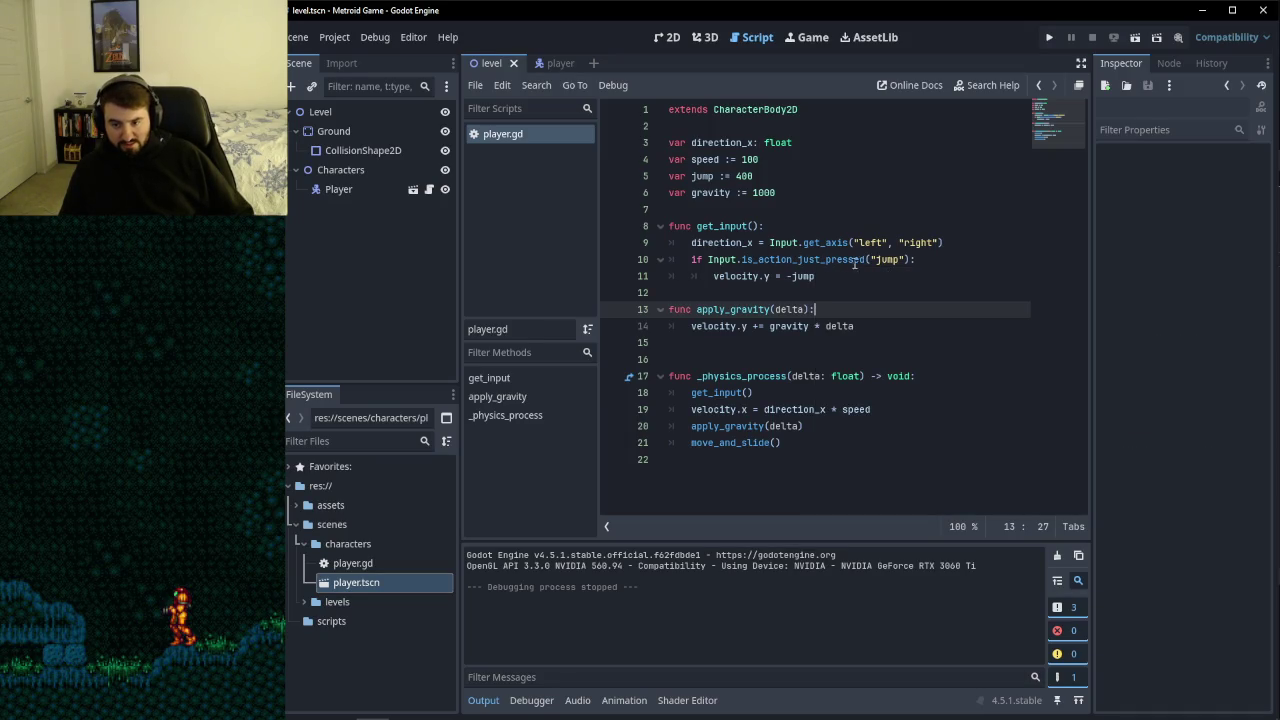
- Read the docs popups on the jump code, then resume the tutorial video
mouse_move(861, 261)
mouse_move(816, 279)
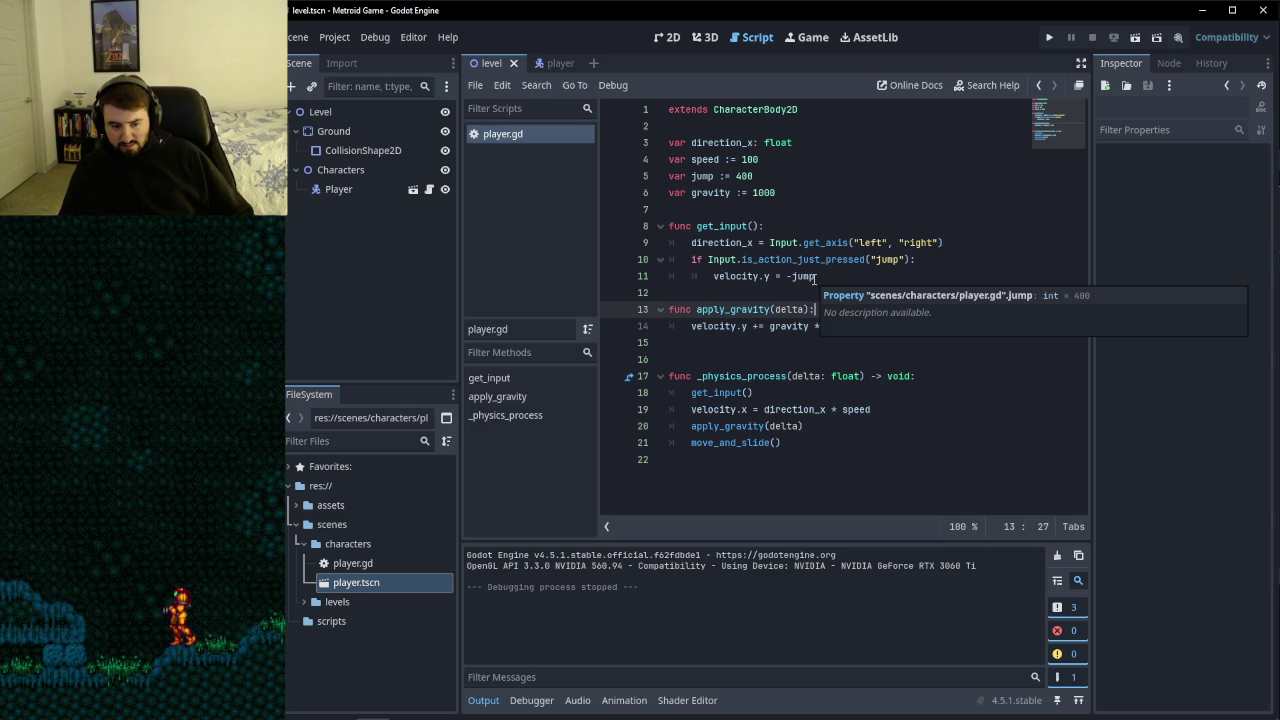
mouse_move(300, 712)
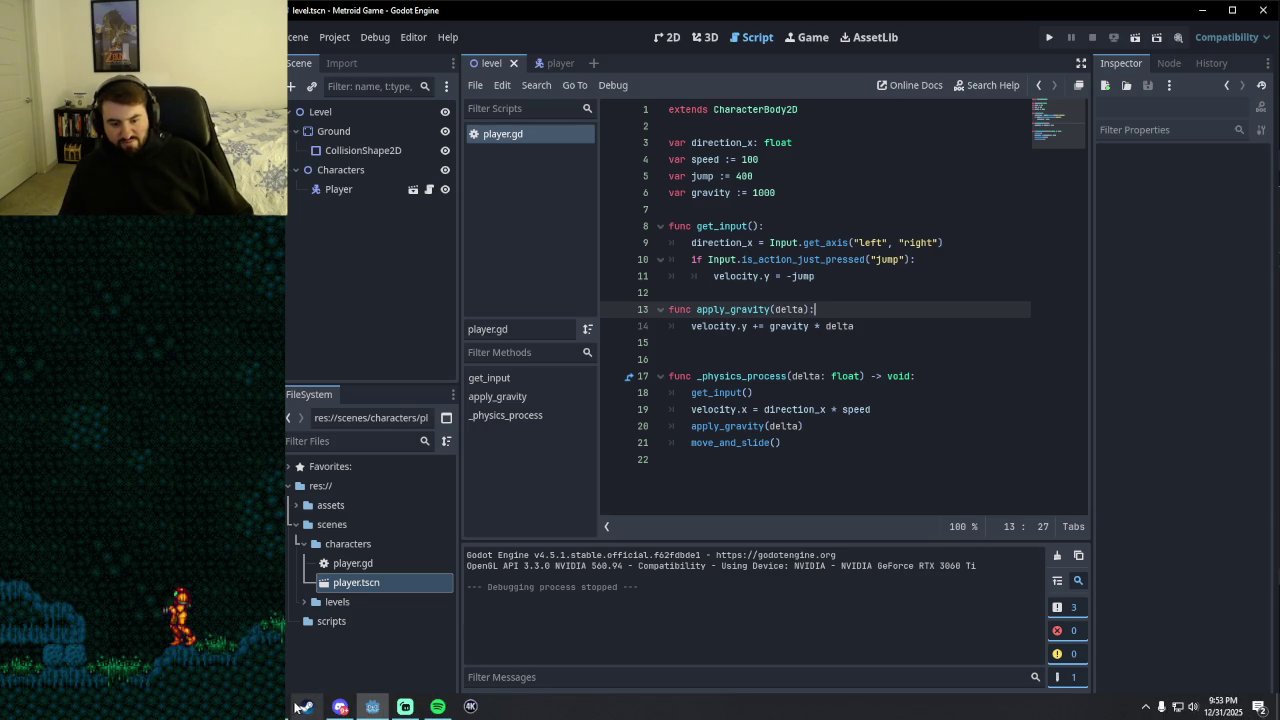
click(340, 706)
click(726, 380)
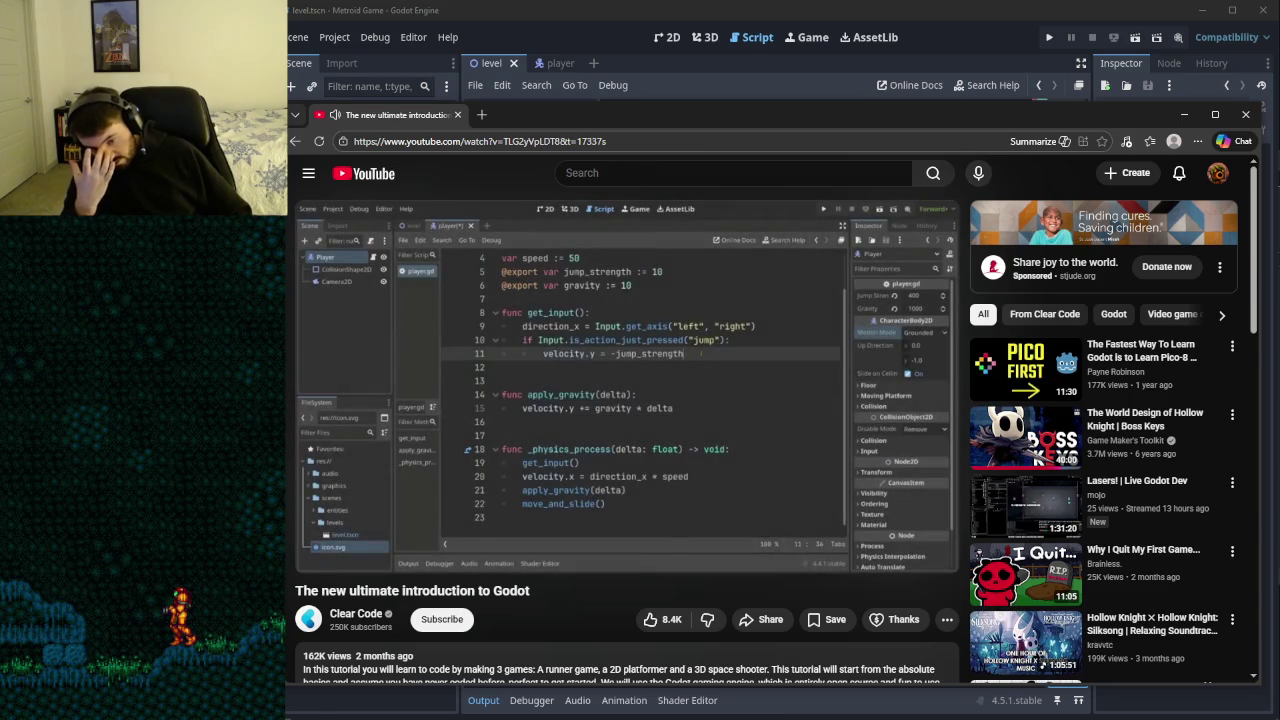
- Pause and resume the tutorial as it types the Input.is_action_just_pressed("shoot") check and reviews the input action list
click(678, 352)
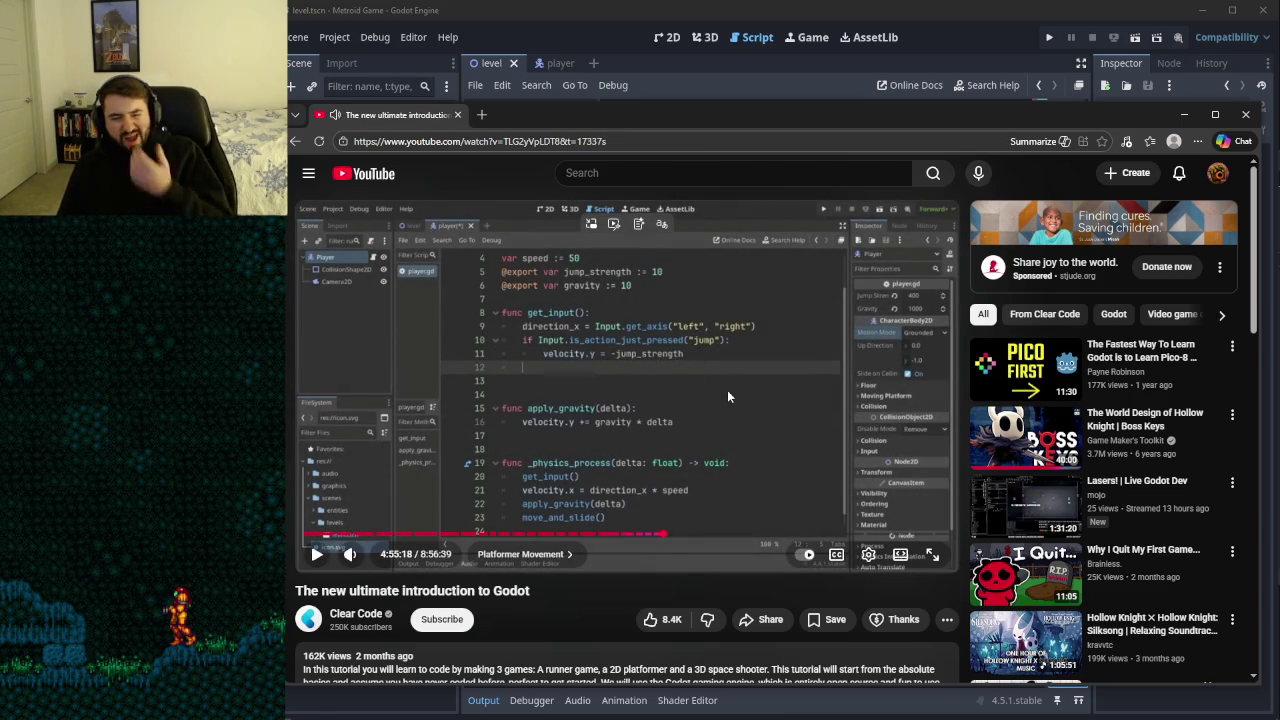
click(674, 361)
click(620, 335)
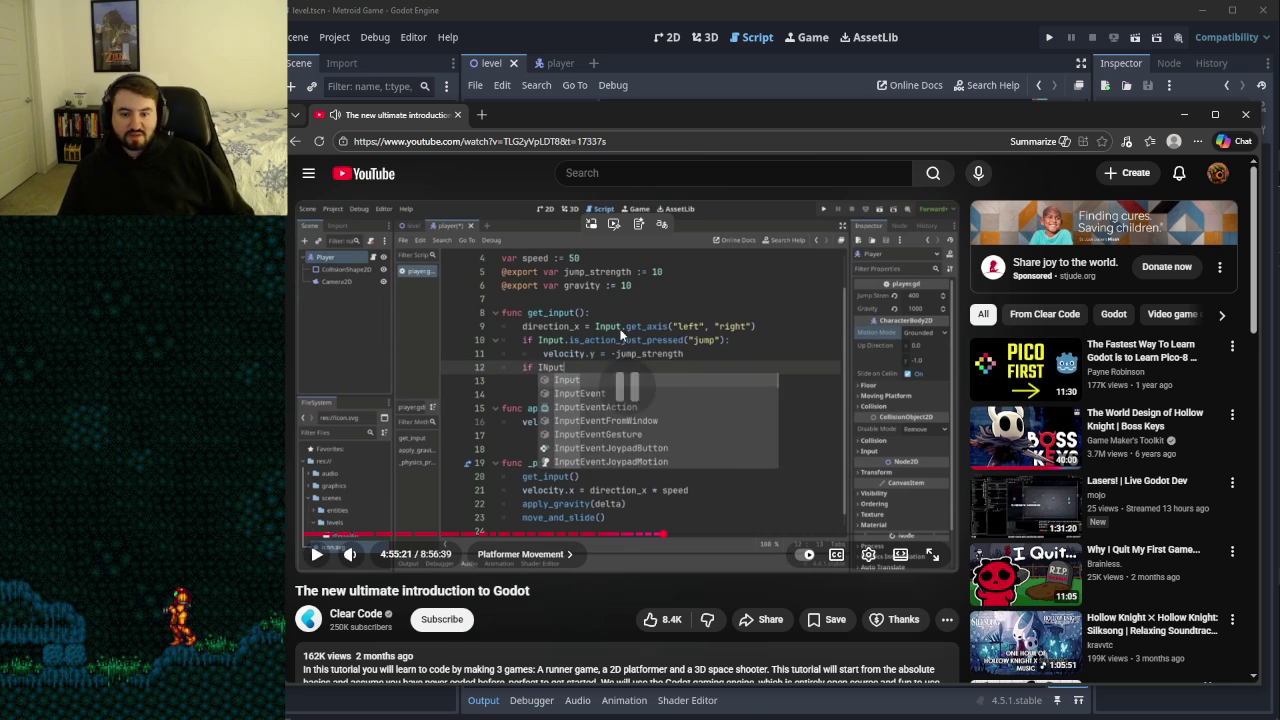
click(644, 377)
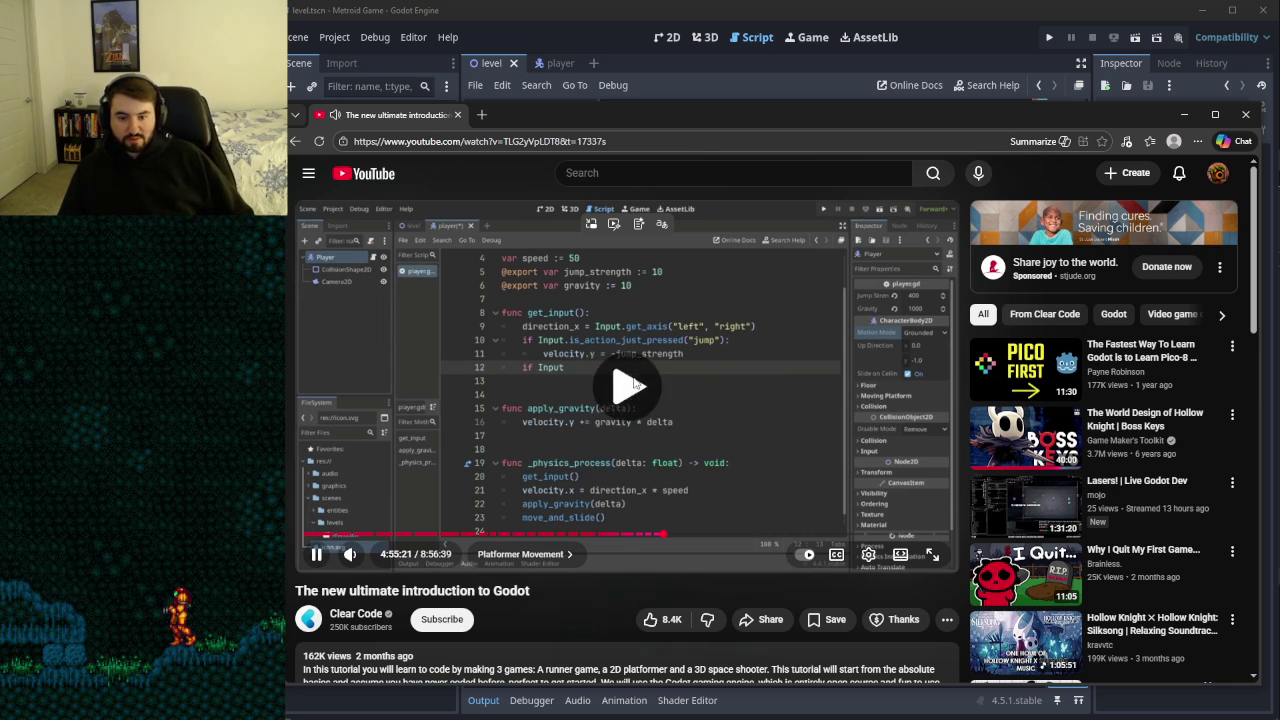
click(644, 380)
click(645, 380)
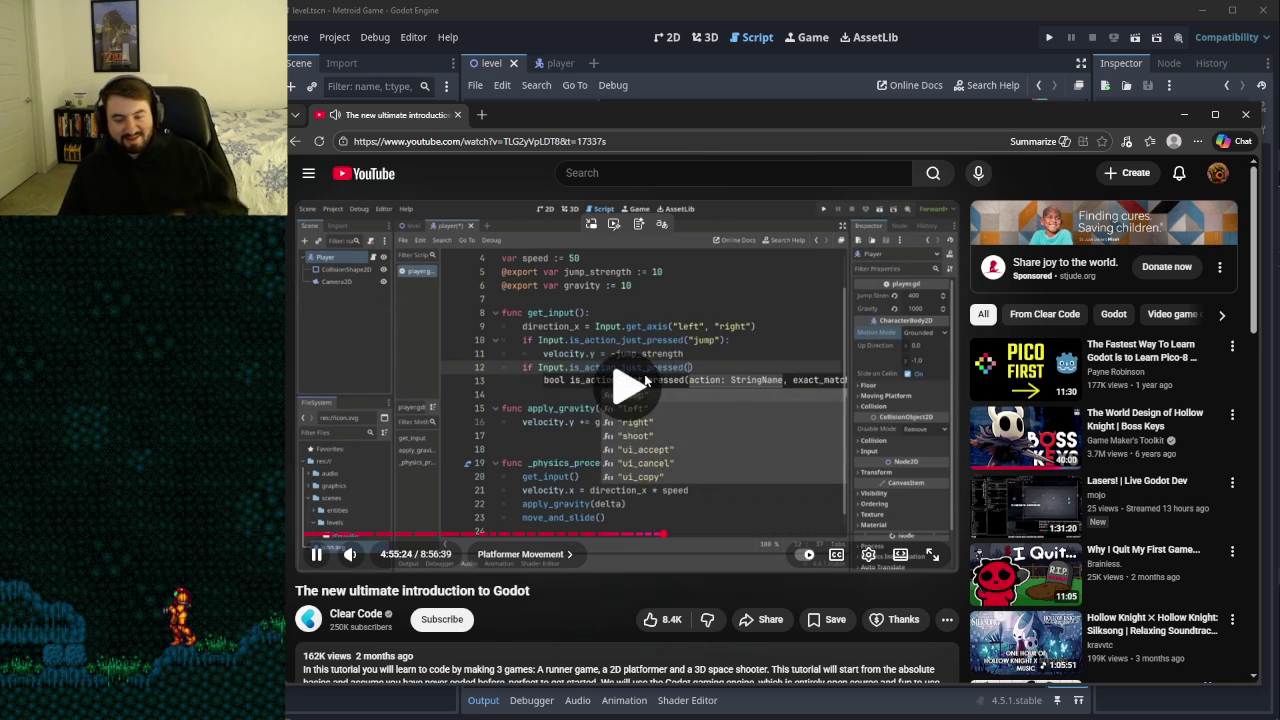
click(680, 367)
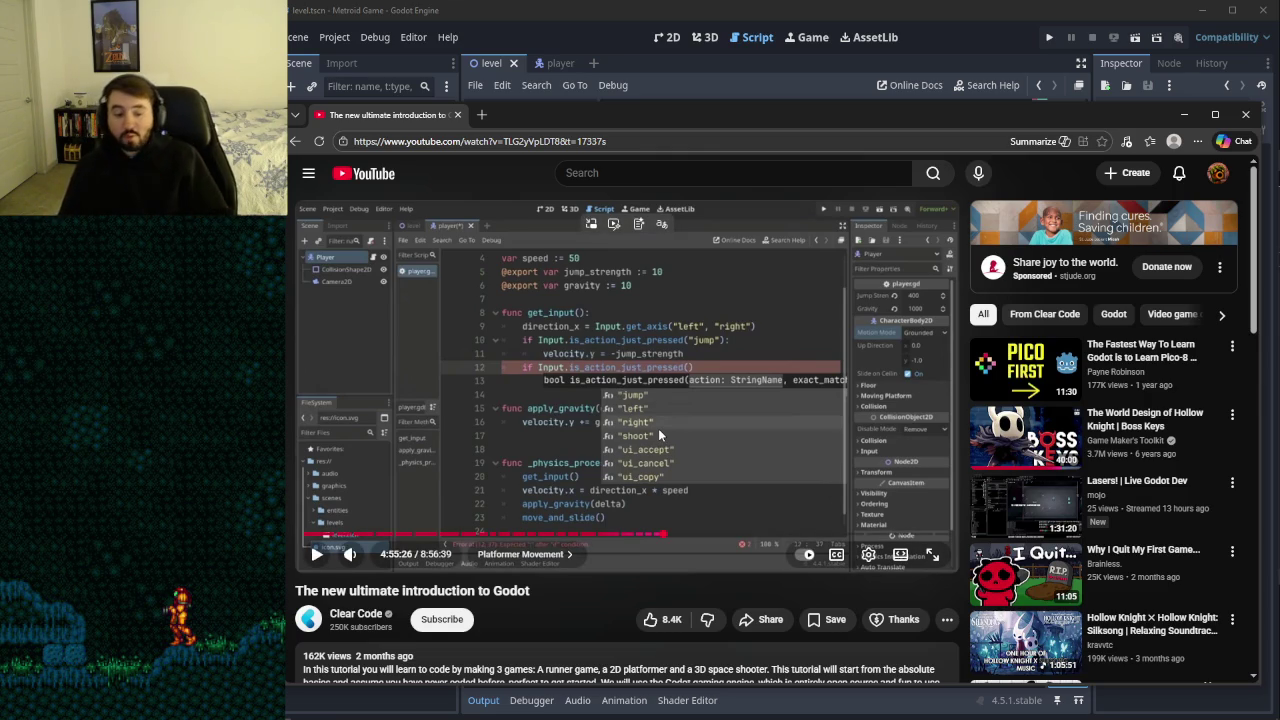
click(712, 379)
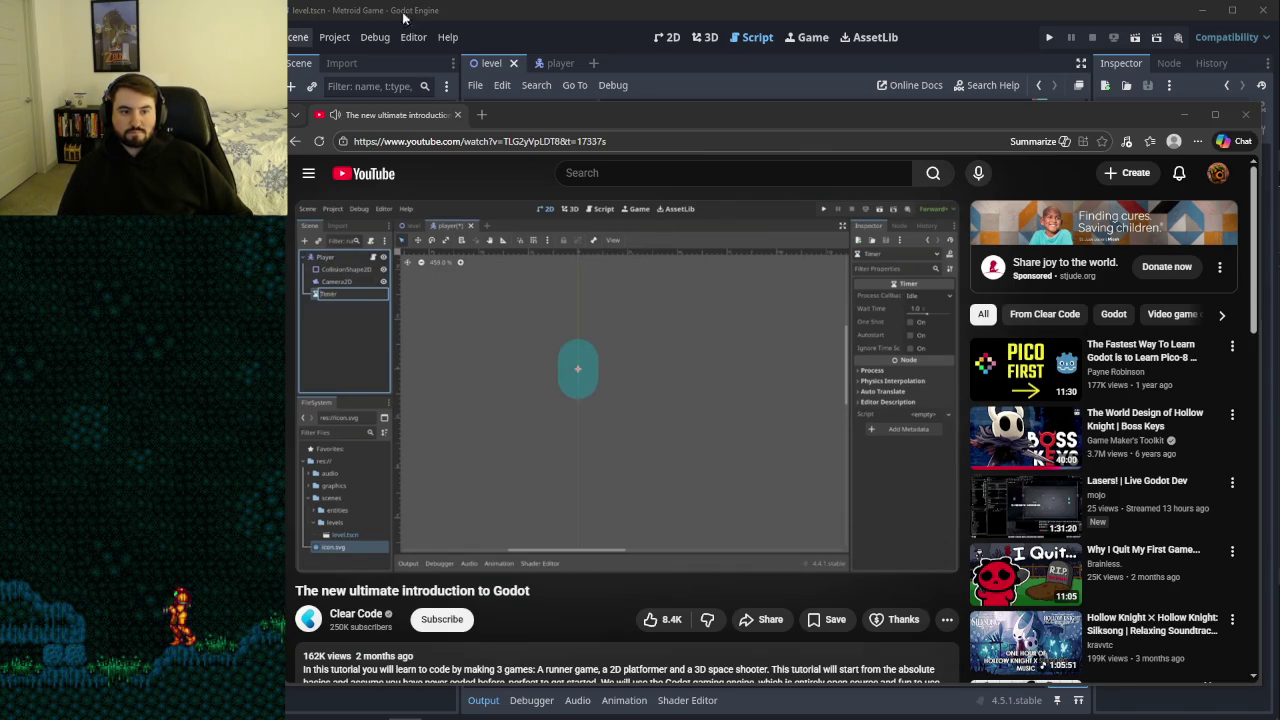
- Compare with the Godot editor, then watch the tutorial set ReloadTimer to a 0.5 s one-shot wait
click(566, 20)
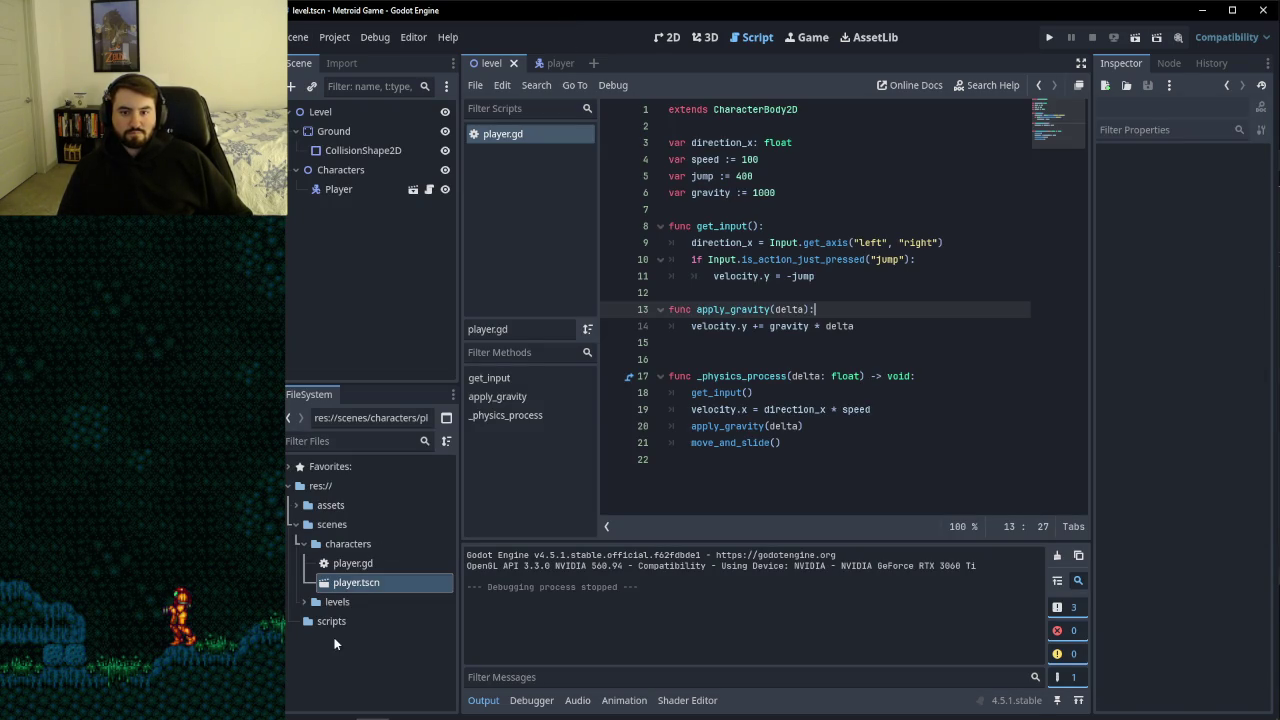
click(372, 706)
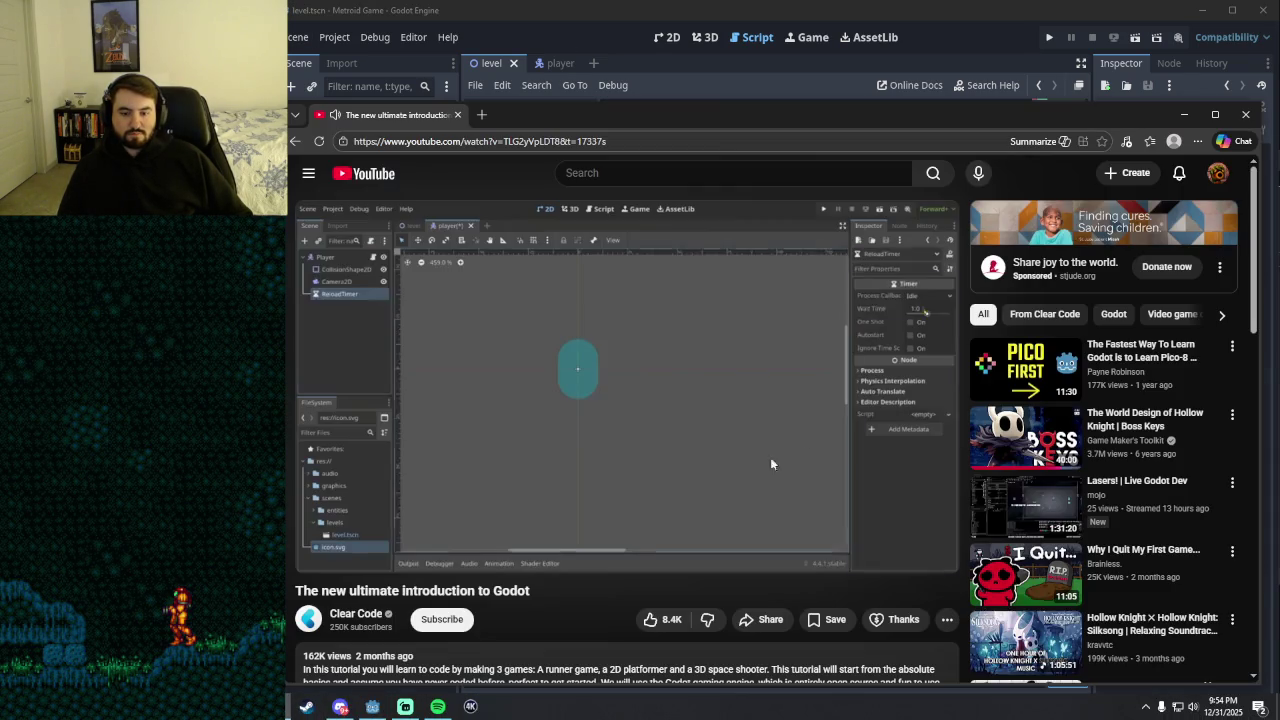
click(584, 392)
click(745, 388)
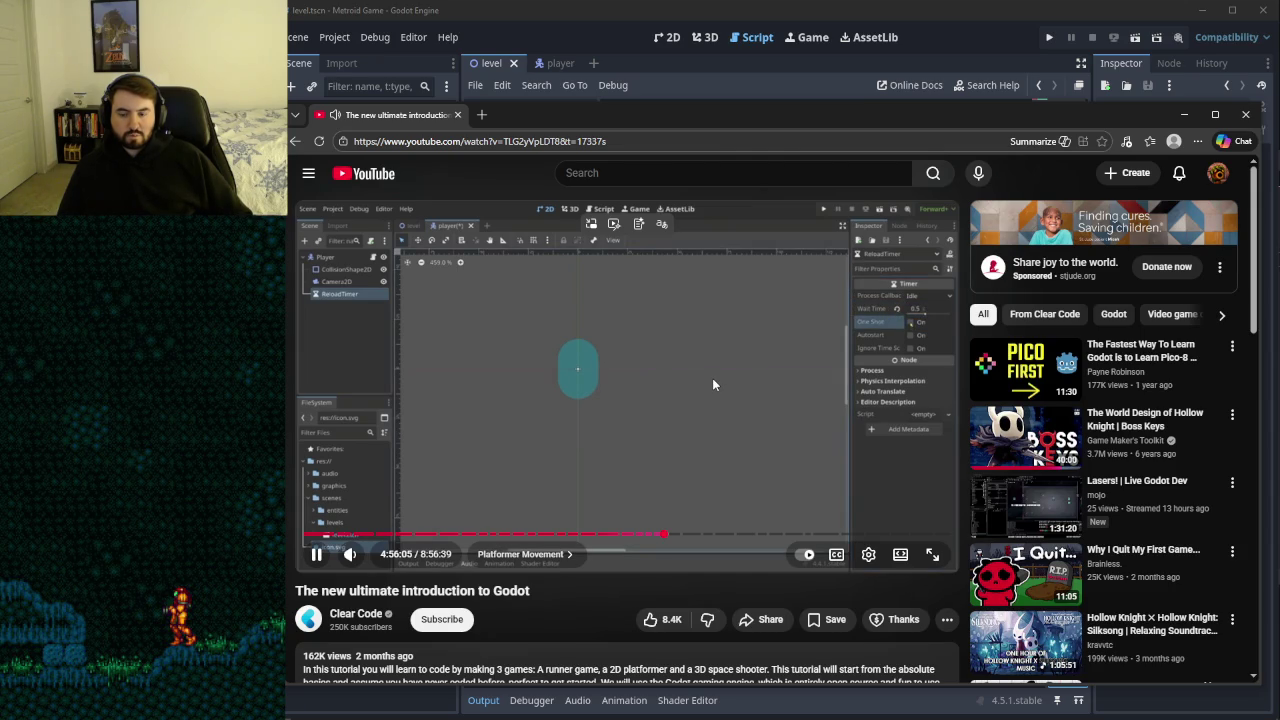
click(697, 371)
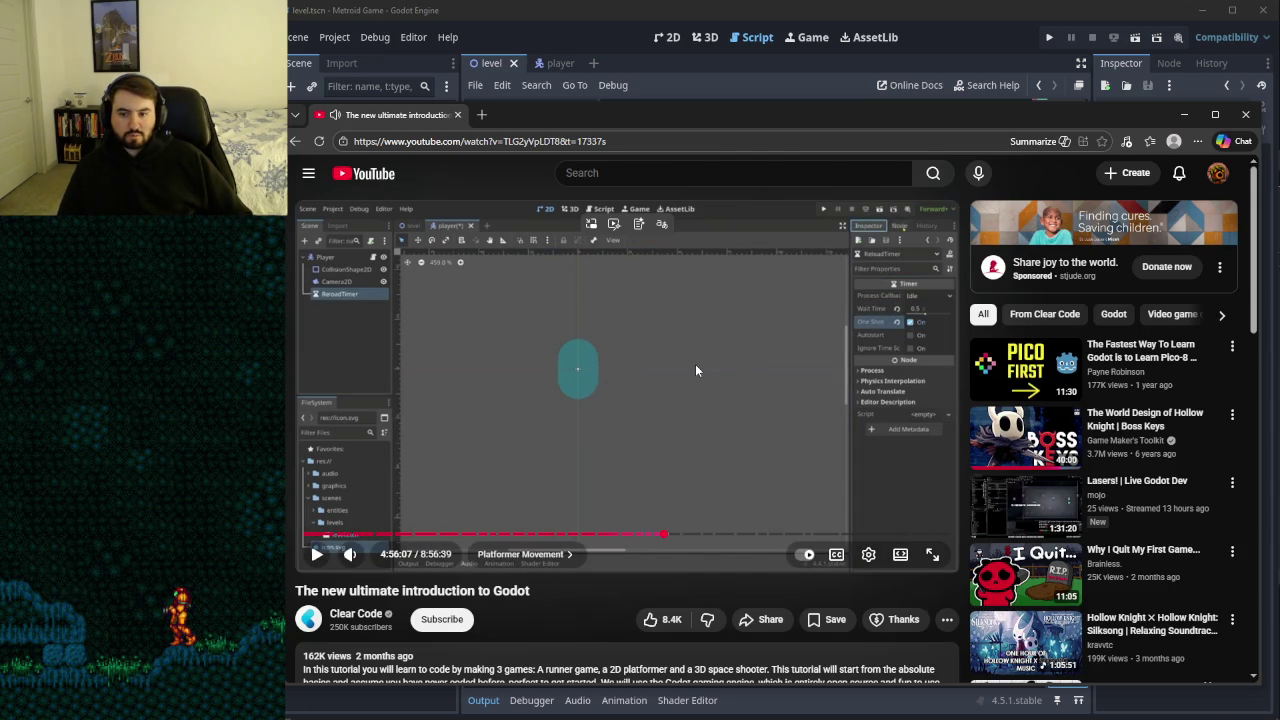
click(697, 371)
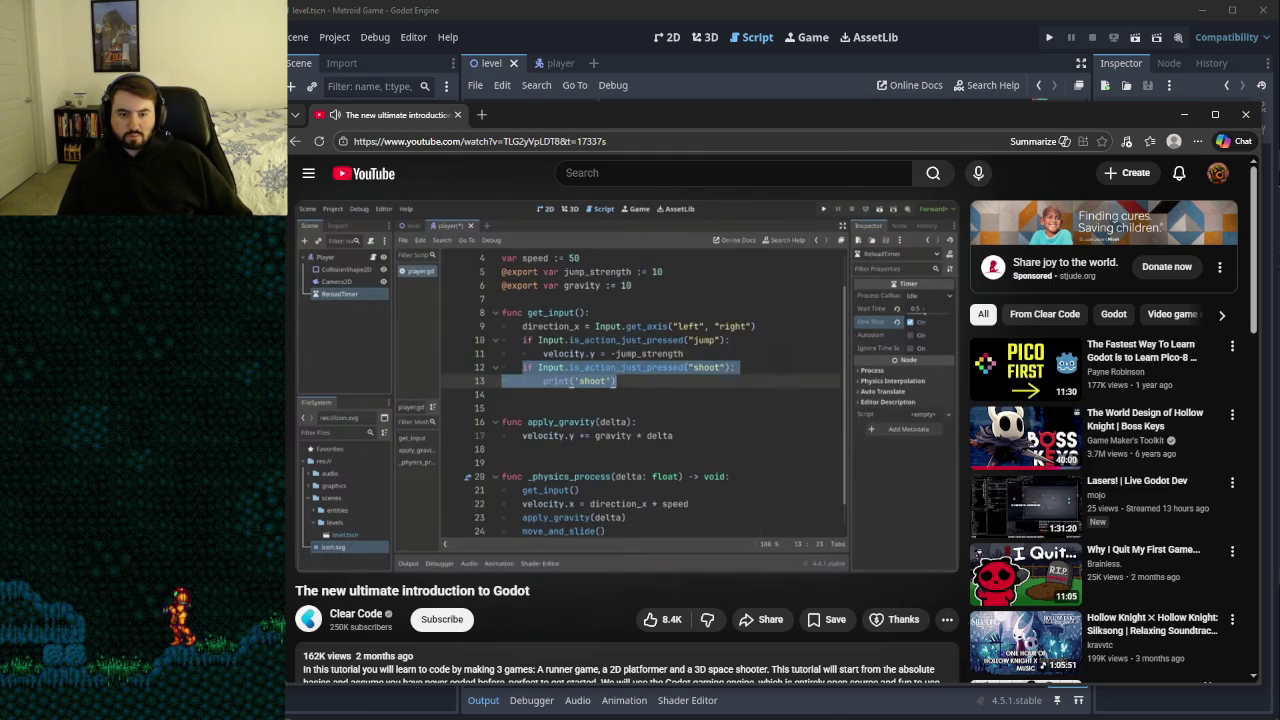
- Pause on the tutorial's new shoot check and its print('shoot') line
click(652, 381)
click(652, 379)
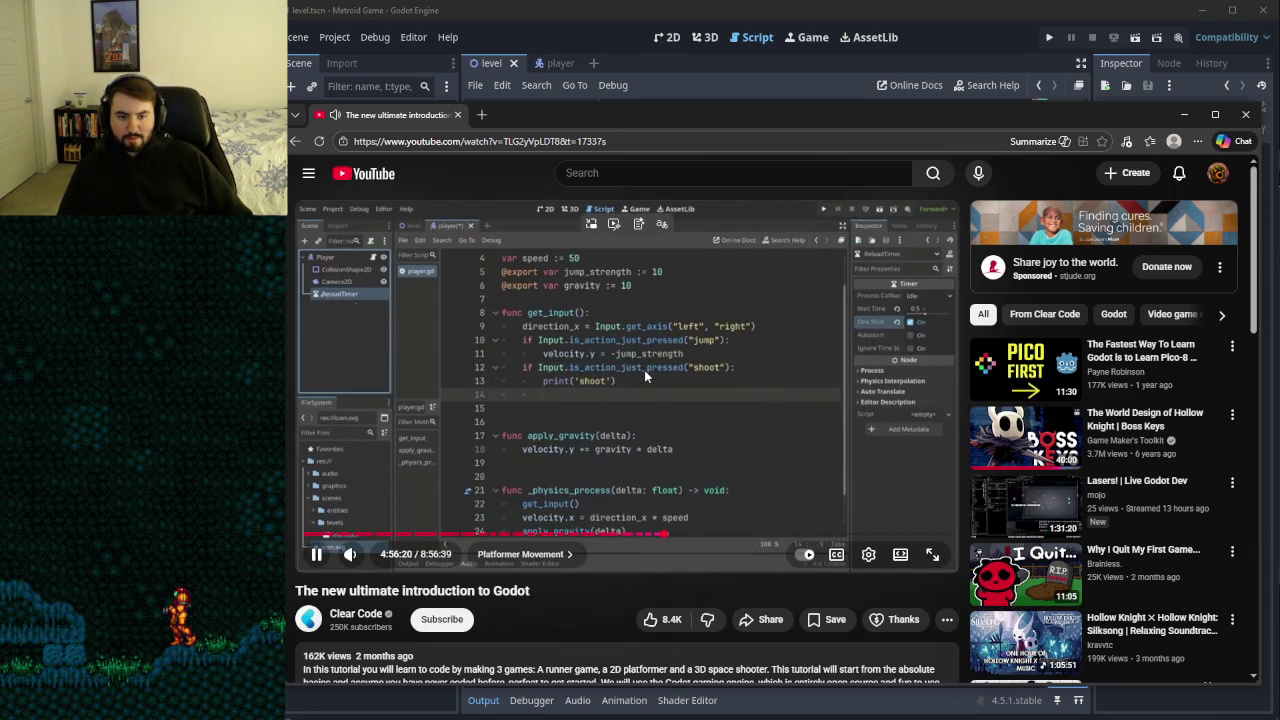
click(644, 370)
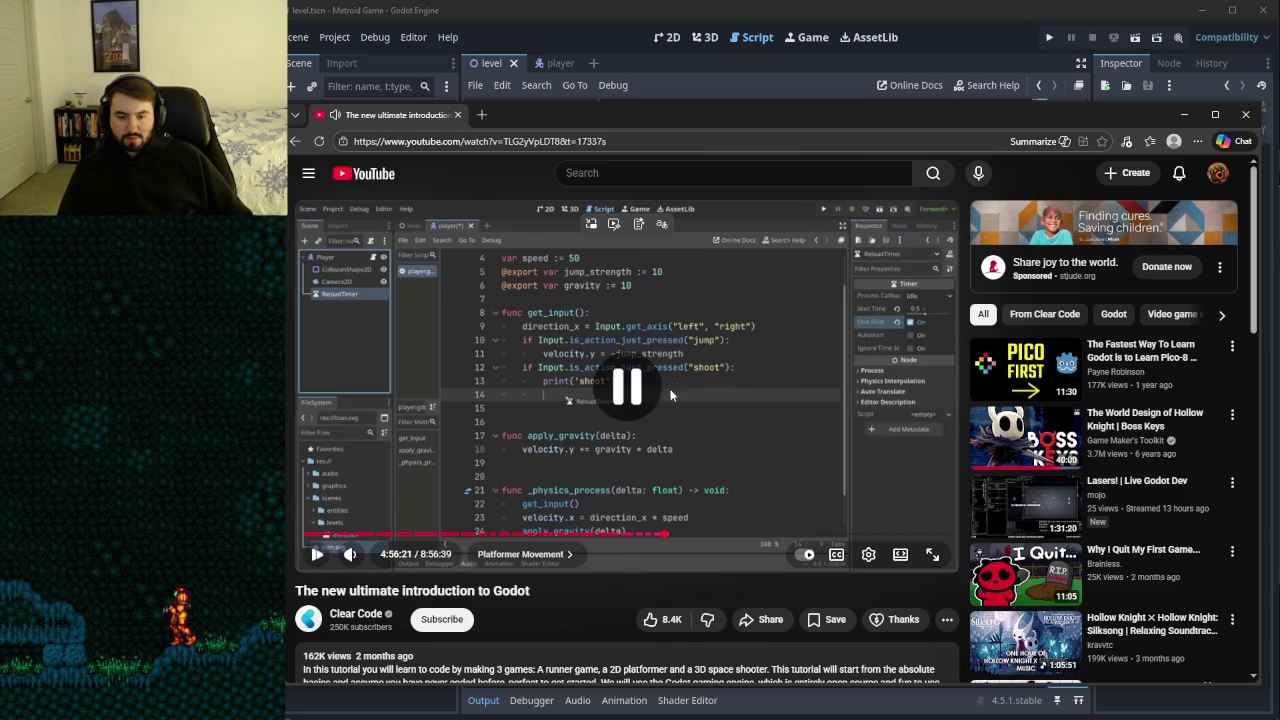
click(614, 351)
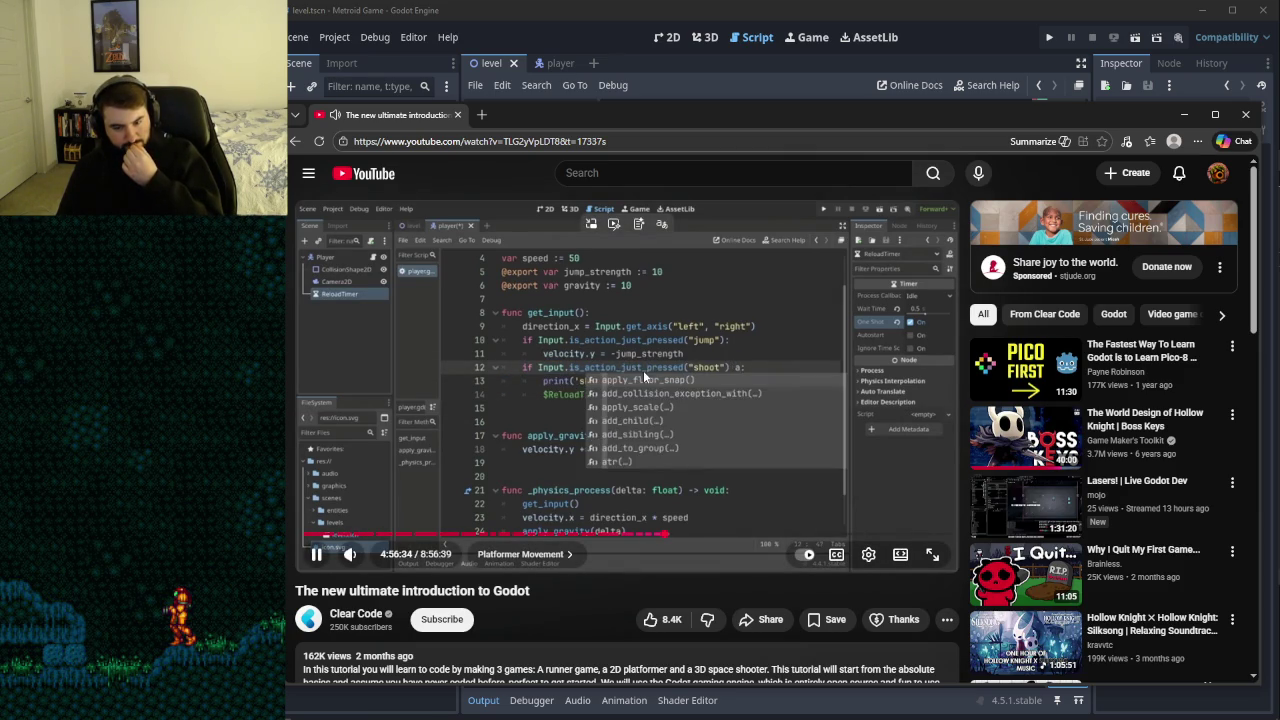
- Follow the tutorial adding the $ReloadTimer.time_left == 0 condition and the $ReloadTimer.start() call
click(715, 402)
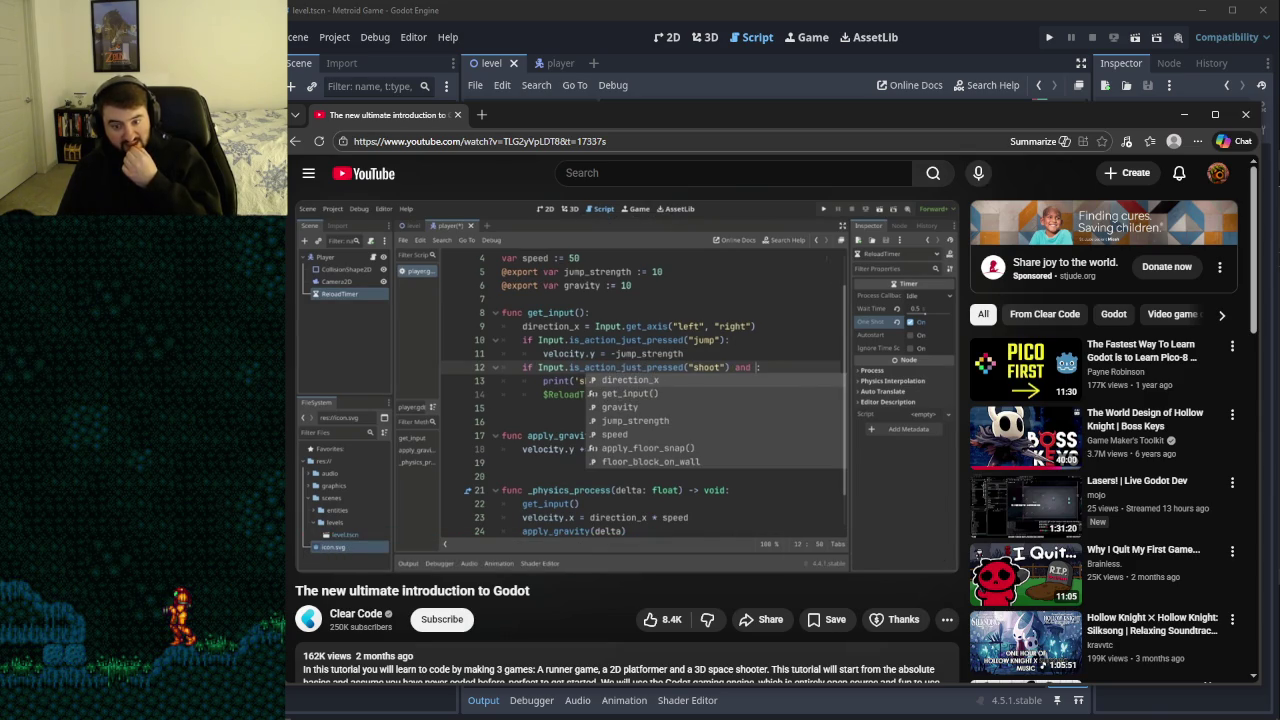
click(752, 393)
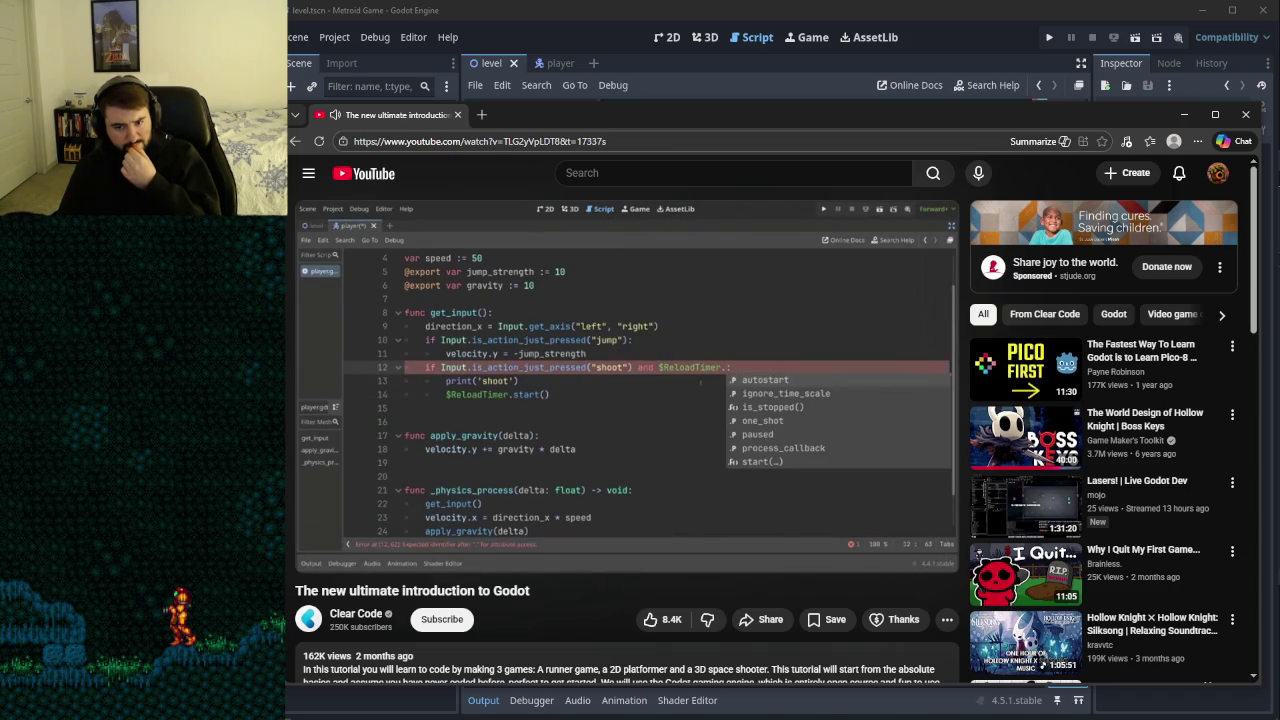
click(781, 396)
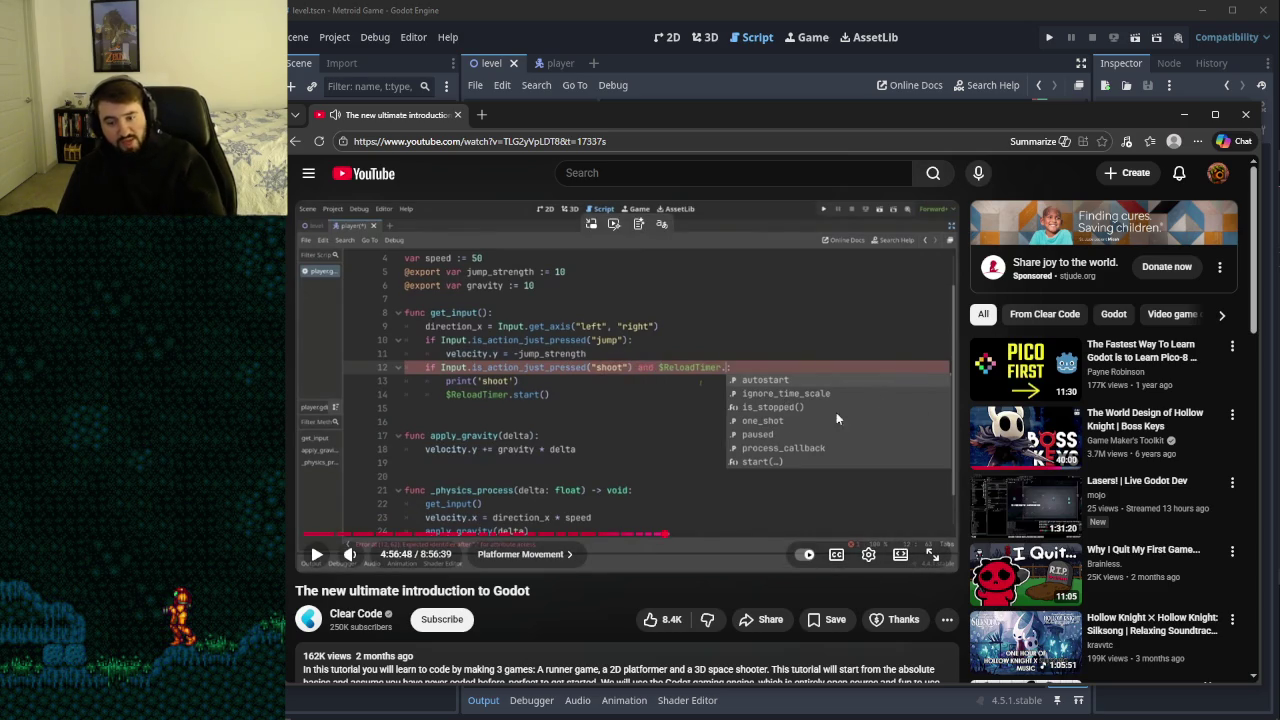
click(679, 410)
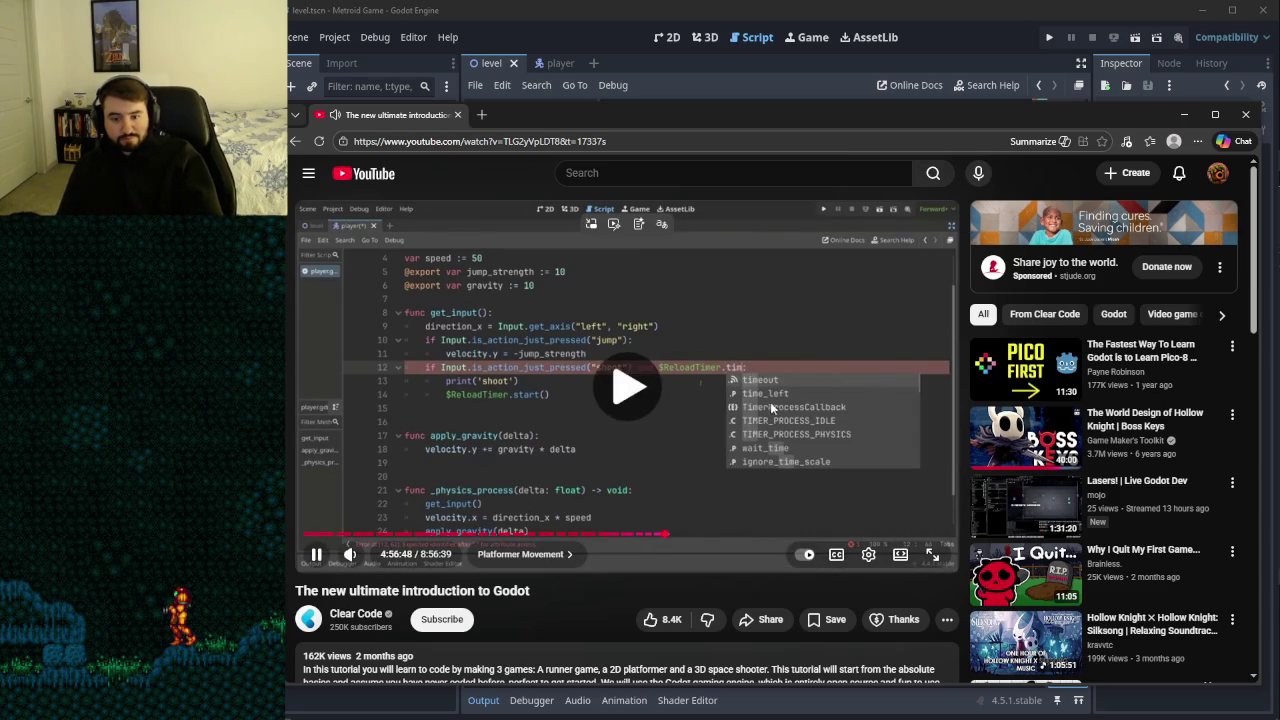
click(774, 401)
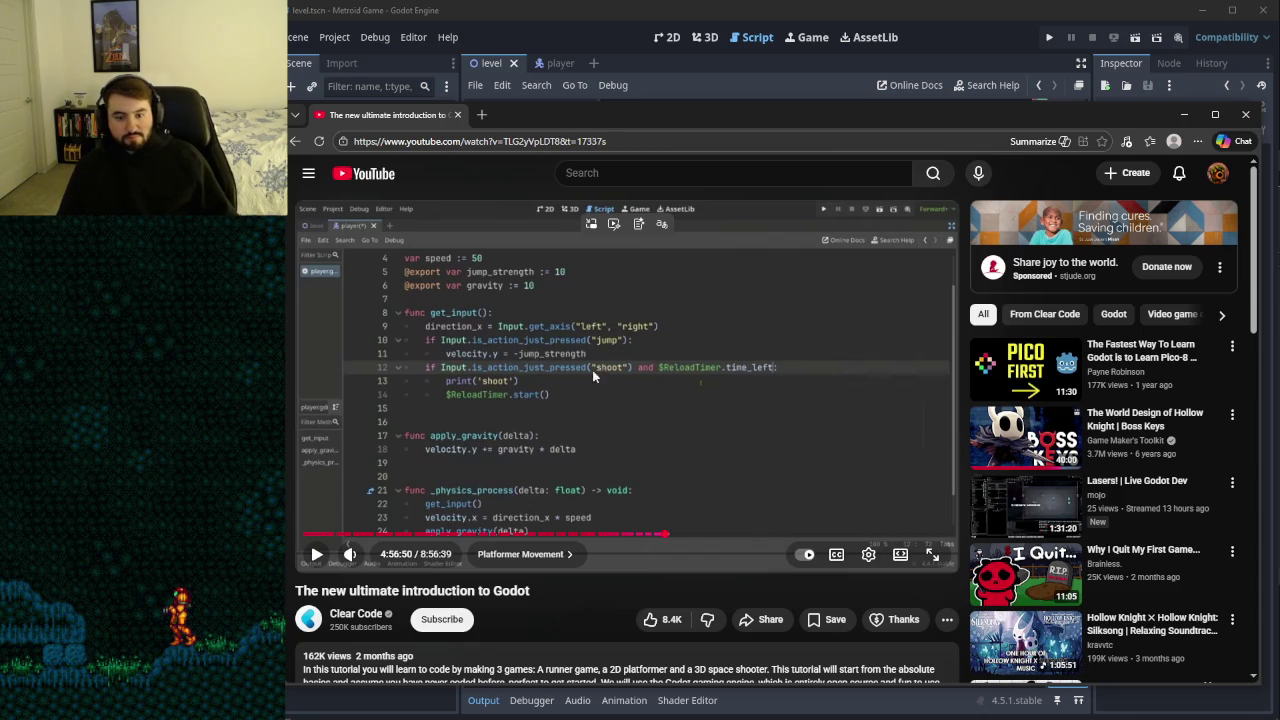
click(712, 374)
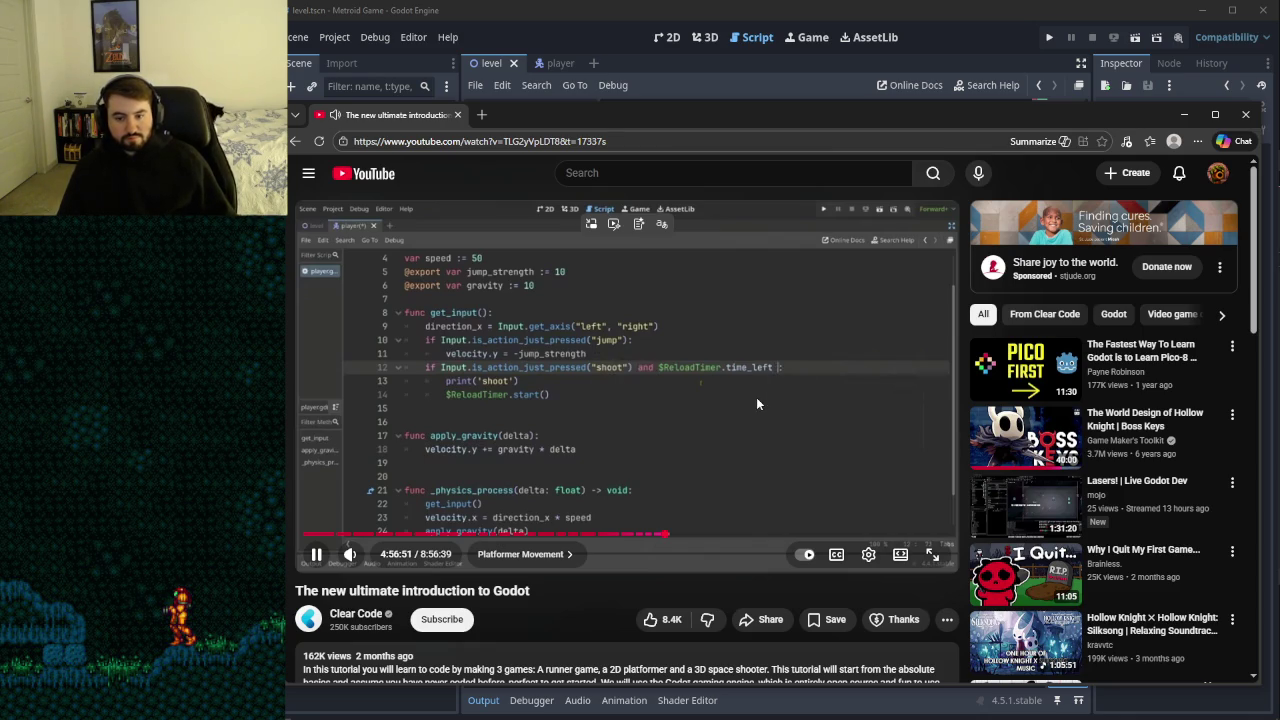
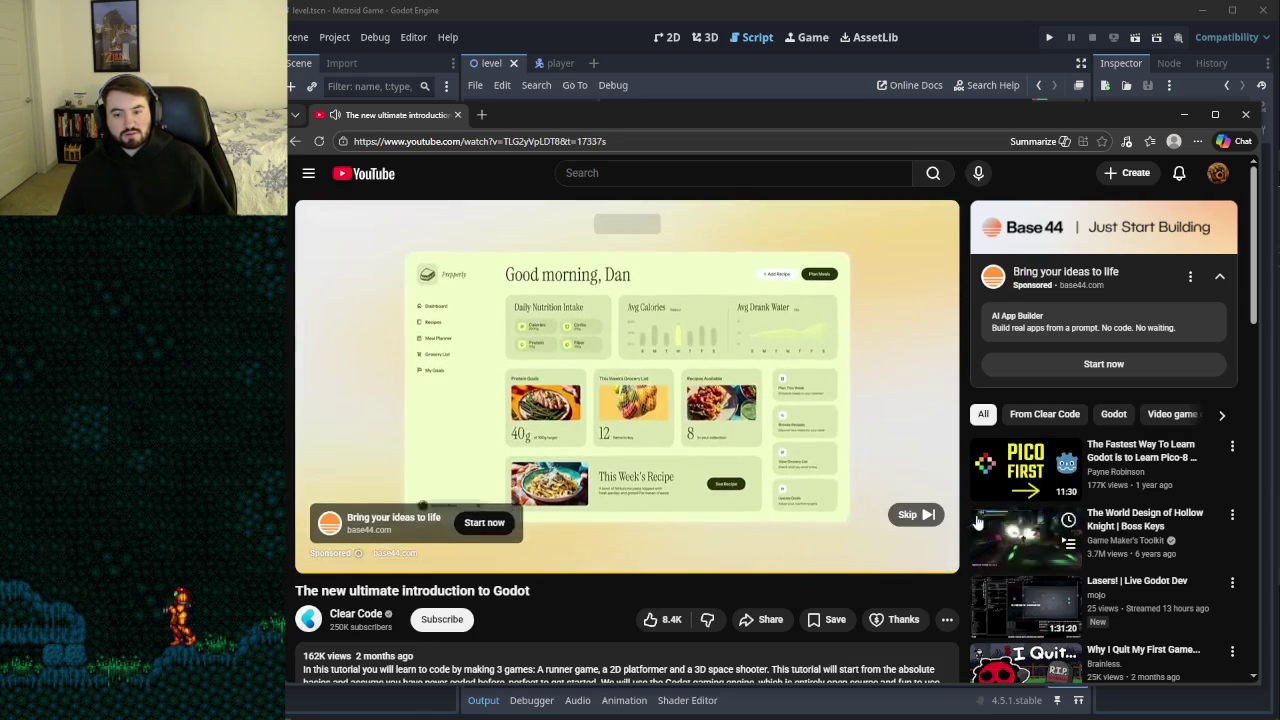
- Skip the sponsored ad and pause the tutorial at 4:57:42 on the shoot and reload-timer code
click(909, 515)
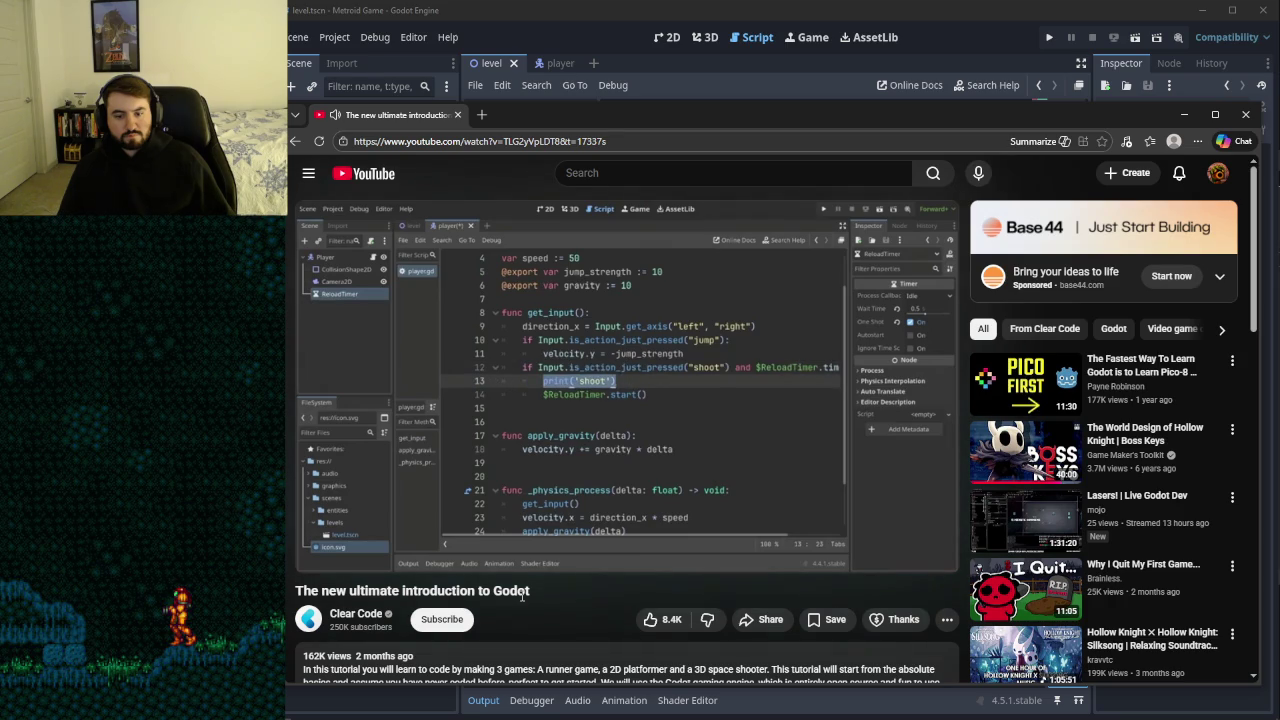
click(674, 452)
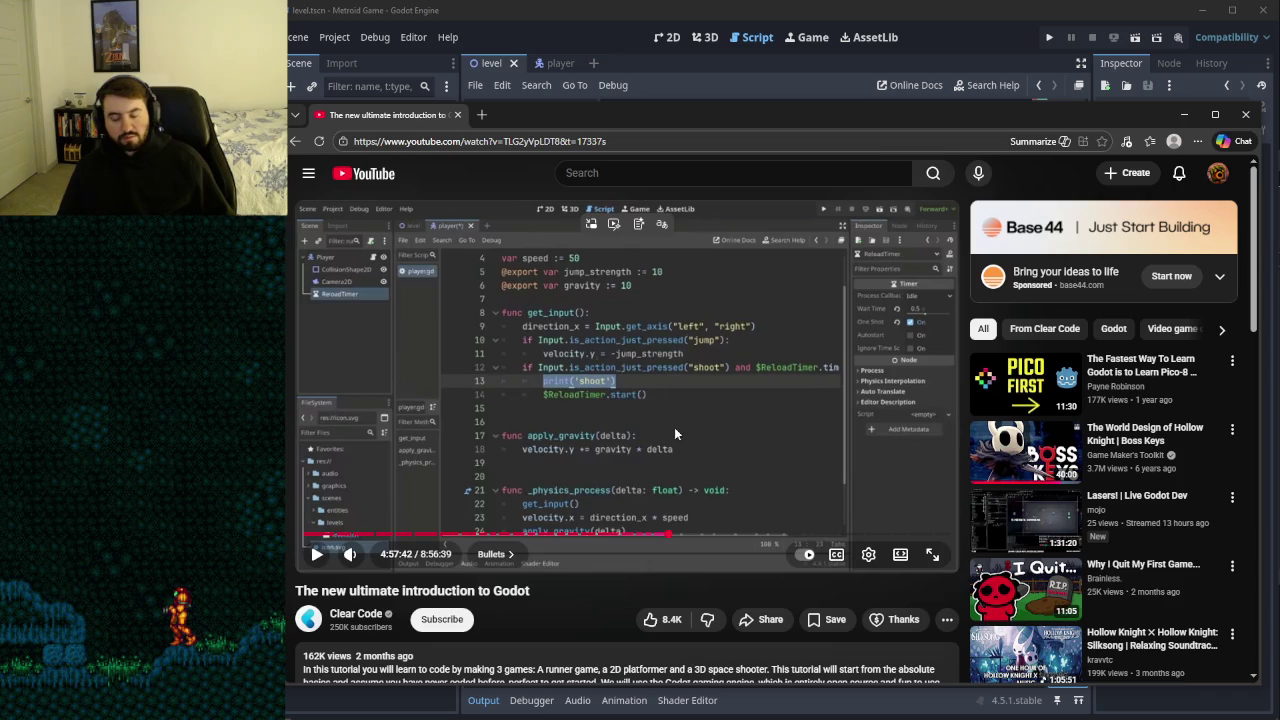
- Pause on the capsule player's 2D scene view, then resume the tutorial from 4:57:53
click(674, 427)
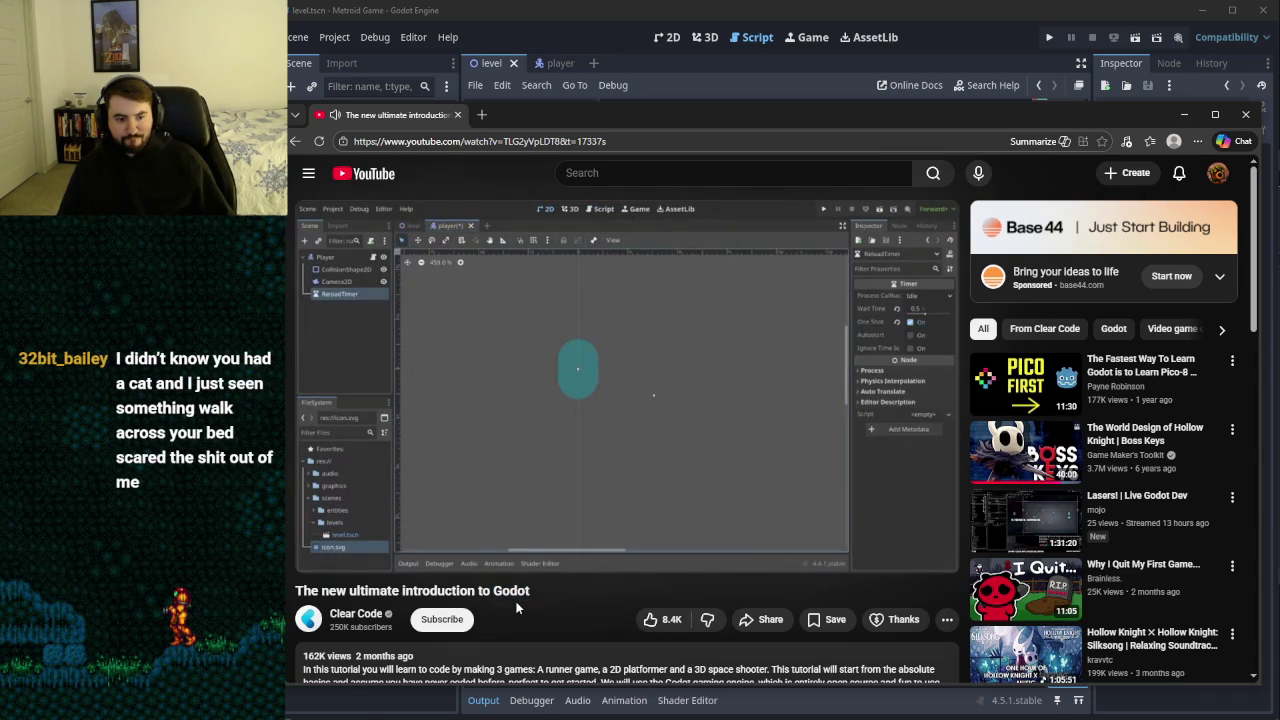
click(535, 428)
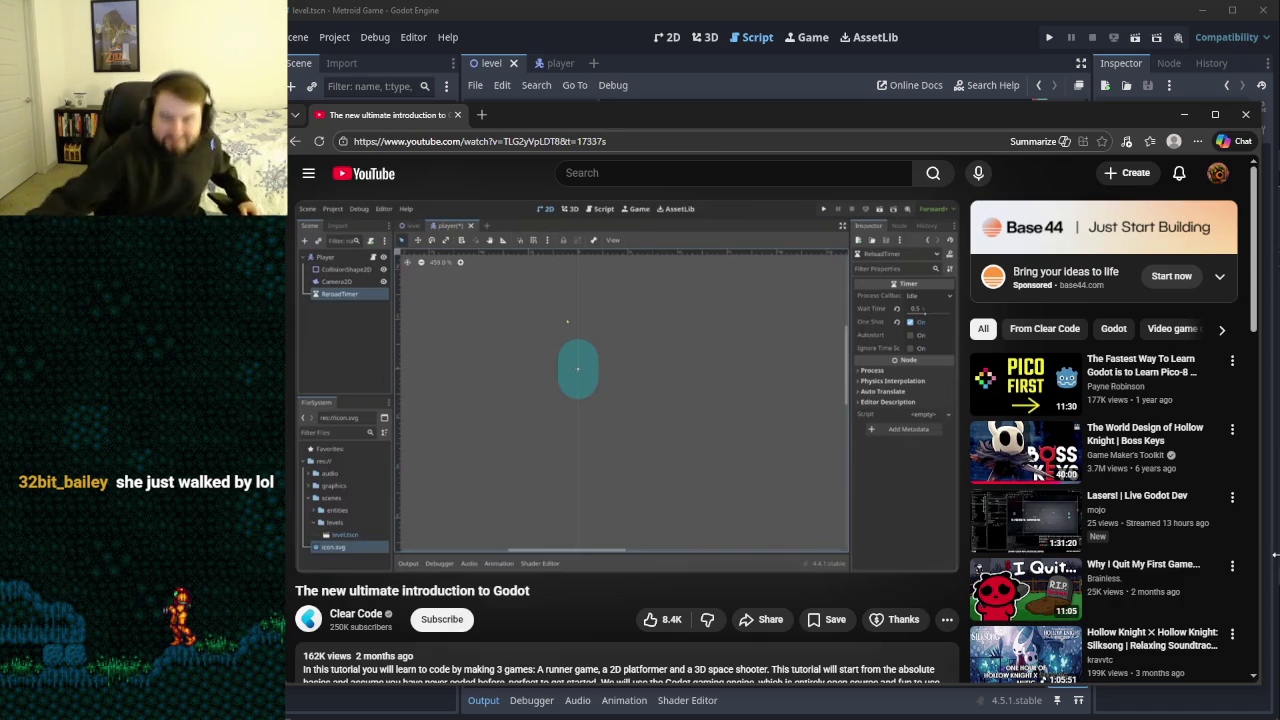
click(737, 343)
click(737, 343)
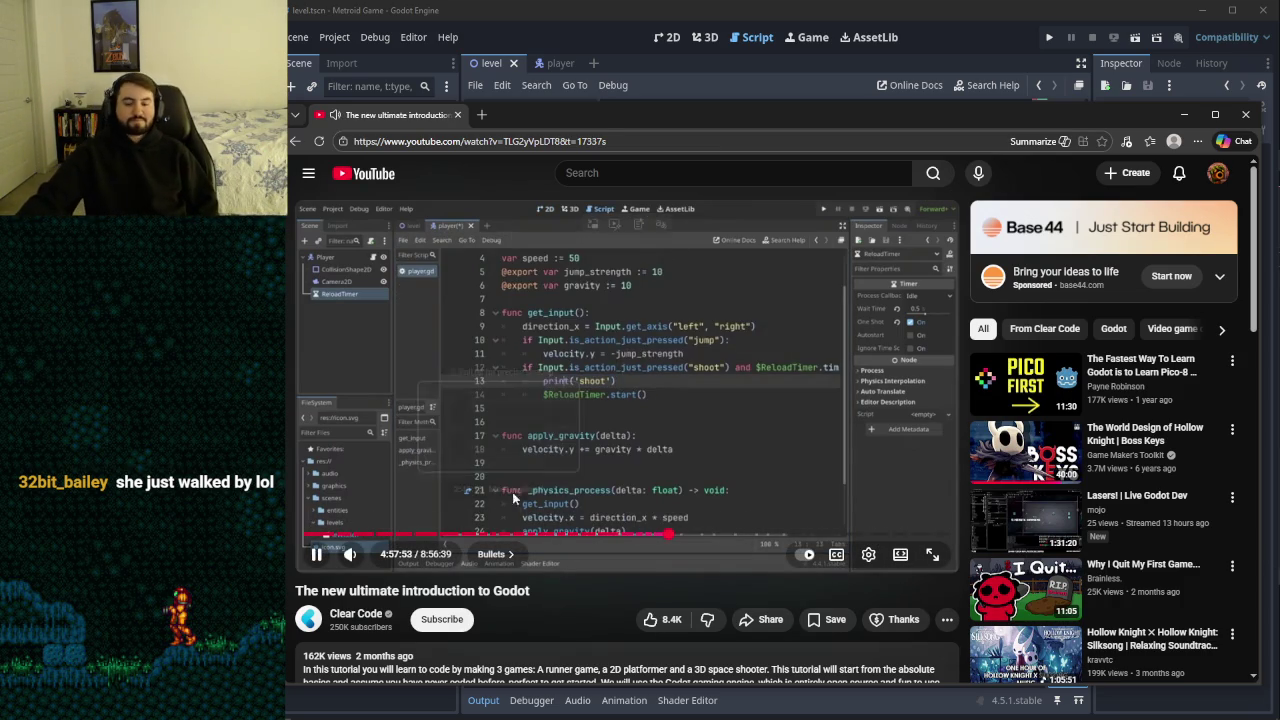
- Briefly pause the tutorial, then play on until the 'signal shoot' line is declared
click(651, 384)
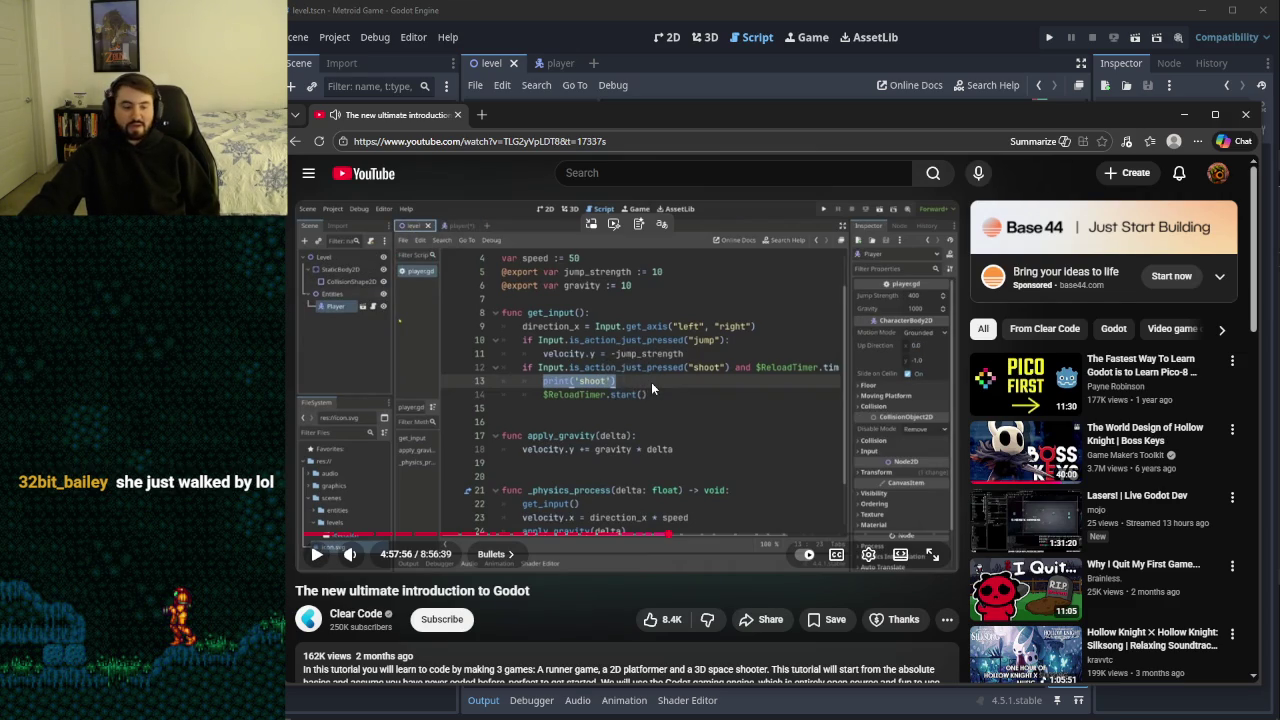
click(696, 380)
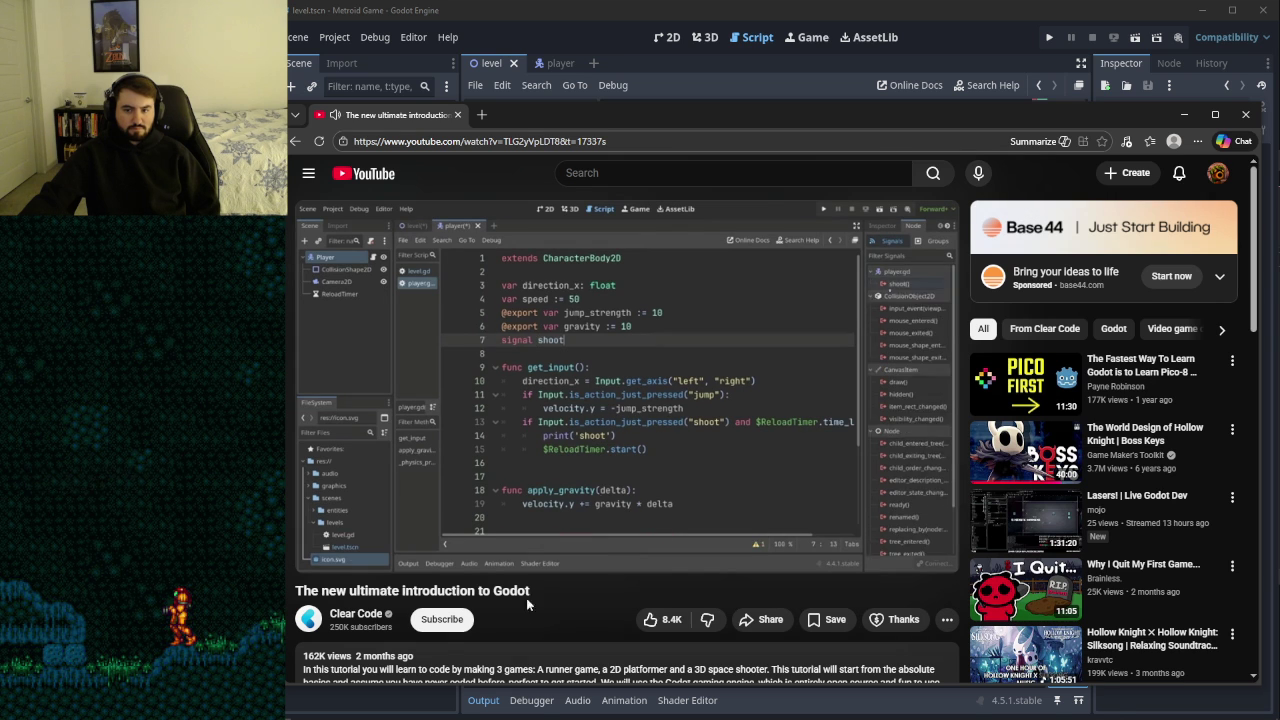
- Pause the tutorial at 4:59:19 on the level script's _on_player_shoot(pos, dir) function
mouse_move(658, 425)
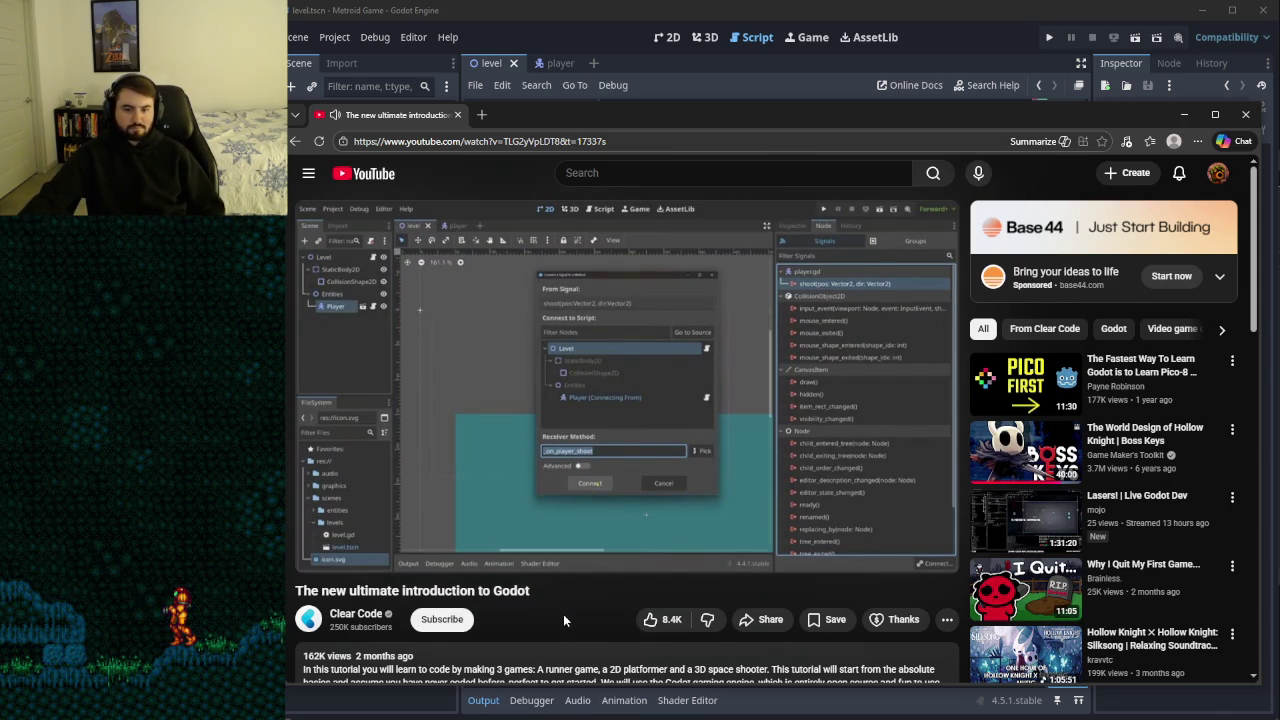
click(648, 462)
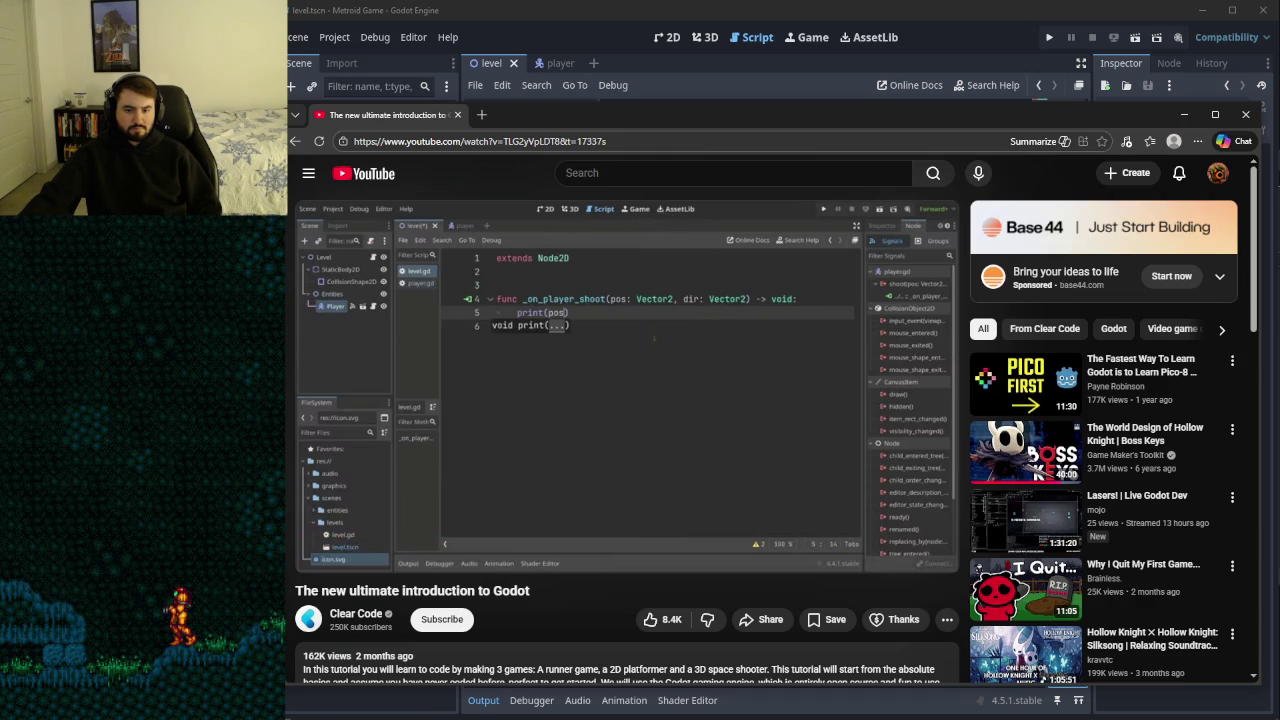
- Rewind ten seconds with J and pause on the shoot signal's pos and dir parameters
click(653, 460)
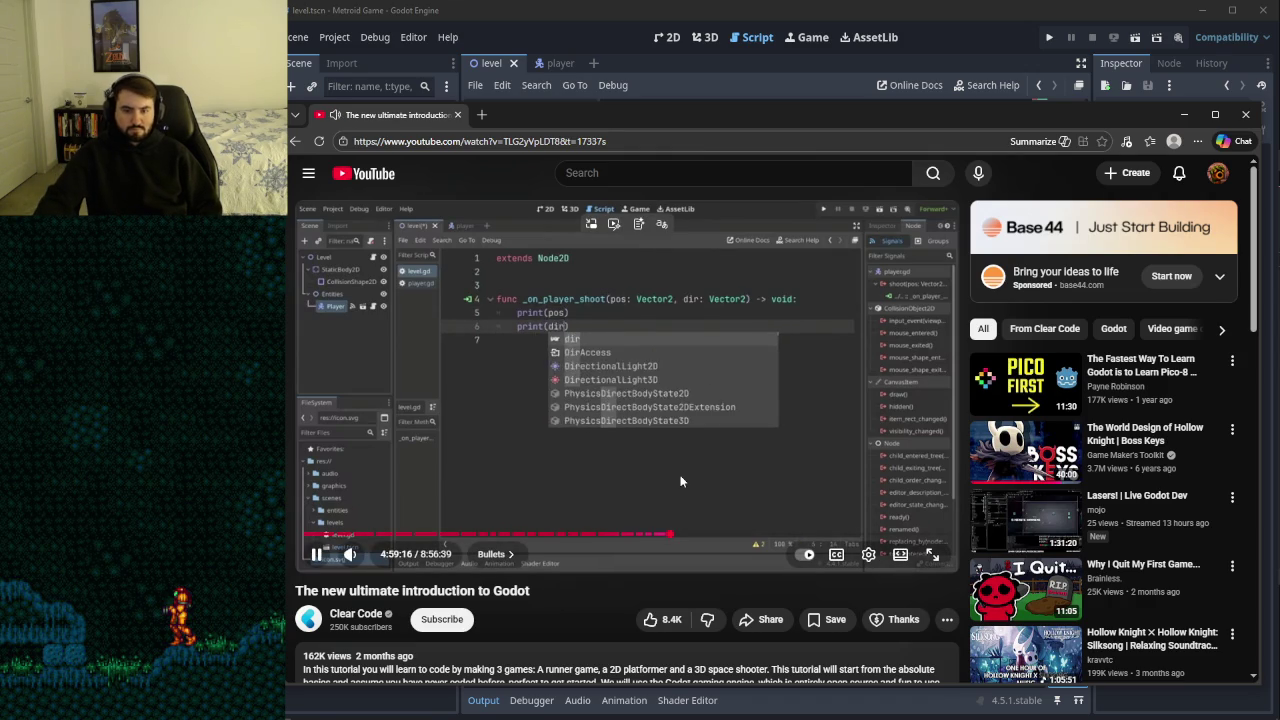
key(j)
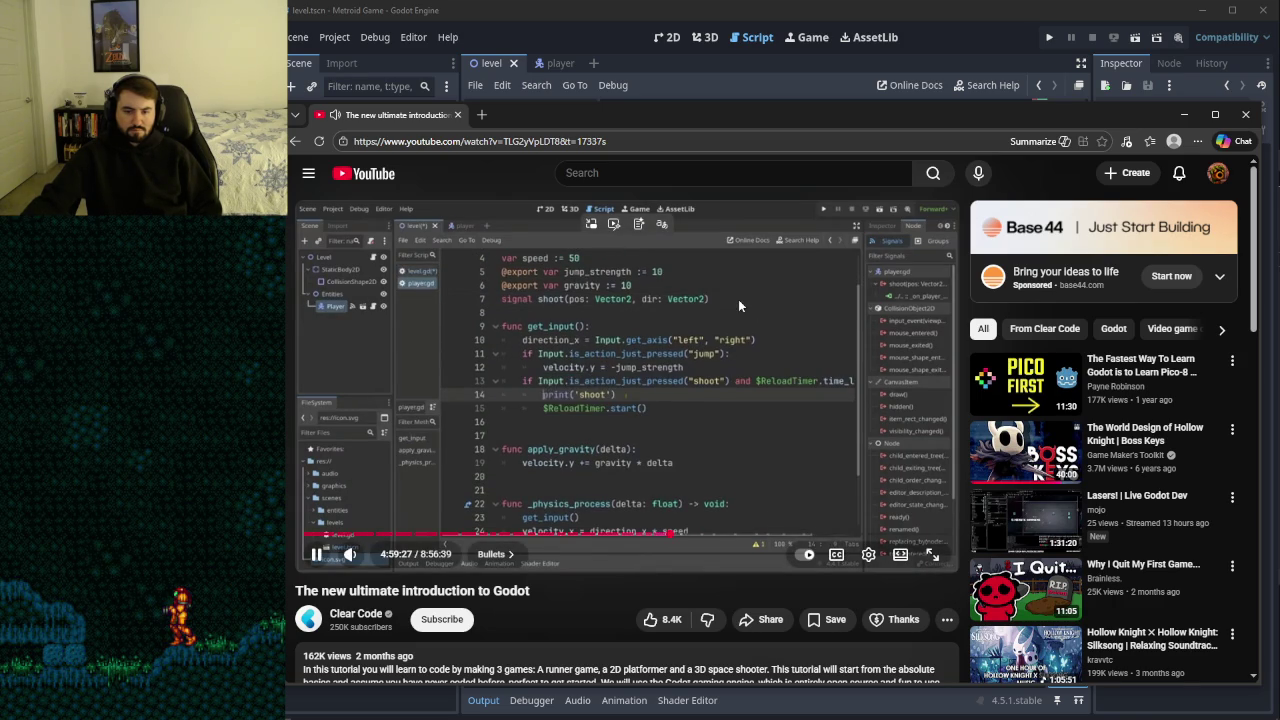
click(719, 378)
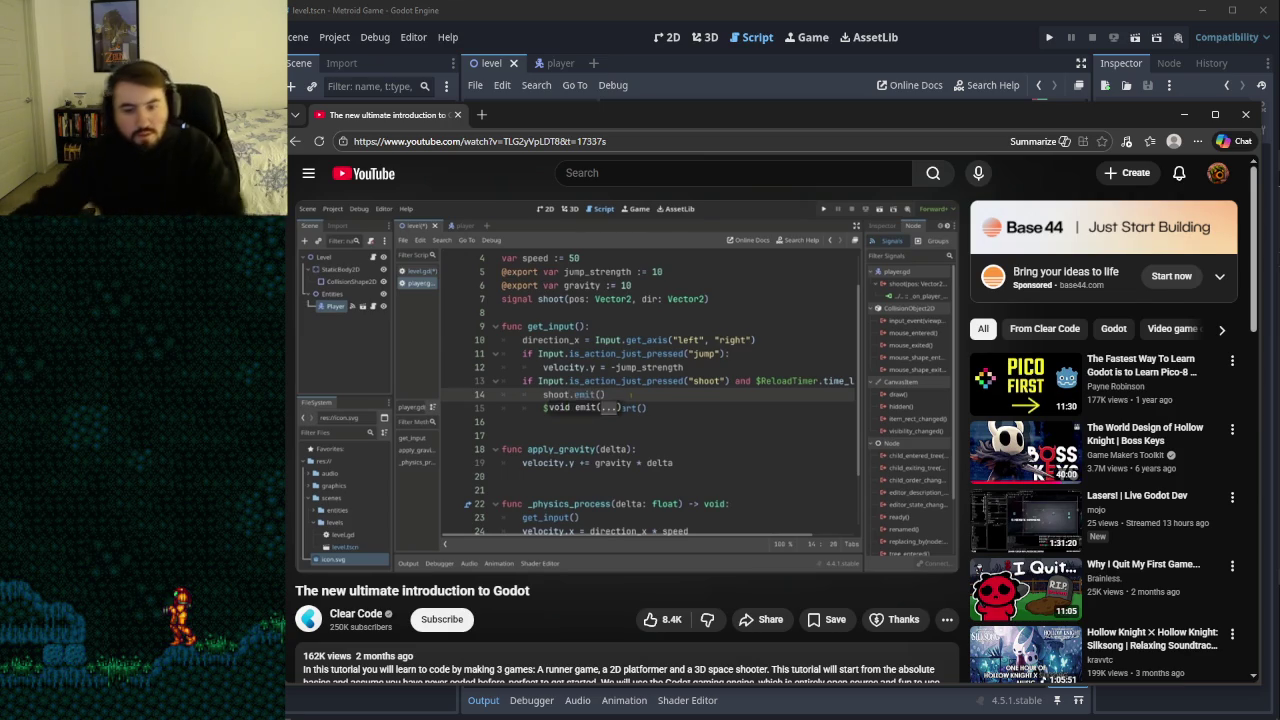
mouse_move(643, 378)
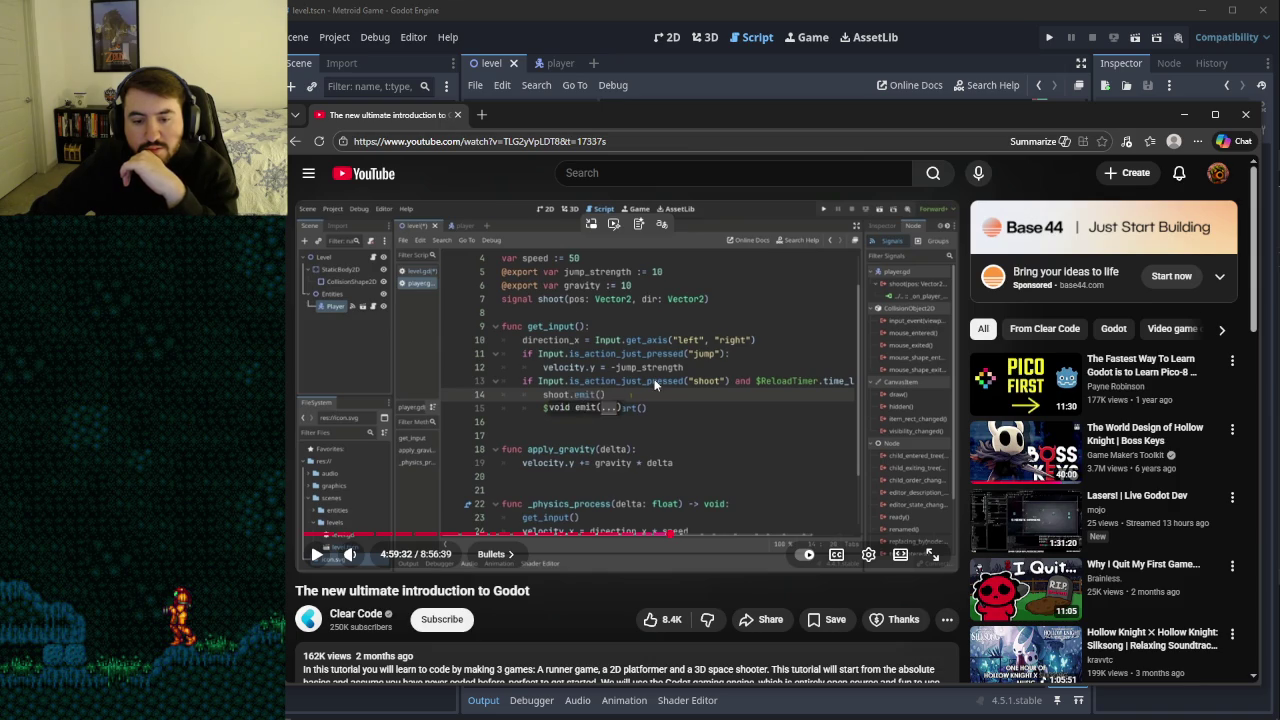
- Play the tutorial on and pause at 5:00:58 on shoot.emit(position, get_local_mouse_position())
click(657, 306)
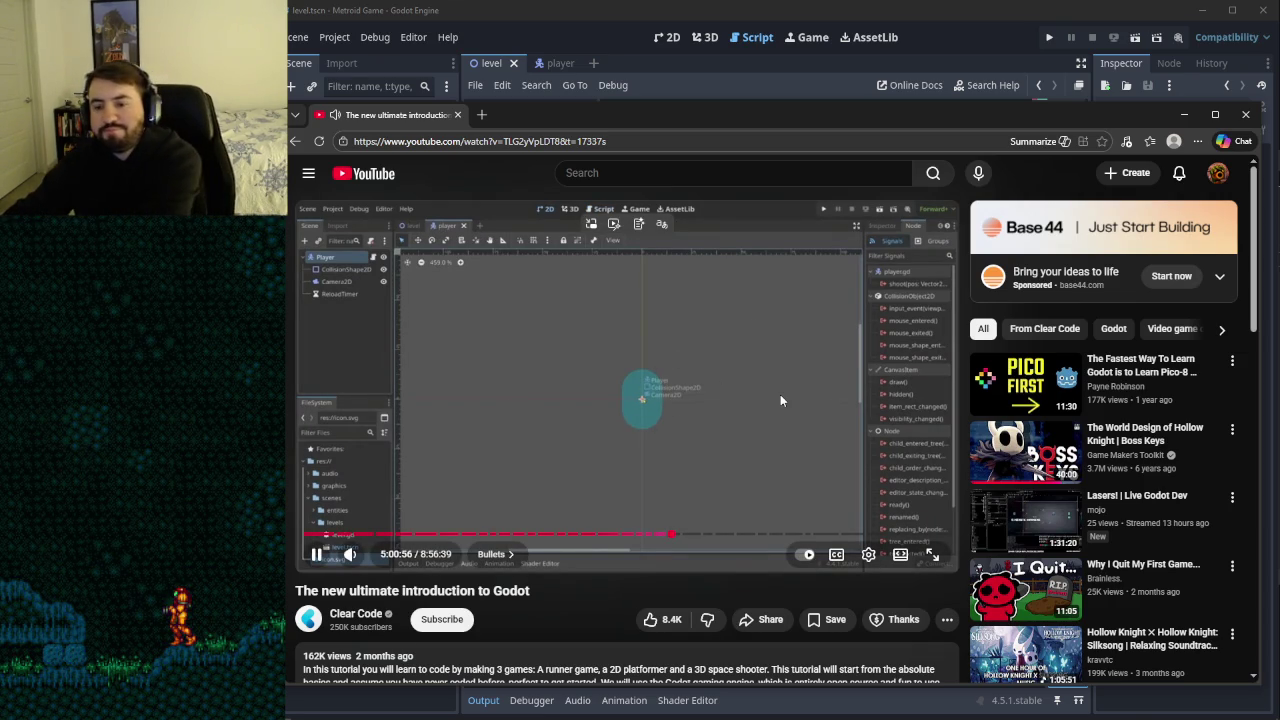
click(752, 374)
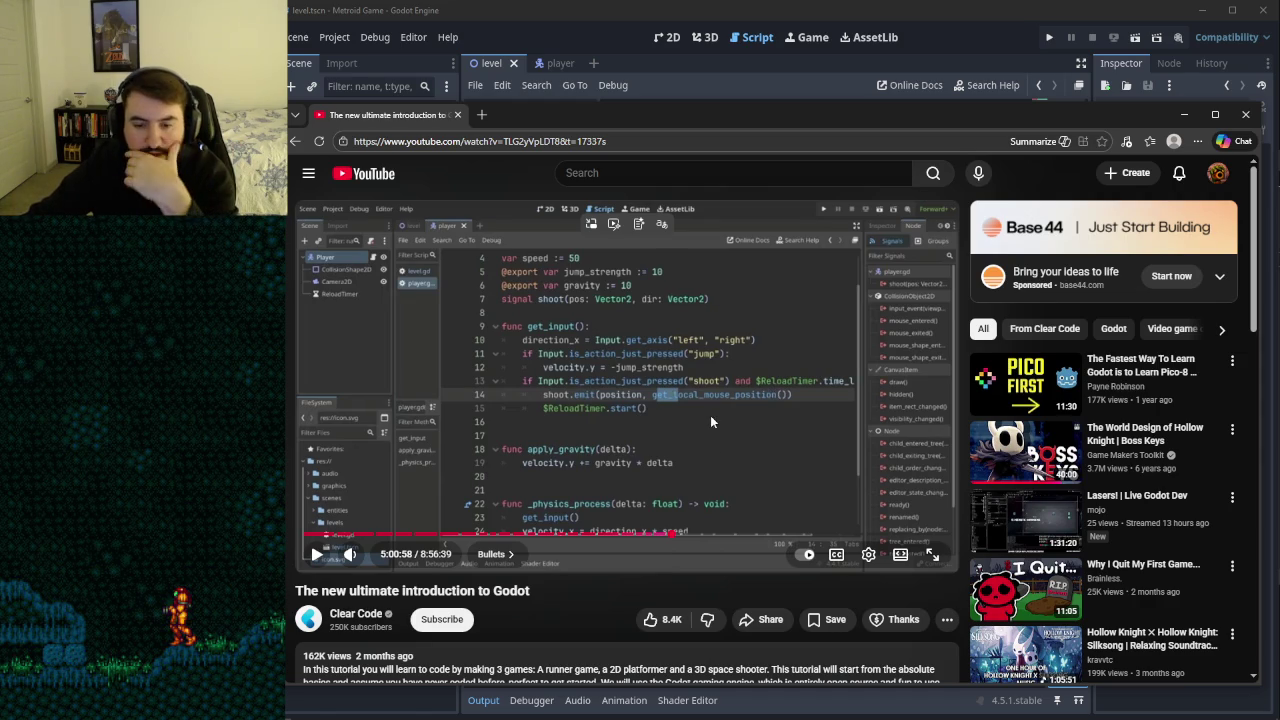
- Restart playback and watch to 5:01:36 as shoot position and direction vectors print
click(740, 428)
click(820, 462)
click(700, 470)
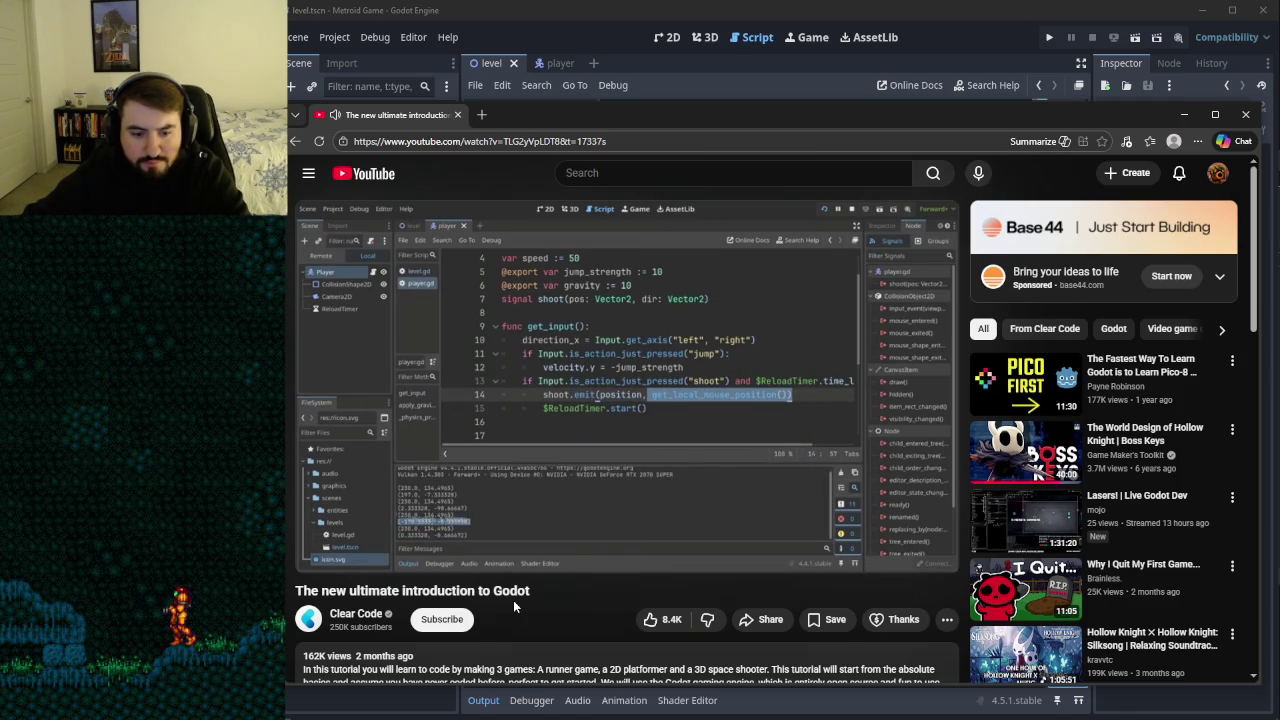
mouse_move(617, 412)
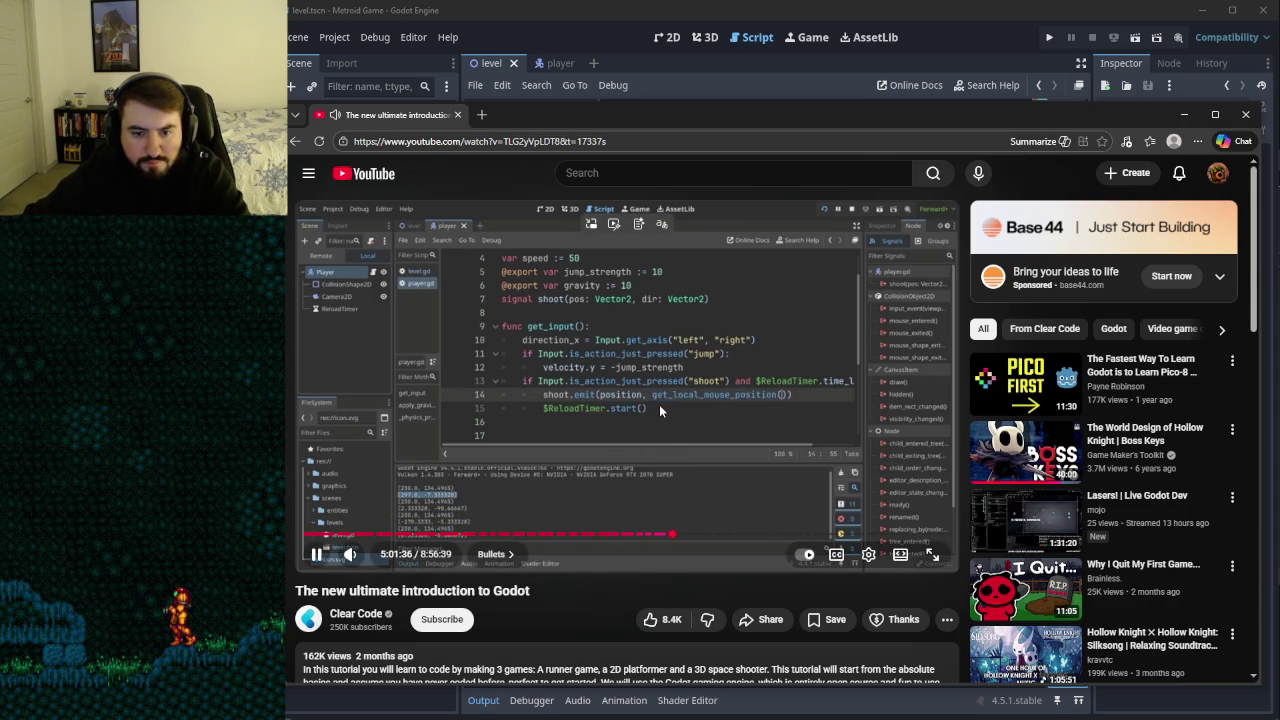
- Pause on the shoot code, then resume until the test game draws red shooting lines
click(659, 404)
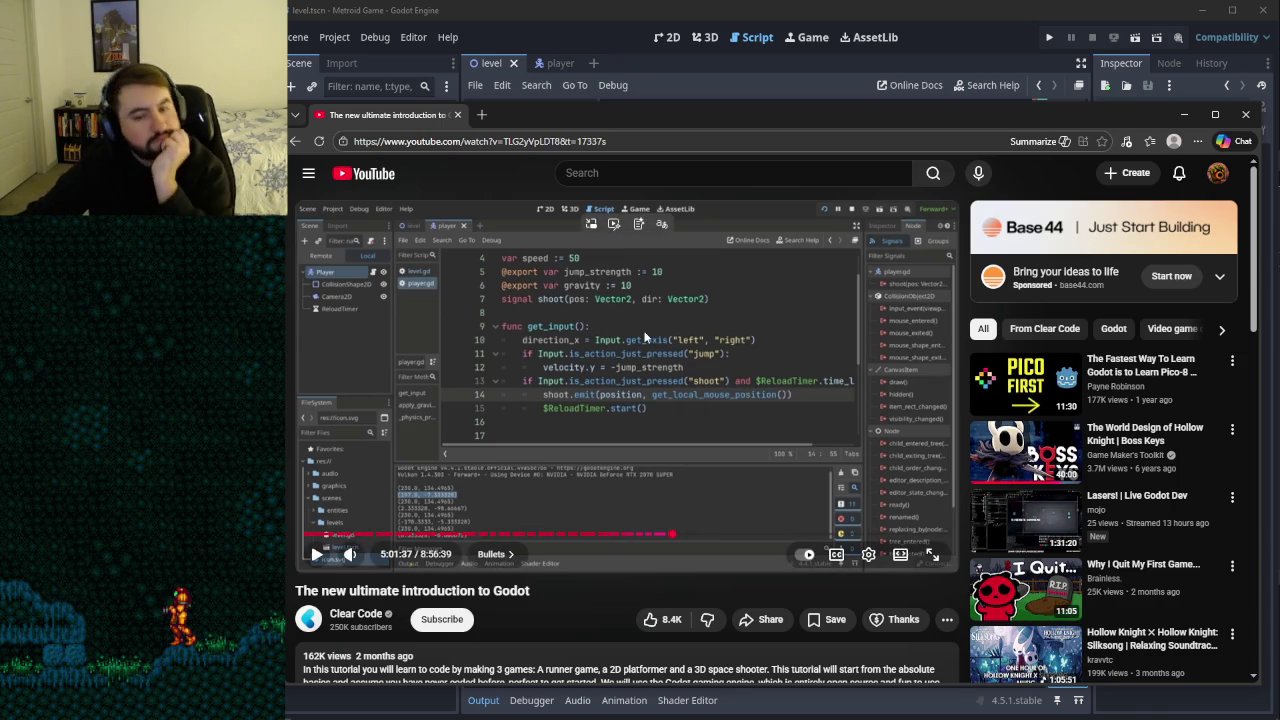
click(679, 350)
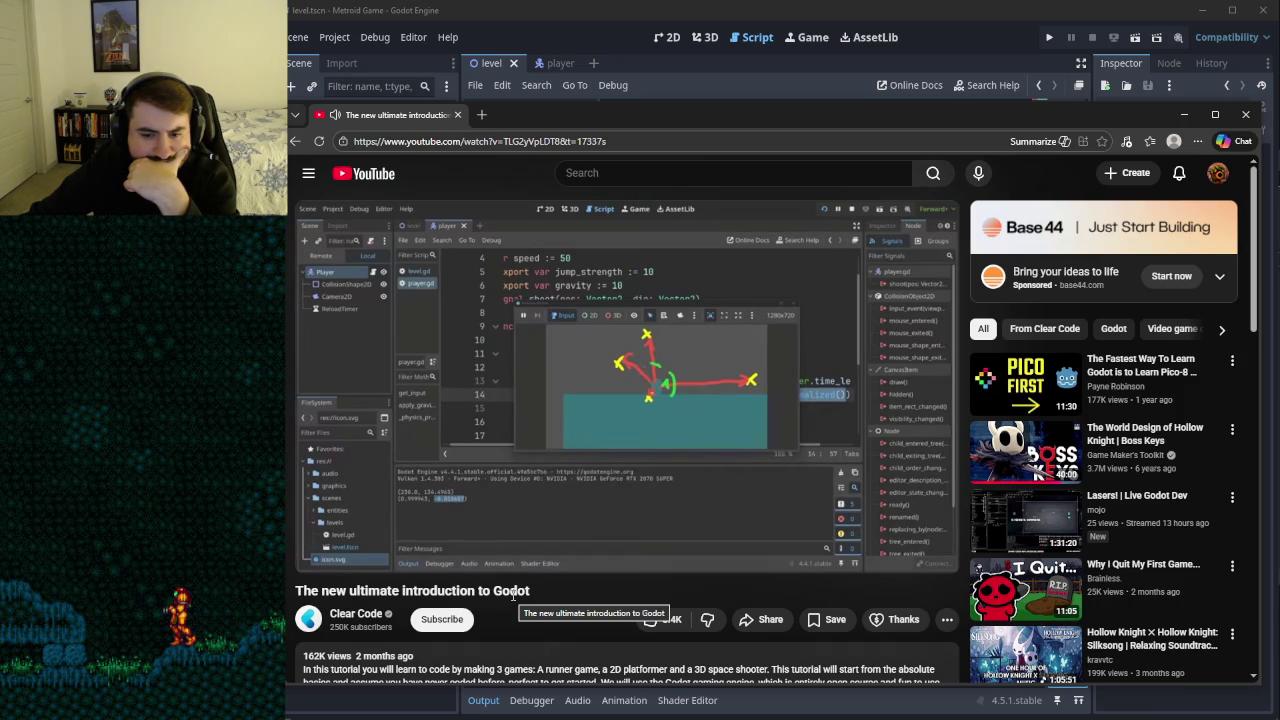
- Play through to the 'Create the bullet scene' exercise slide and pause there
mouse_move(532, 480)
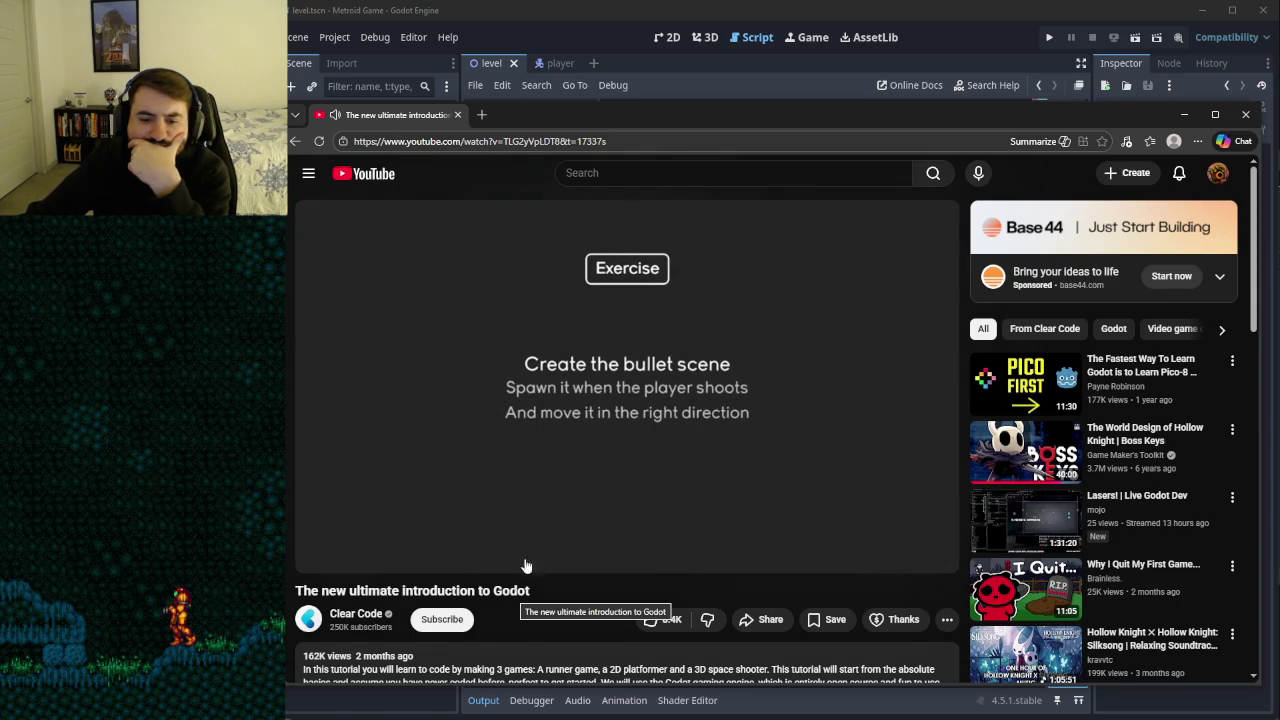
click(657, 446)
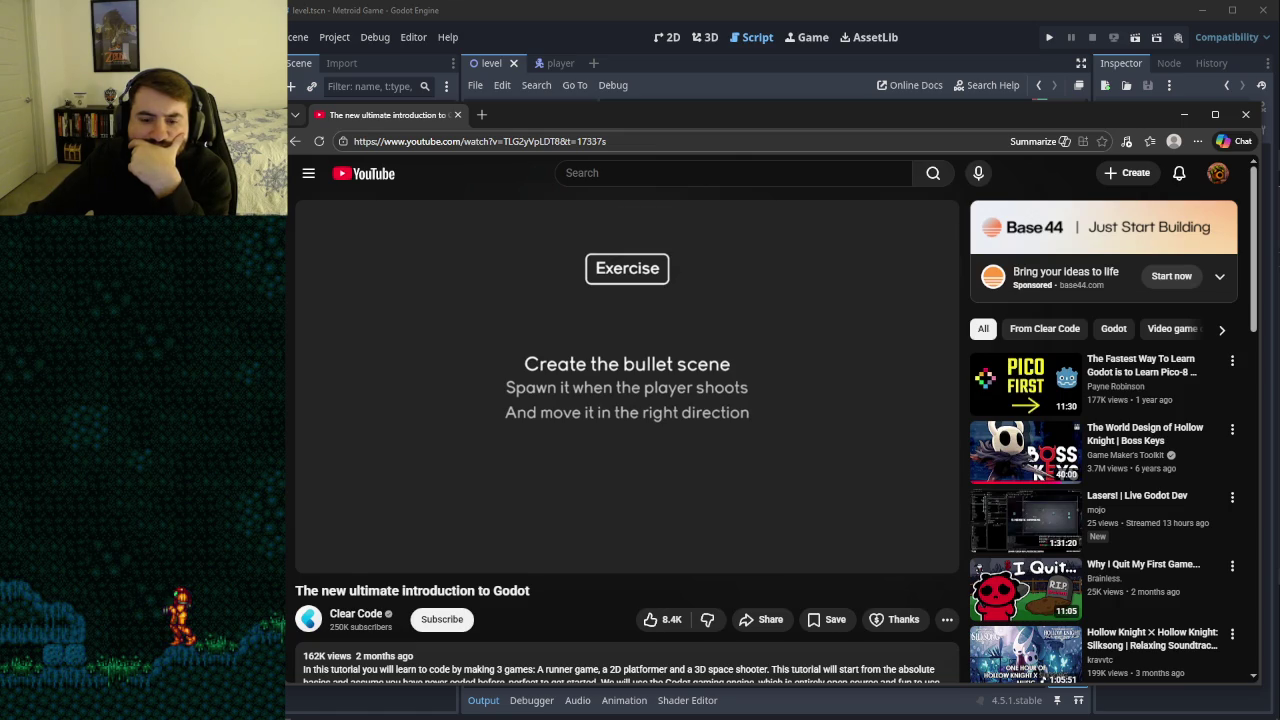
- Keep the tutorial paused at 5:04:29 on the bullet scene exercise slide
mouse_move(668, 447)
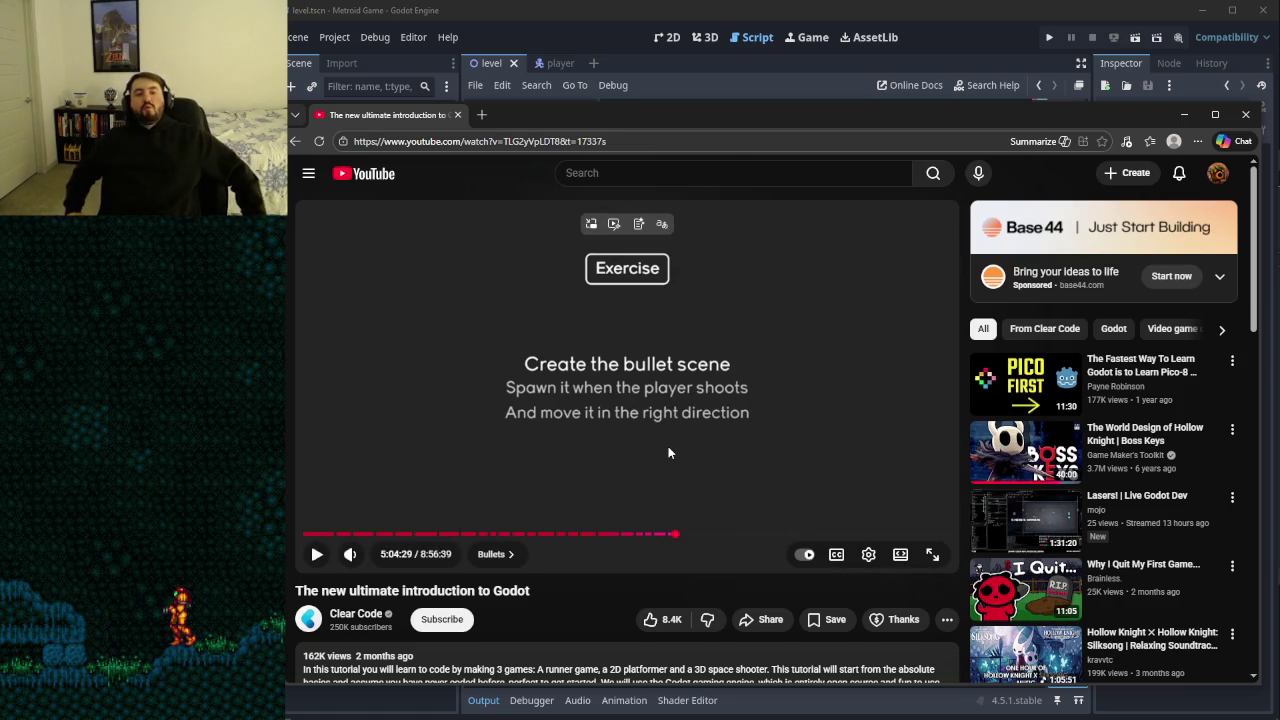